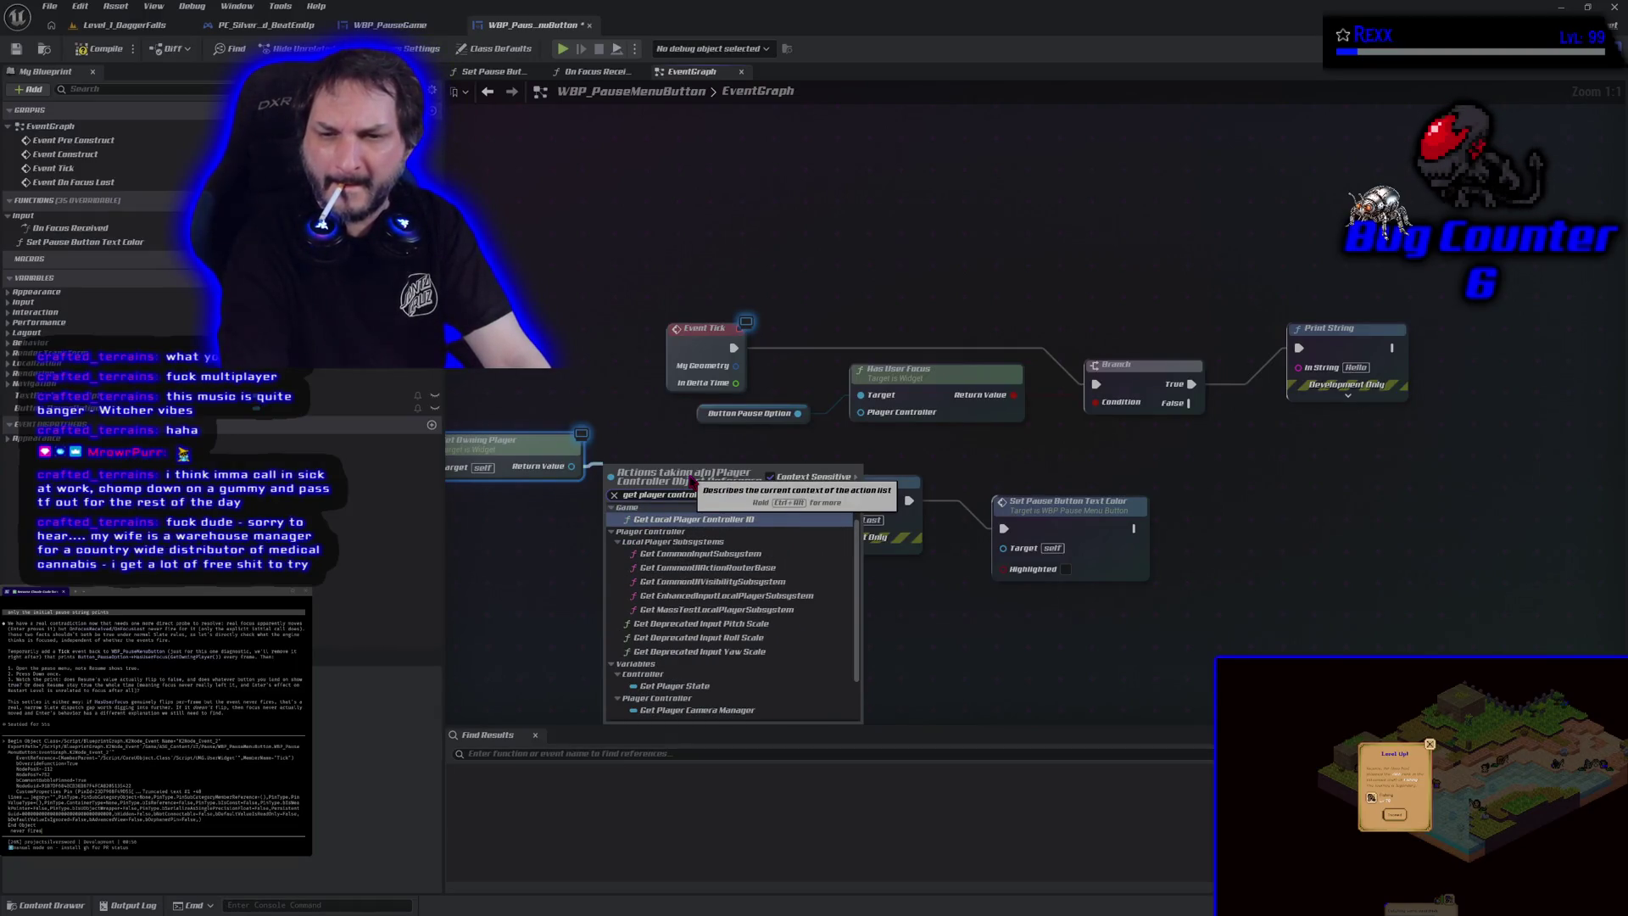
Step: Dismiss the node search, bring Get Owning Player into view, and launch the game preview
left_click(586, 374)
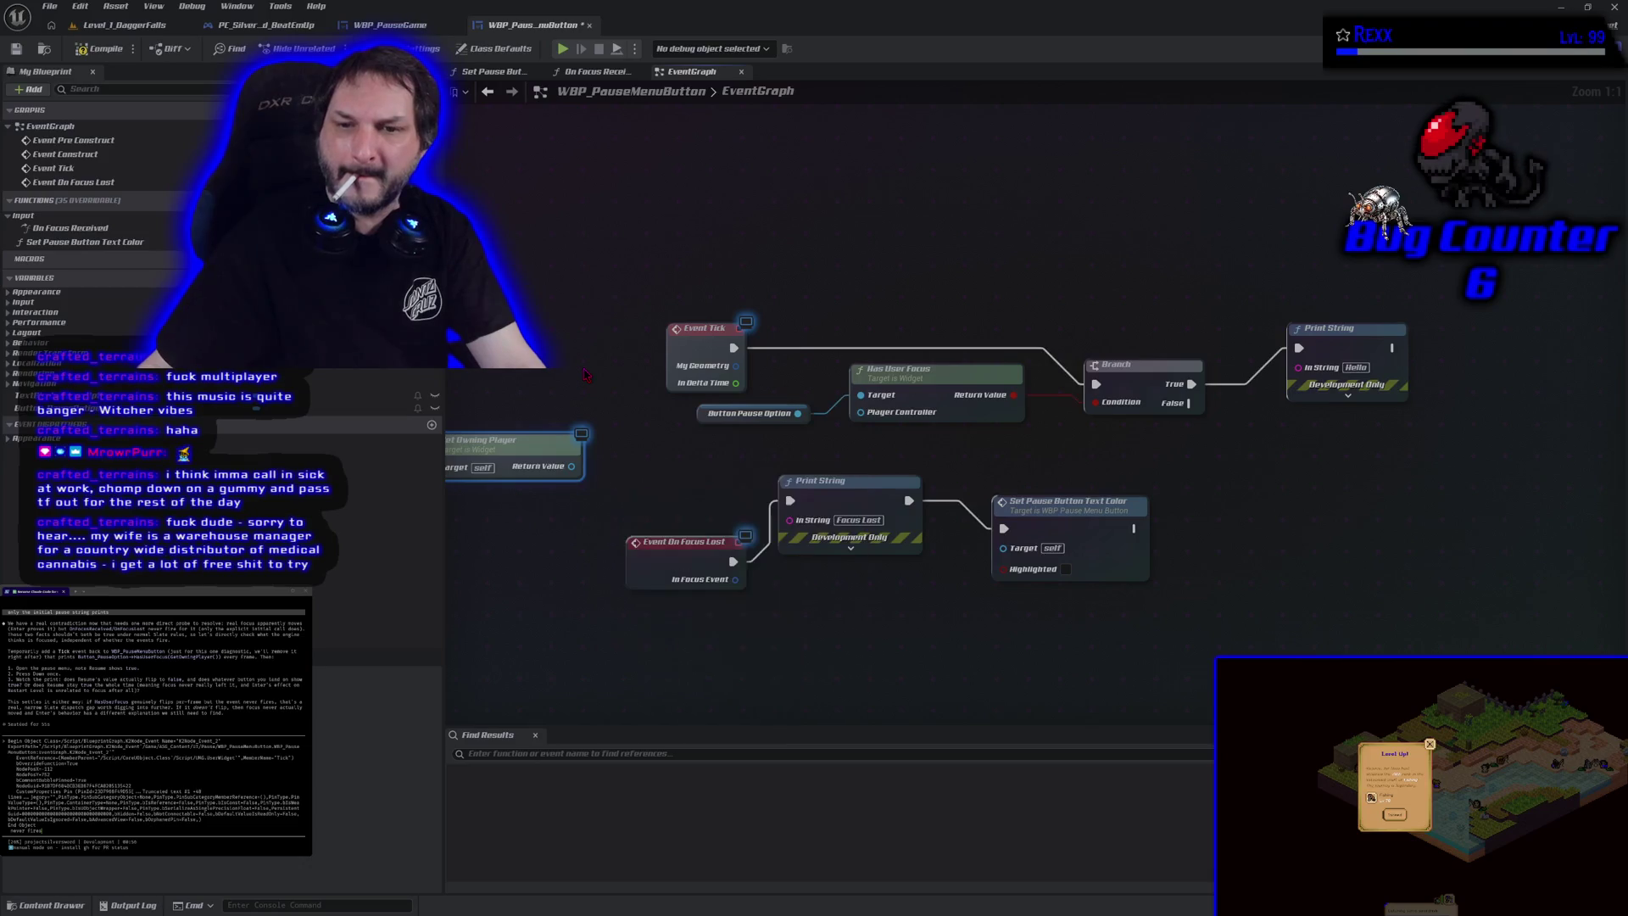
mouse_move(591, 431)
left_mouse_down()
mouse_move(689, 445)
mouse_move(655, 464)
mouse_move(916, 471)
mouse_move(958, 425)
left_mouse_up()
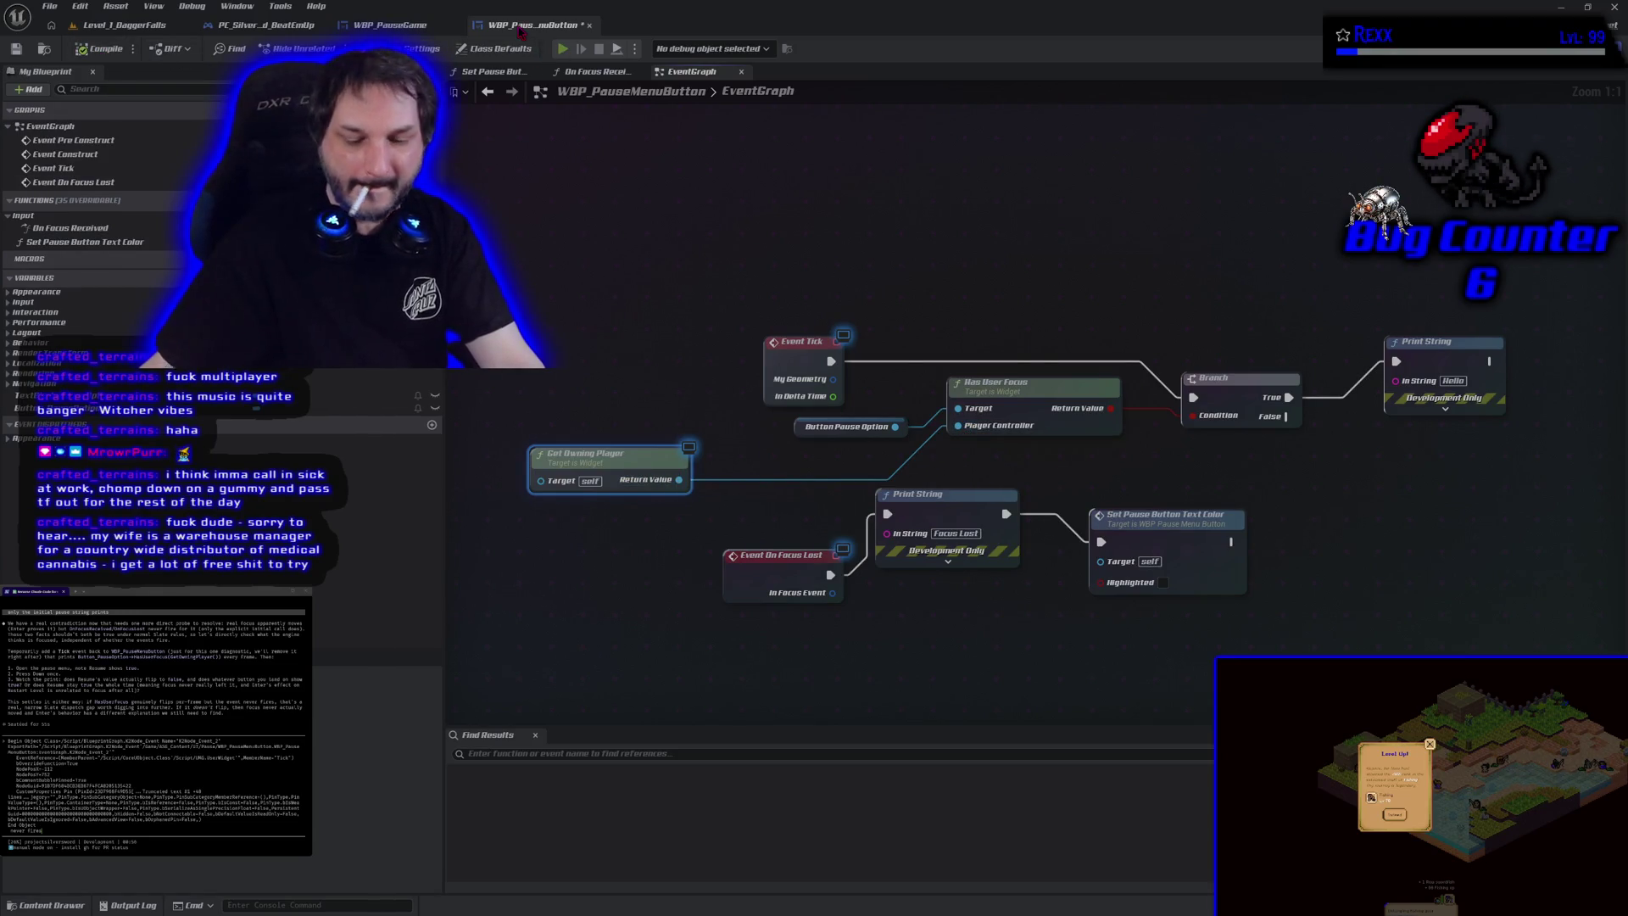
key("alt+p")
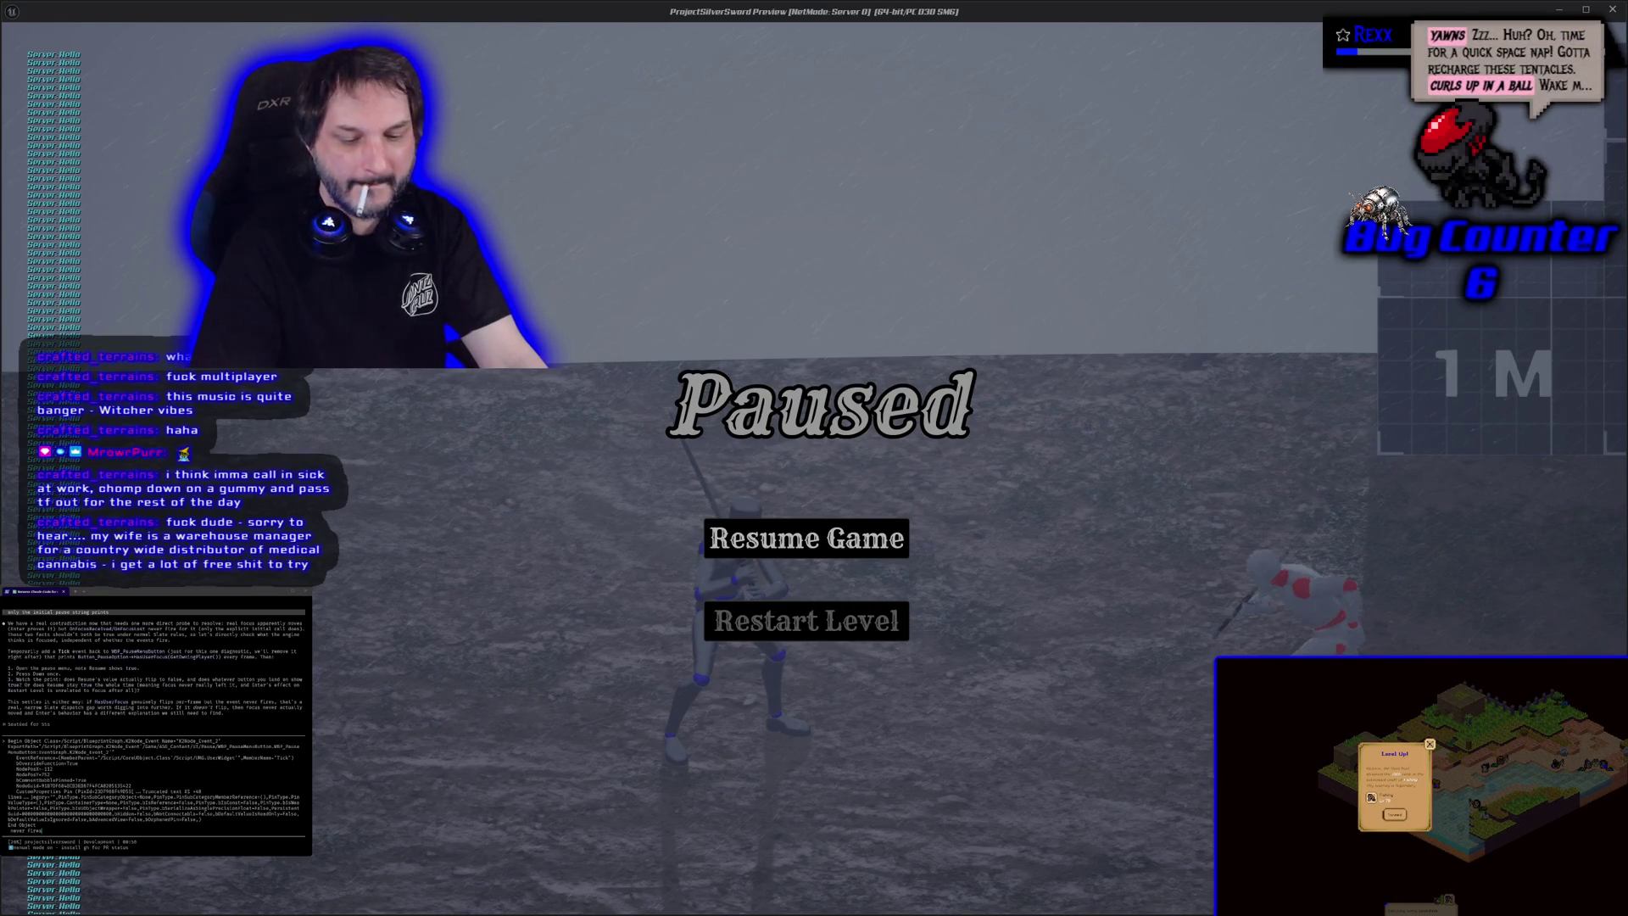
Step: Replay the game to recheck the pause menu, then delete the Get Owning Player node
key("Escape")
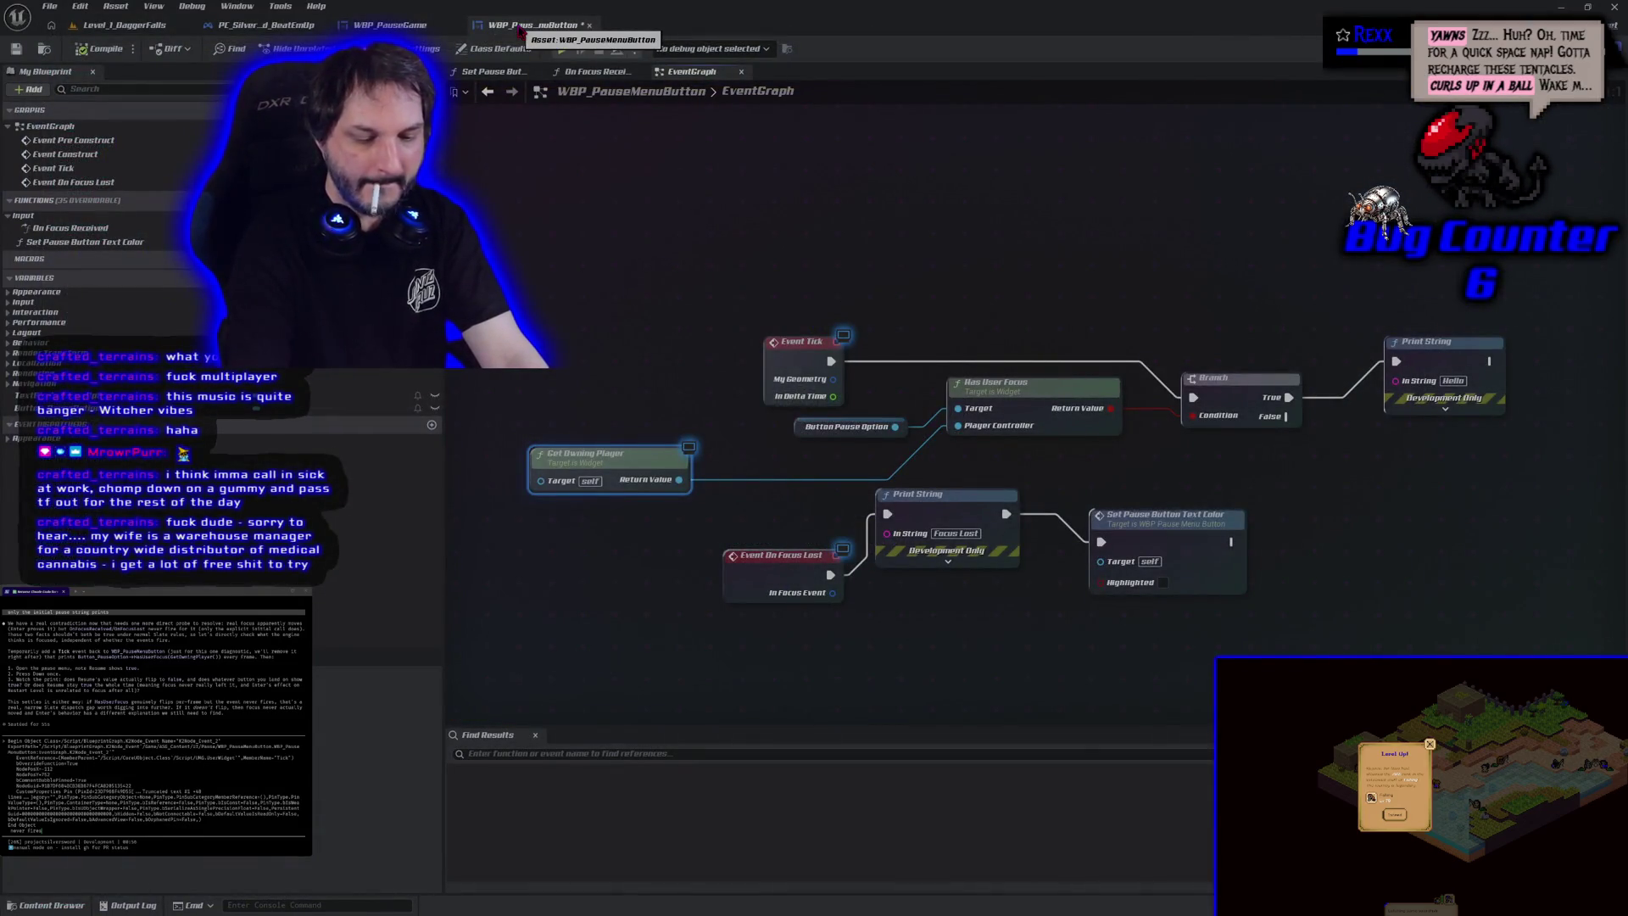
key("alt+p")
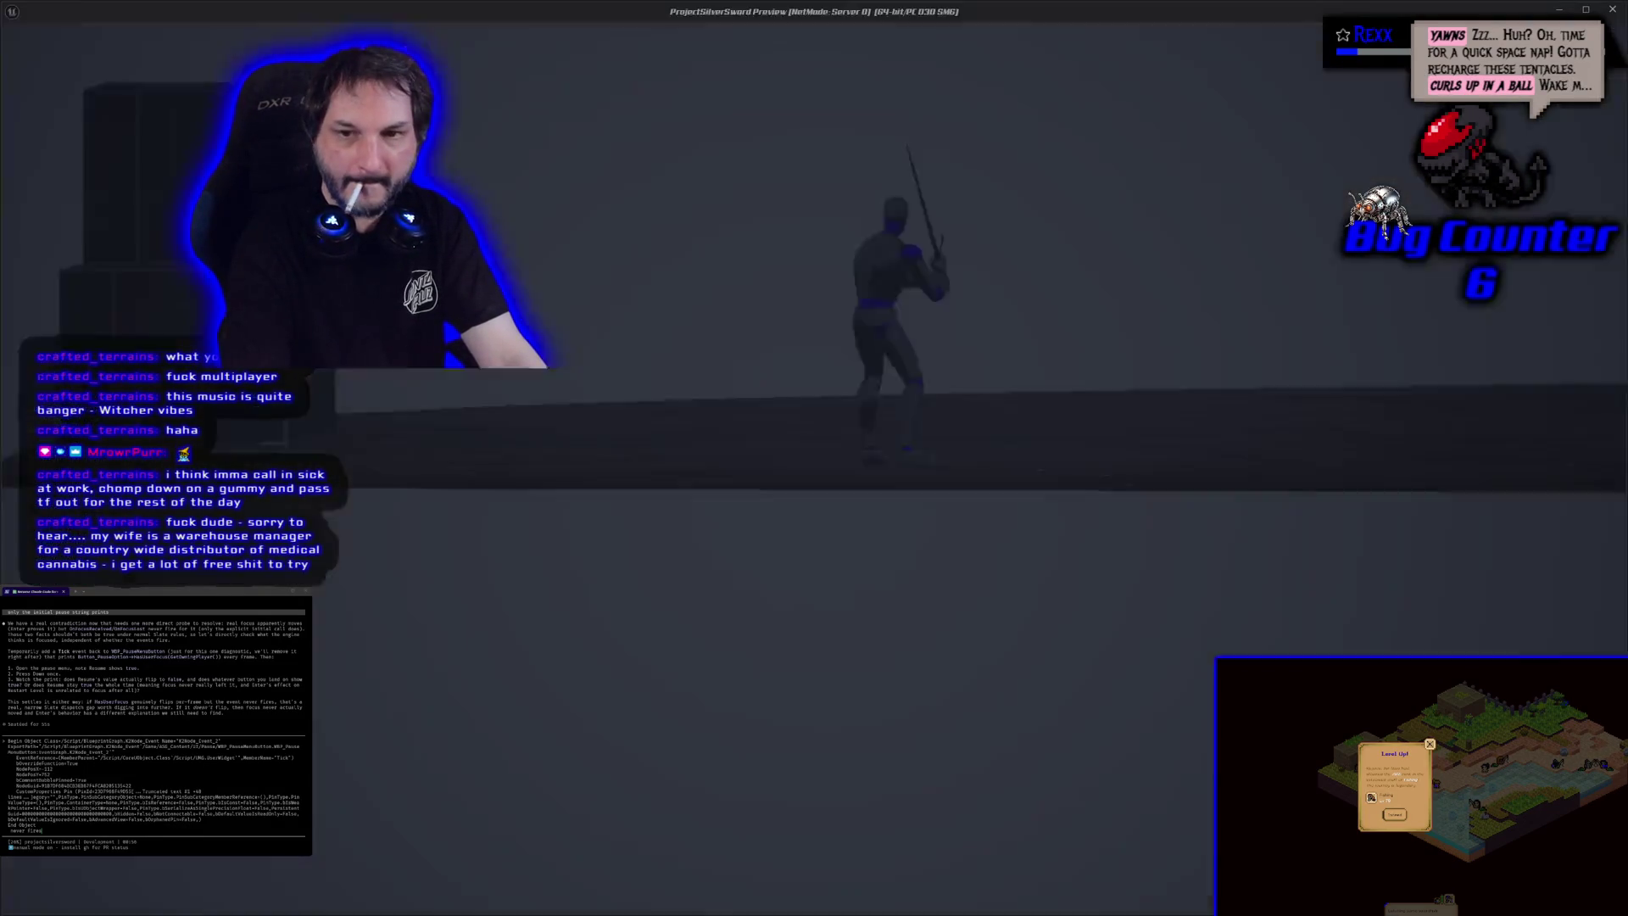
key("Escape")
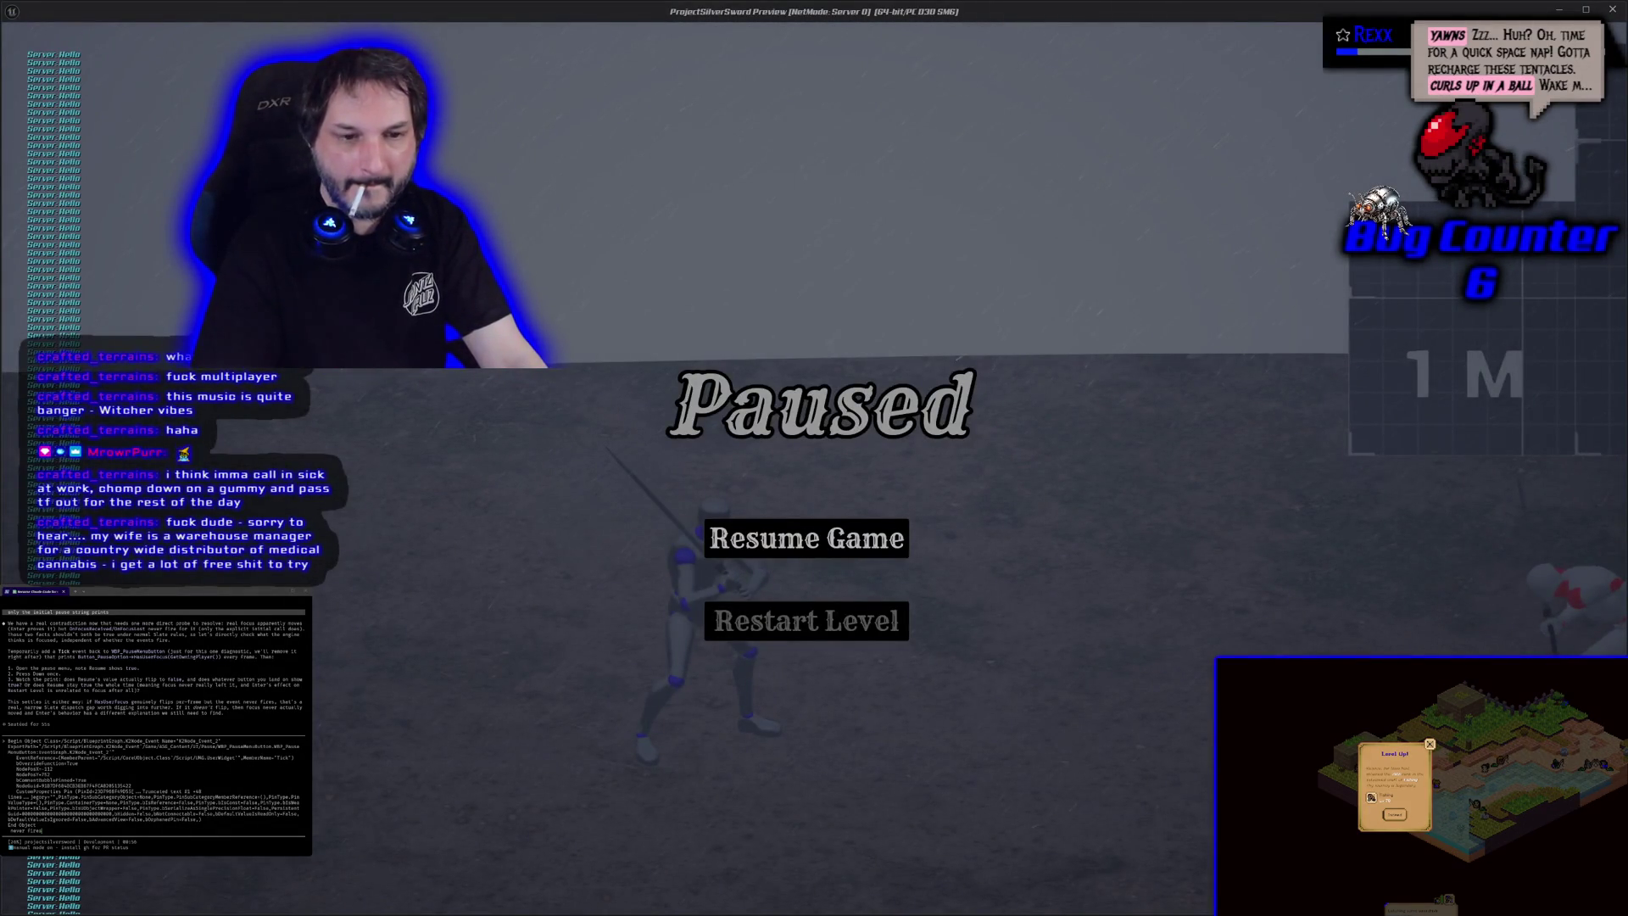
key("Escape")
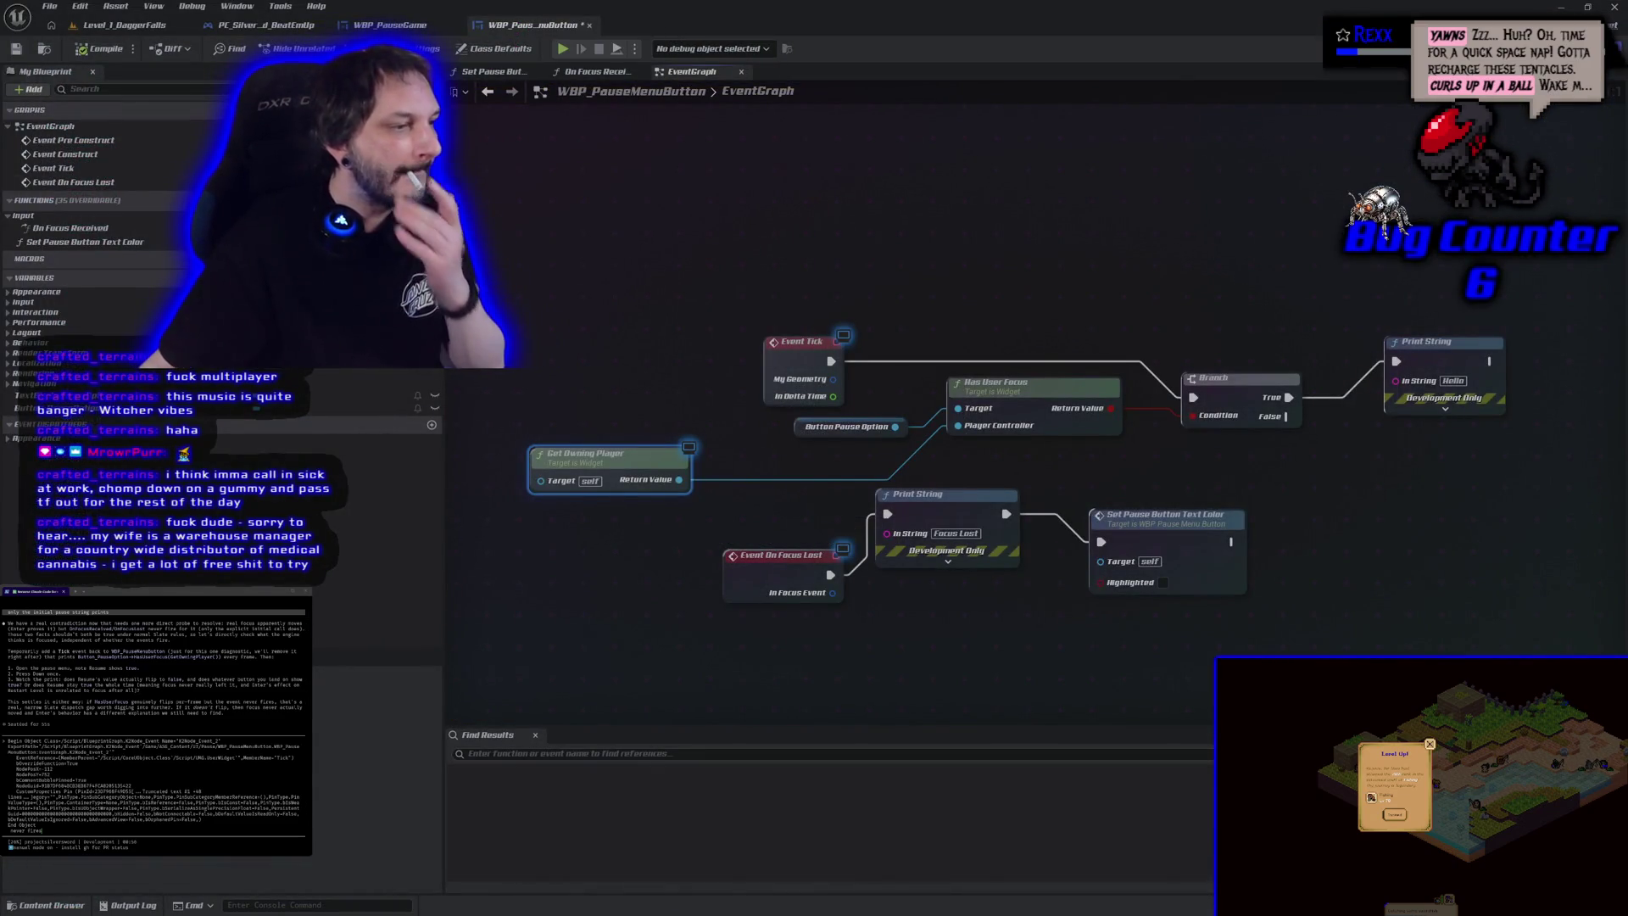
key("Delete")
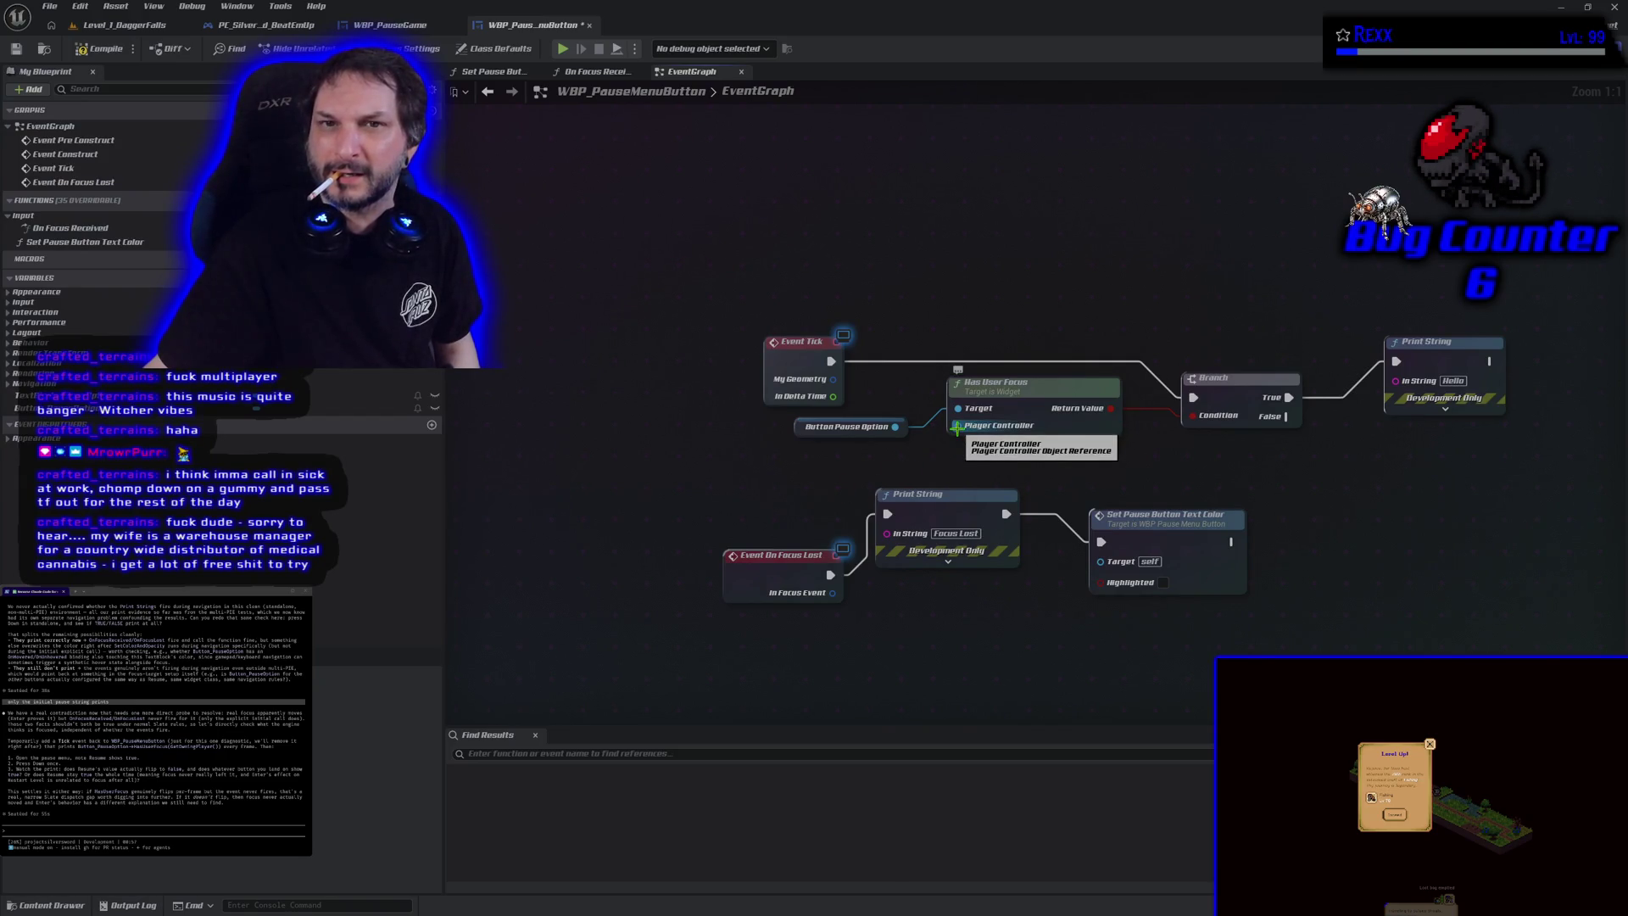
Step: Add a fresh Get Owning Player wired into Has User Focus, compile, and play-test the pause menu
right_click(734, 466)
type("get")
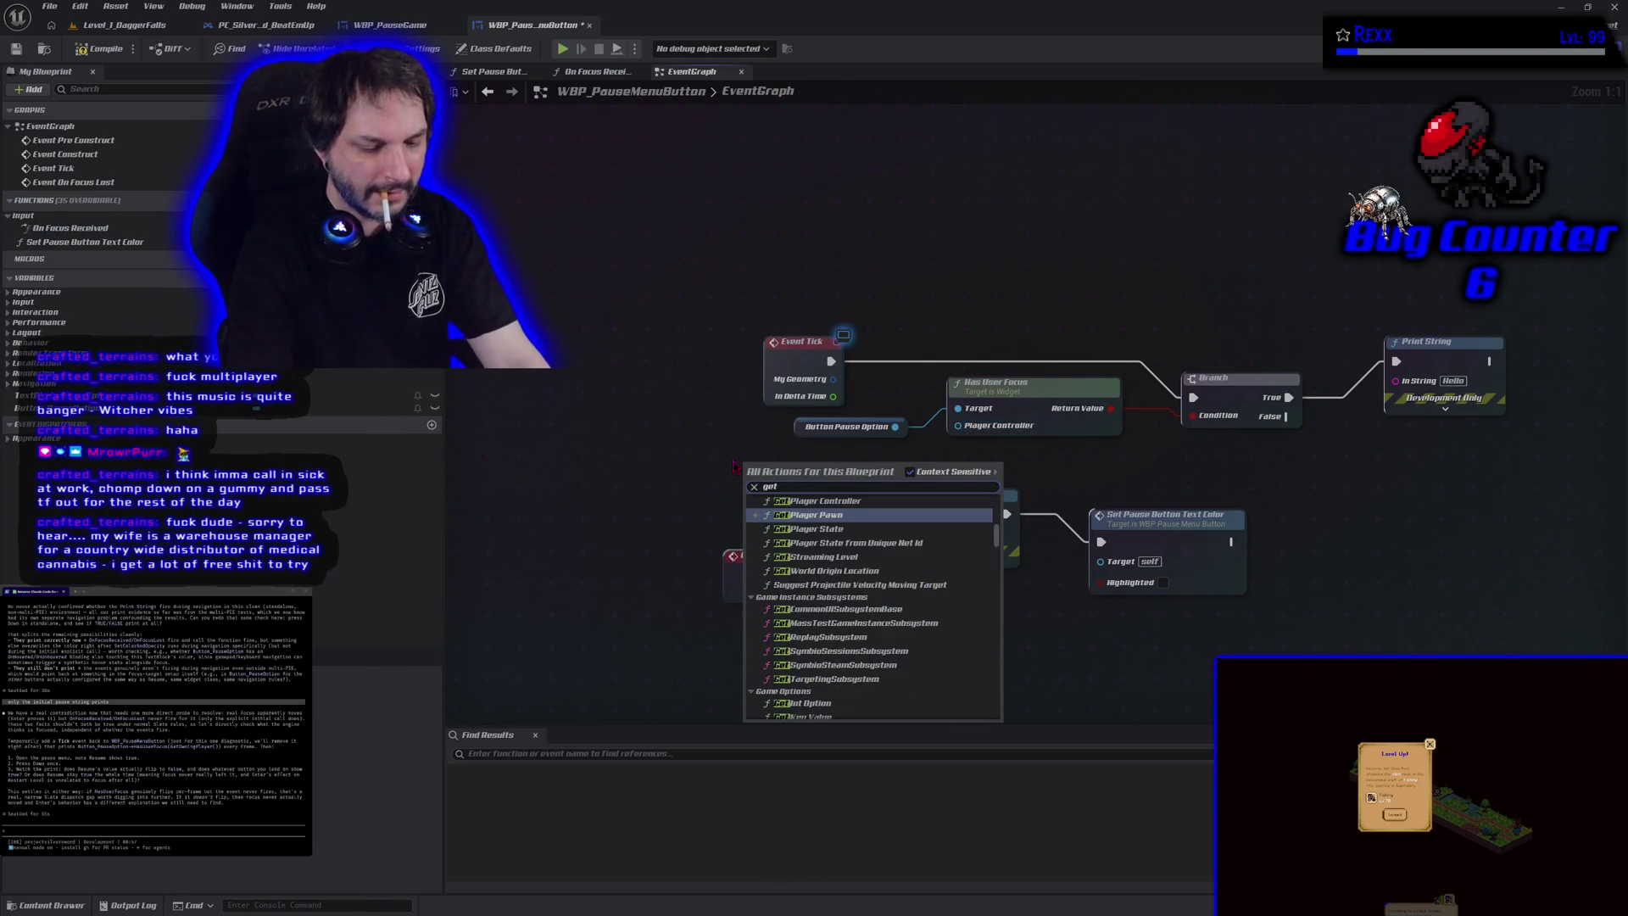
type(" owni")
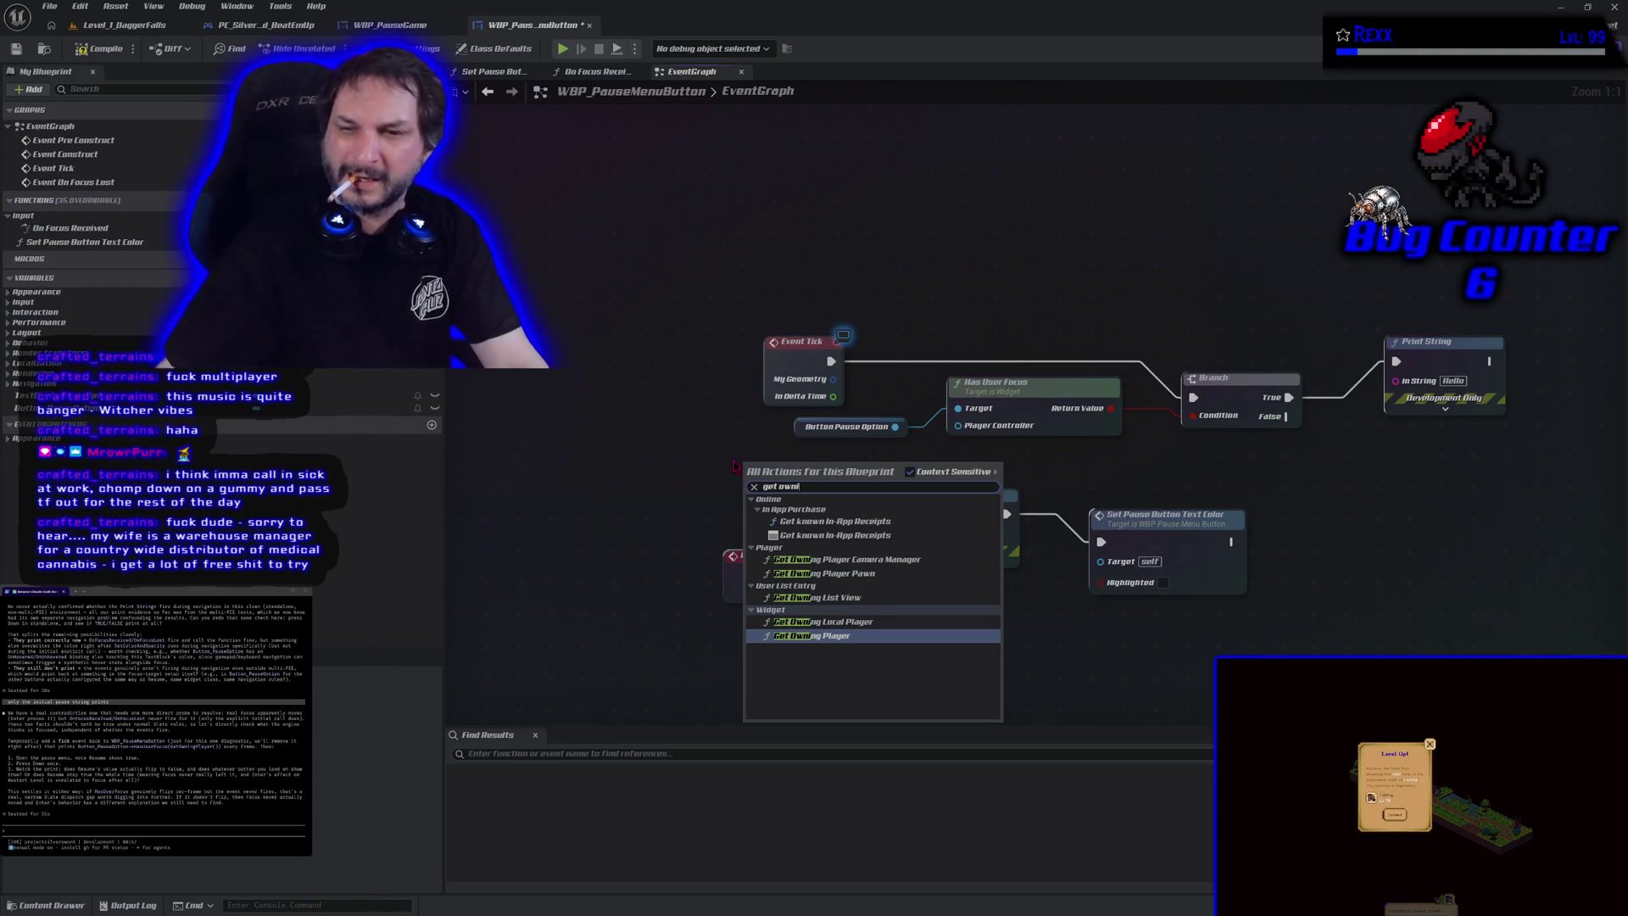
left_click(852, 636)
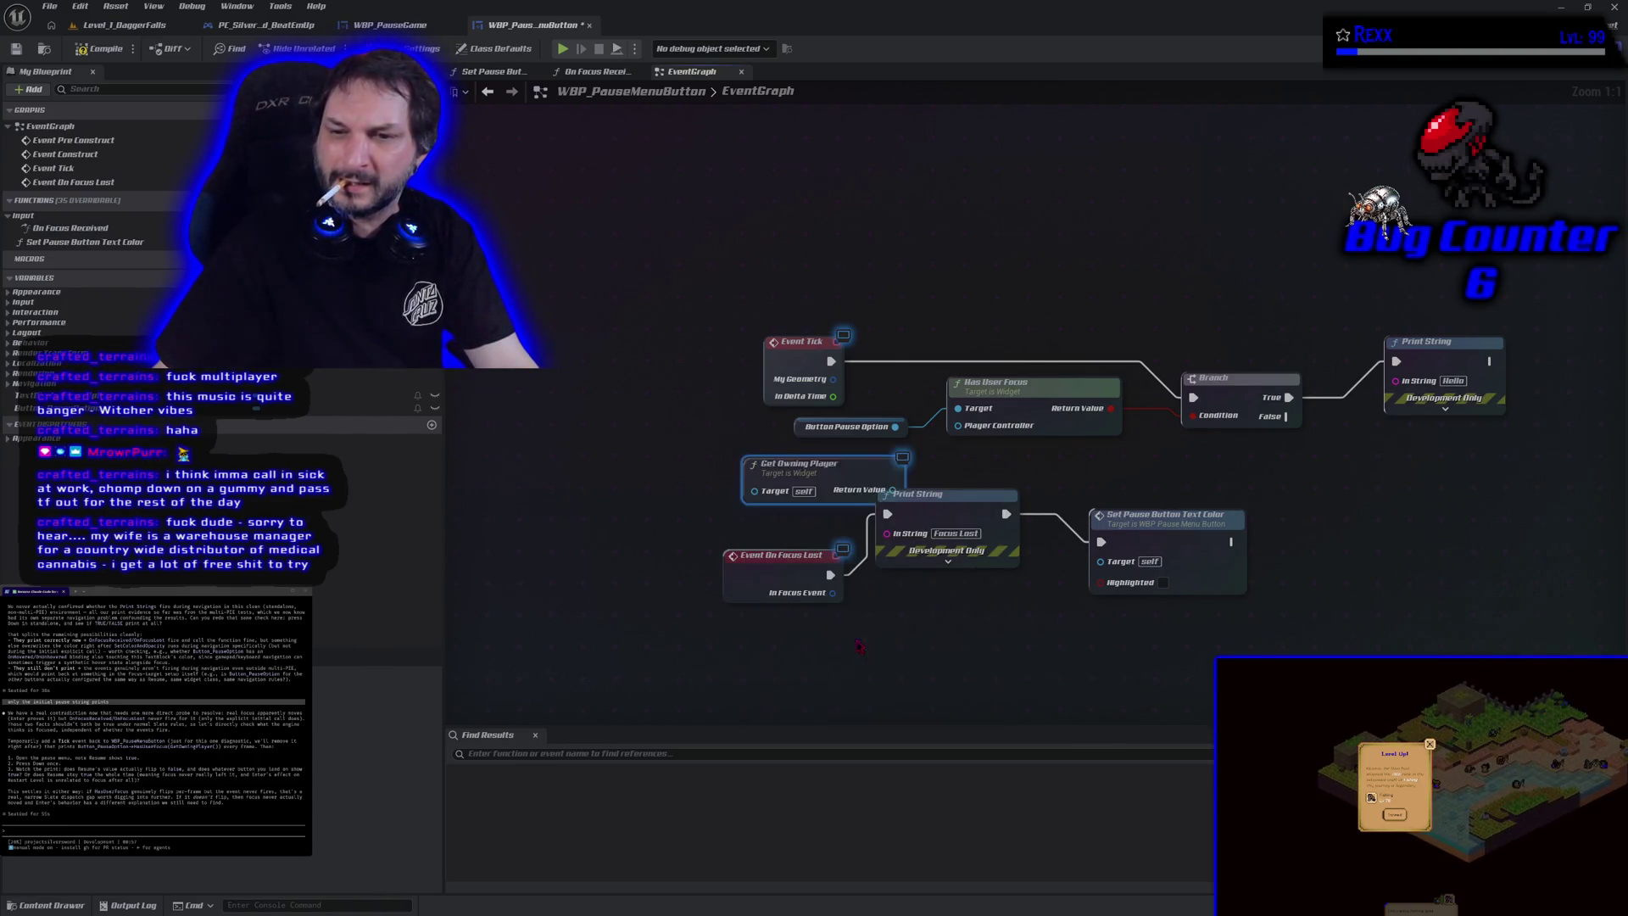
mouse_move(818, 462)
left_mouse_down()
mouse_move(746, 444)
mouse_move(832, 478)
mouse_move(958, 425)
left_mouse_up()
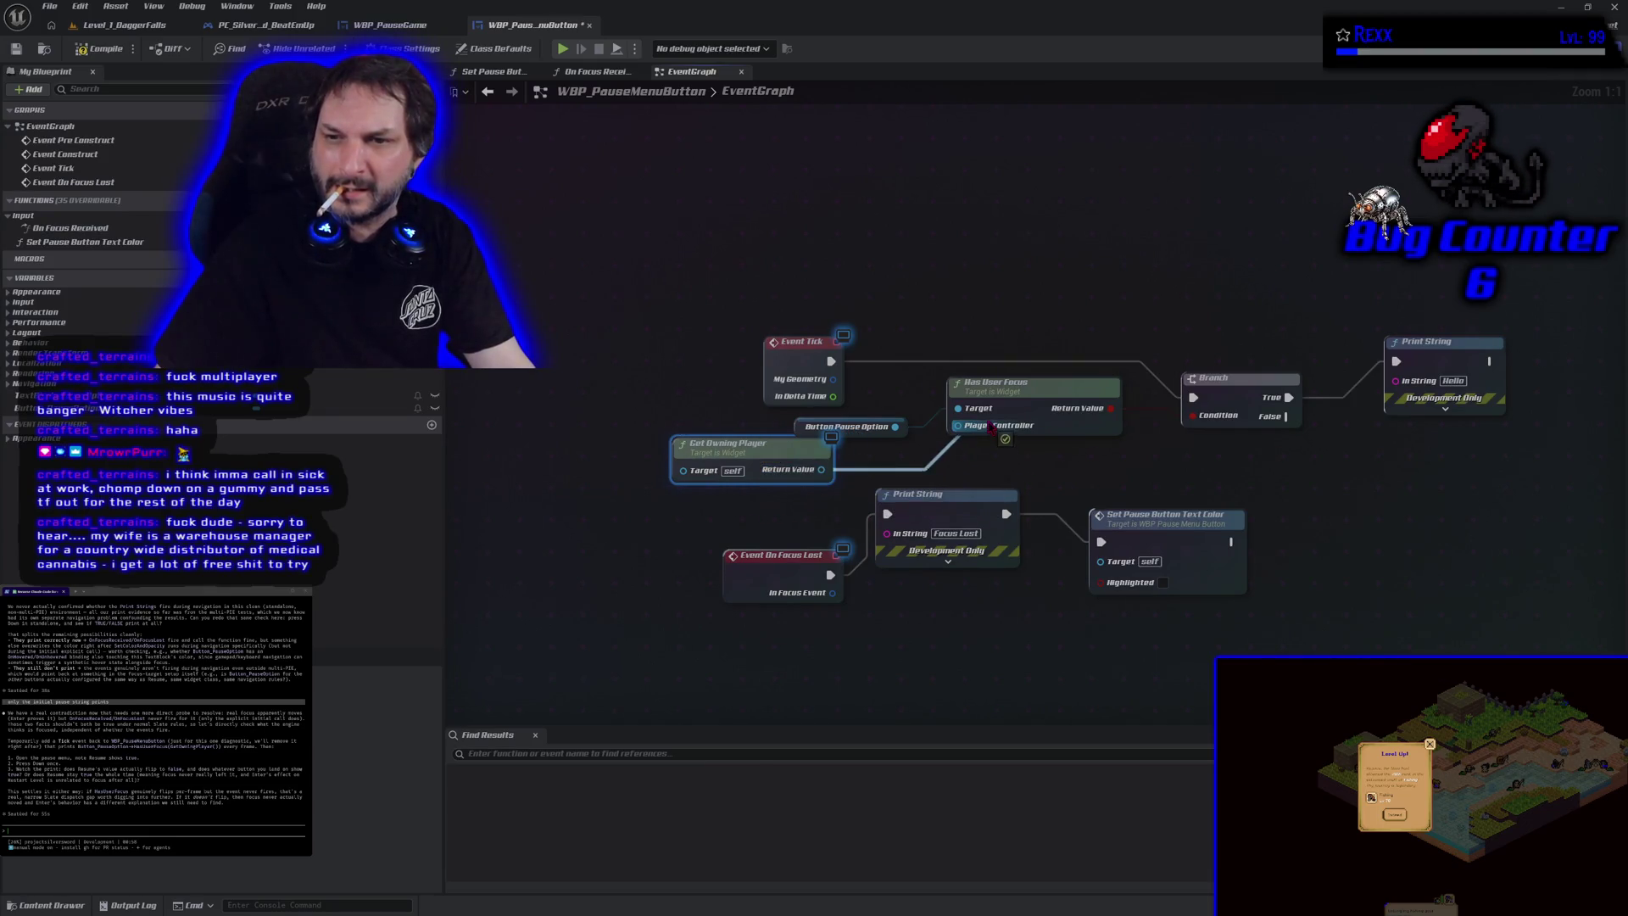
left_click(95, 49)
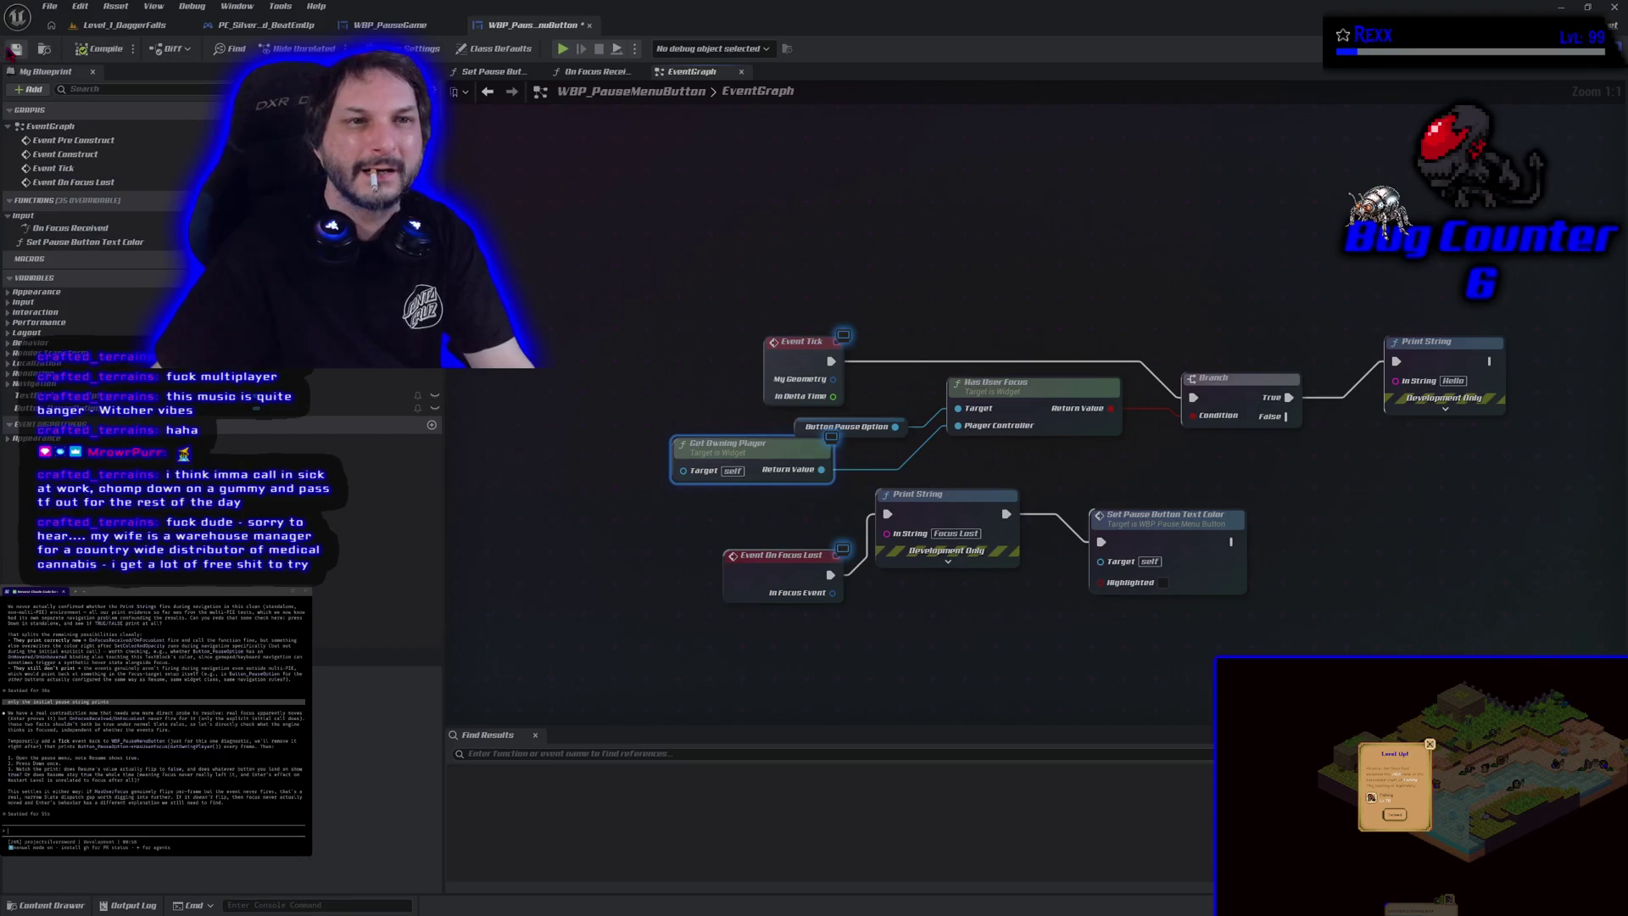
left_click(564, 50)
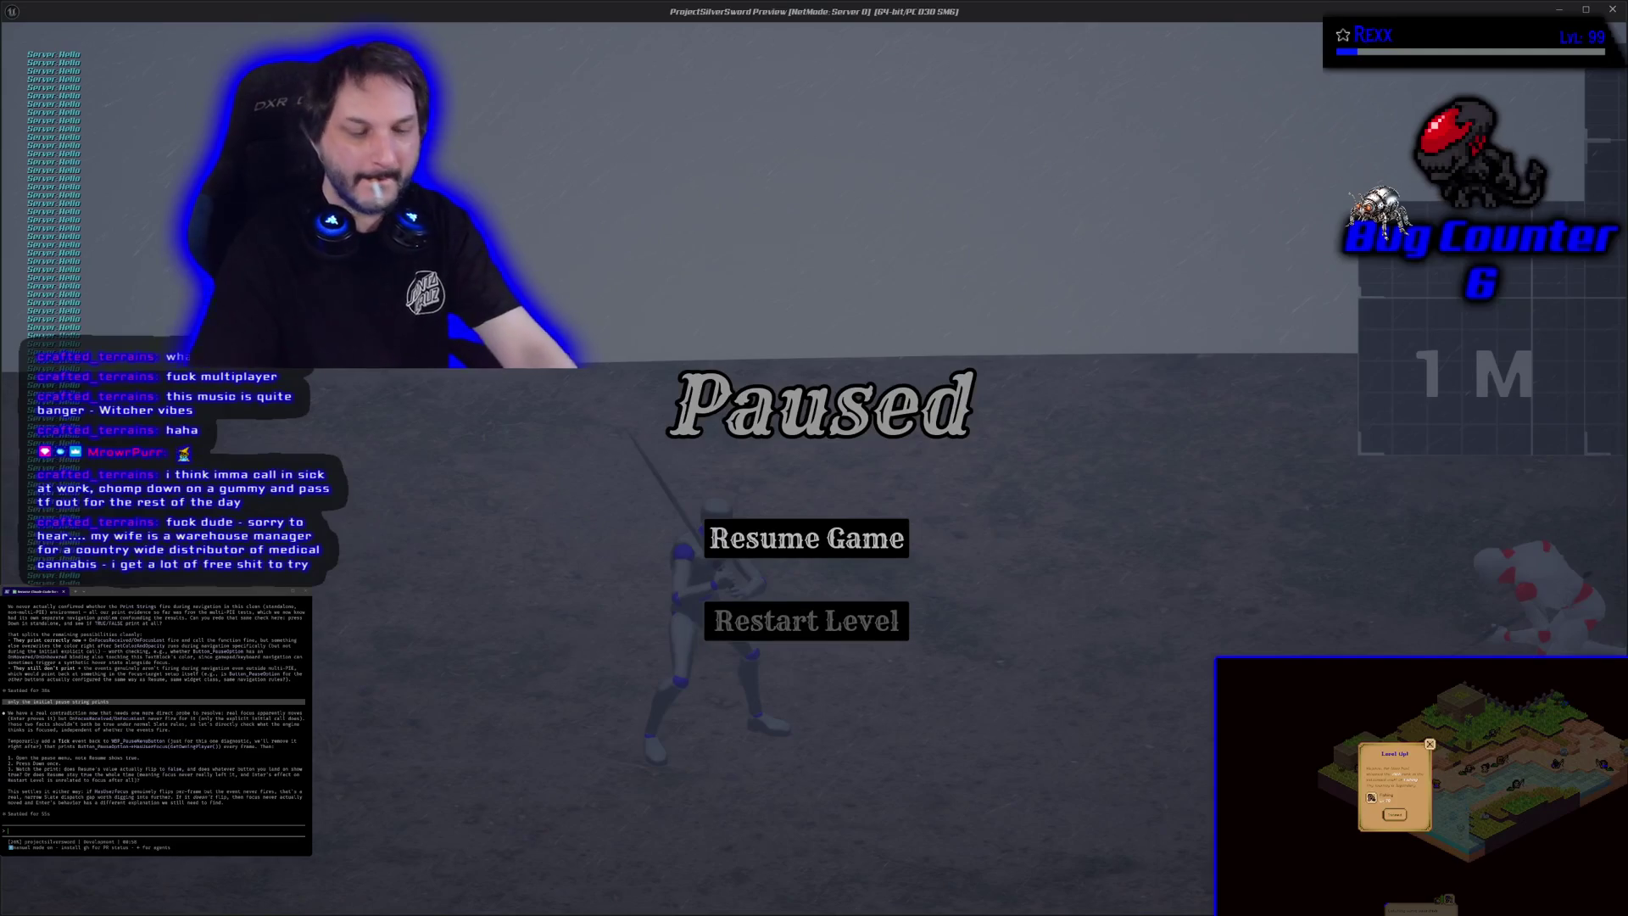
Step: Stop the preview, copy the Event Tick focus-check nodes, and paste them to Claude Code in the terminal
key("Escape")
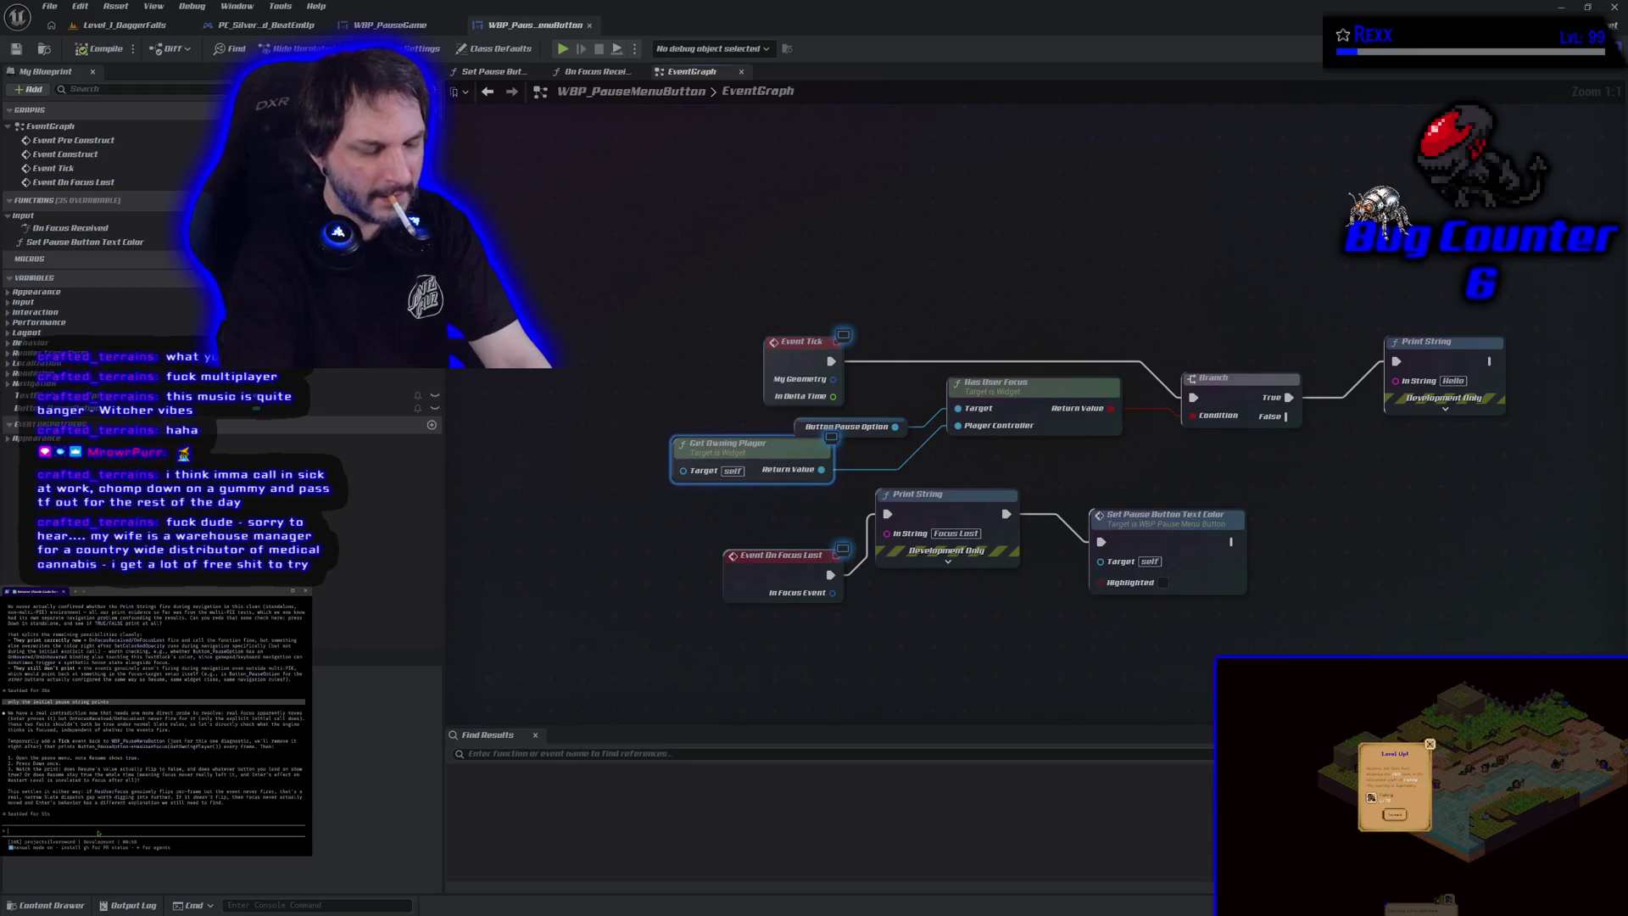
mouse_move(1459, 242)
left_mouse_down()
mouse_move(746, 473)
mouse_move(678, 473)
left_mouse_up()
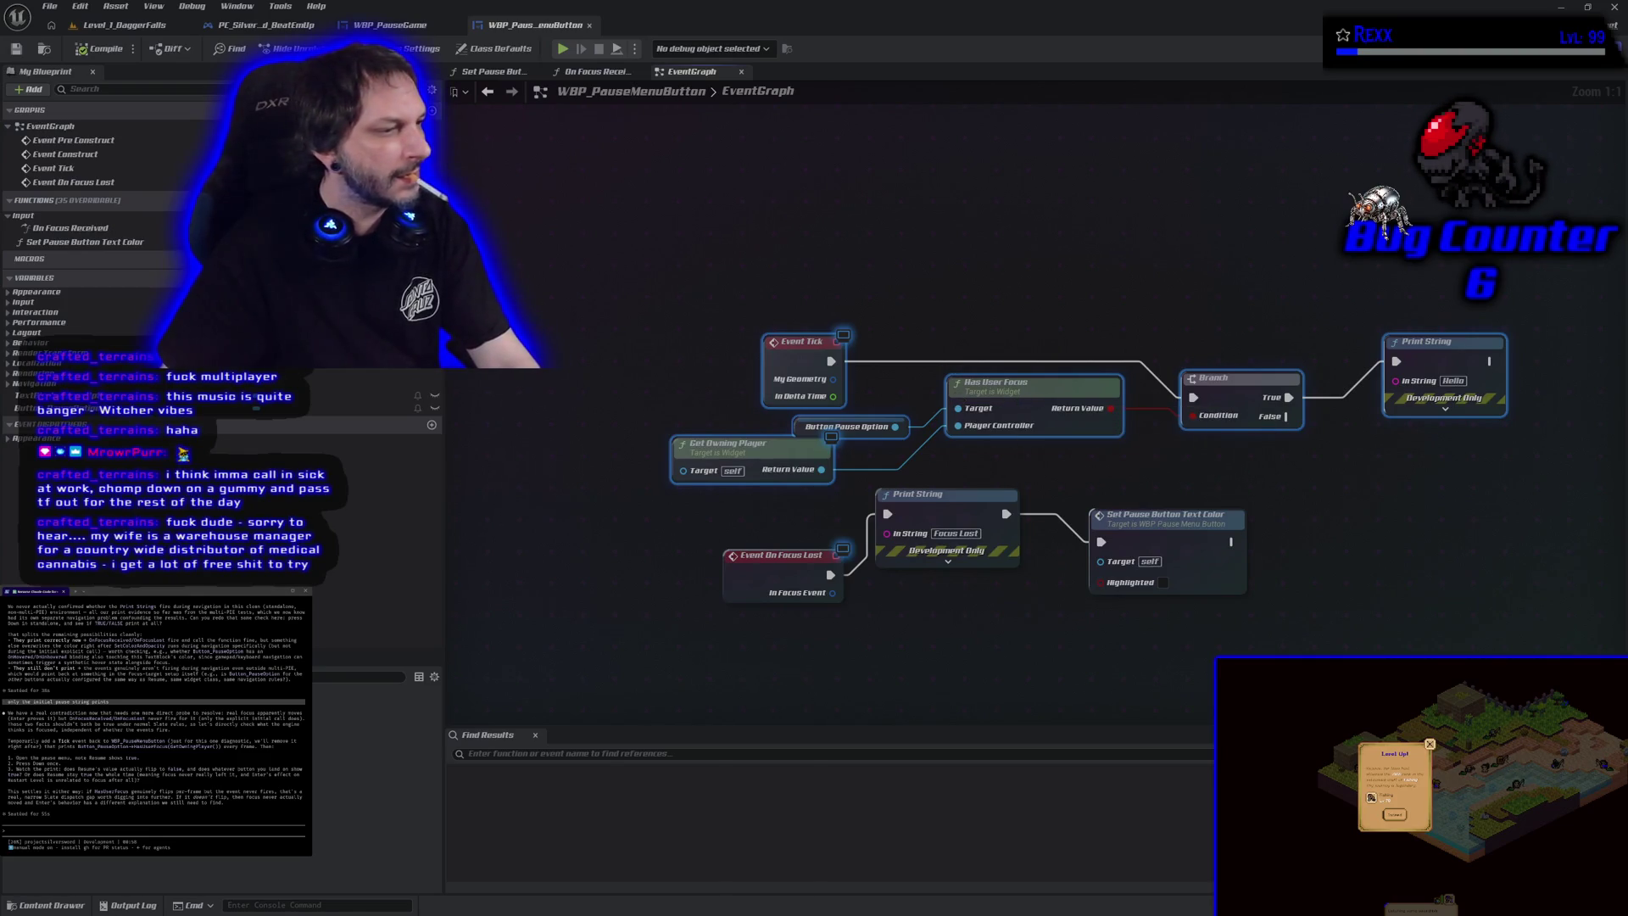
key("ctrl+v")
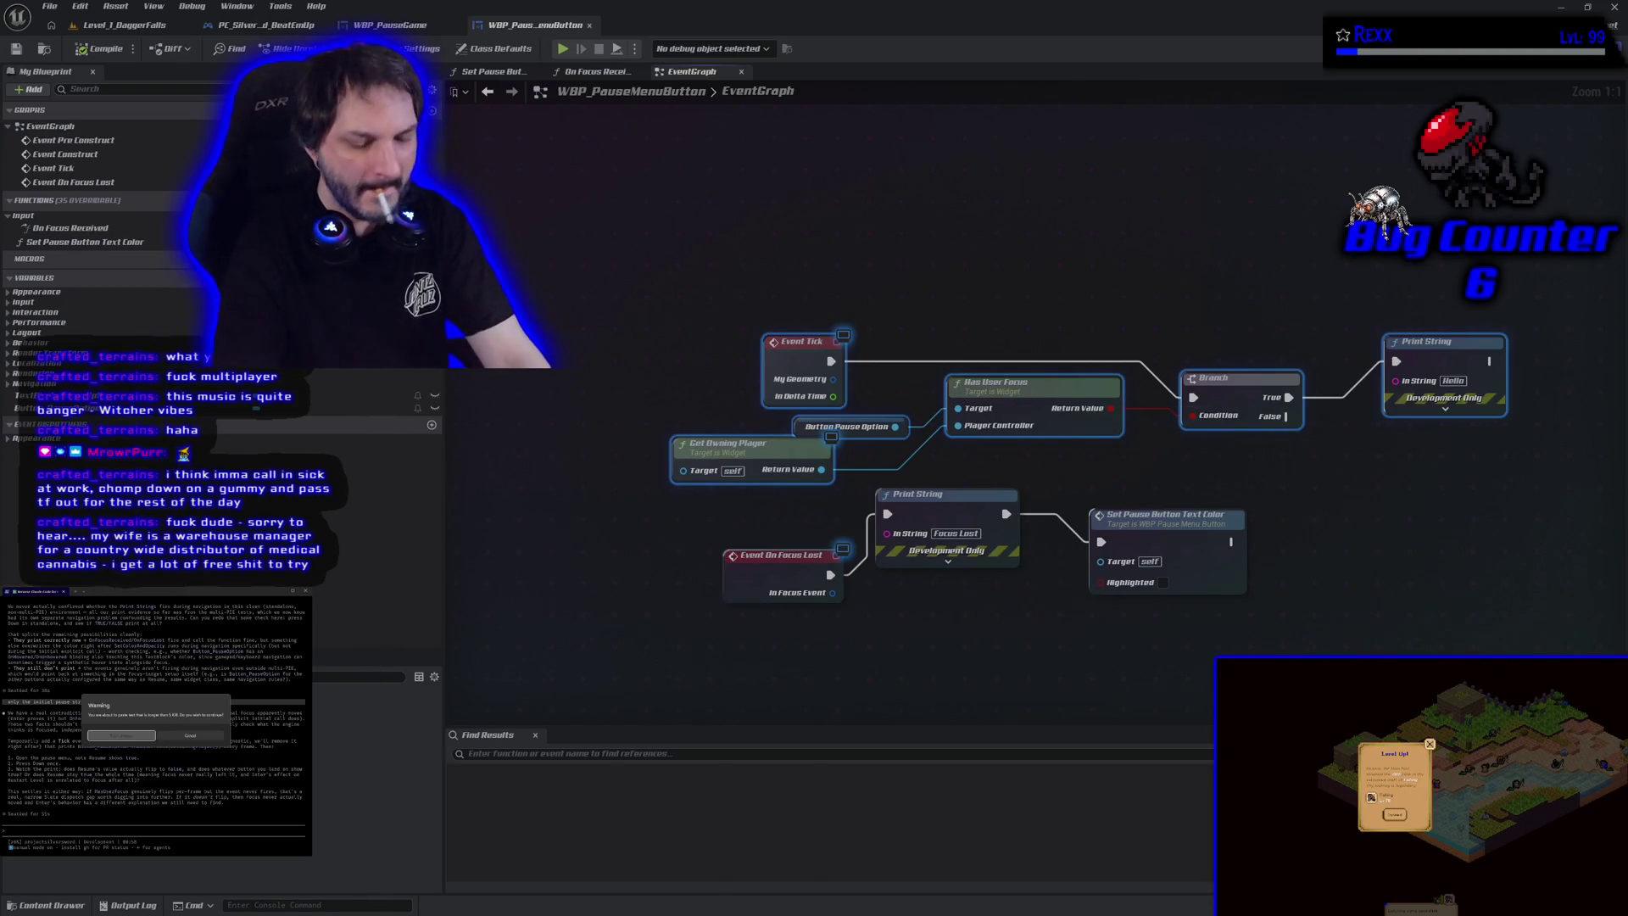
key("Return")
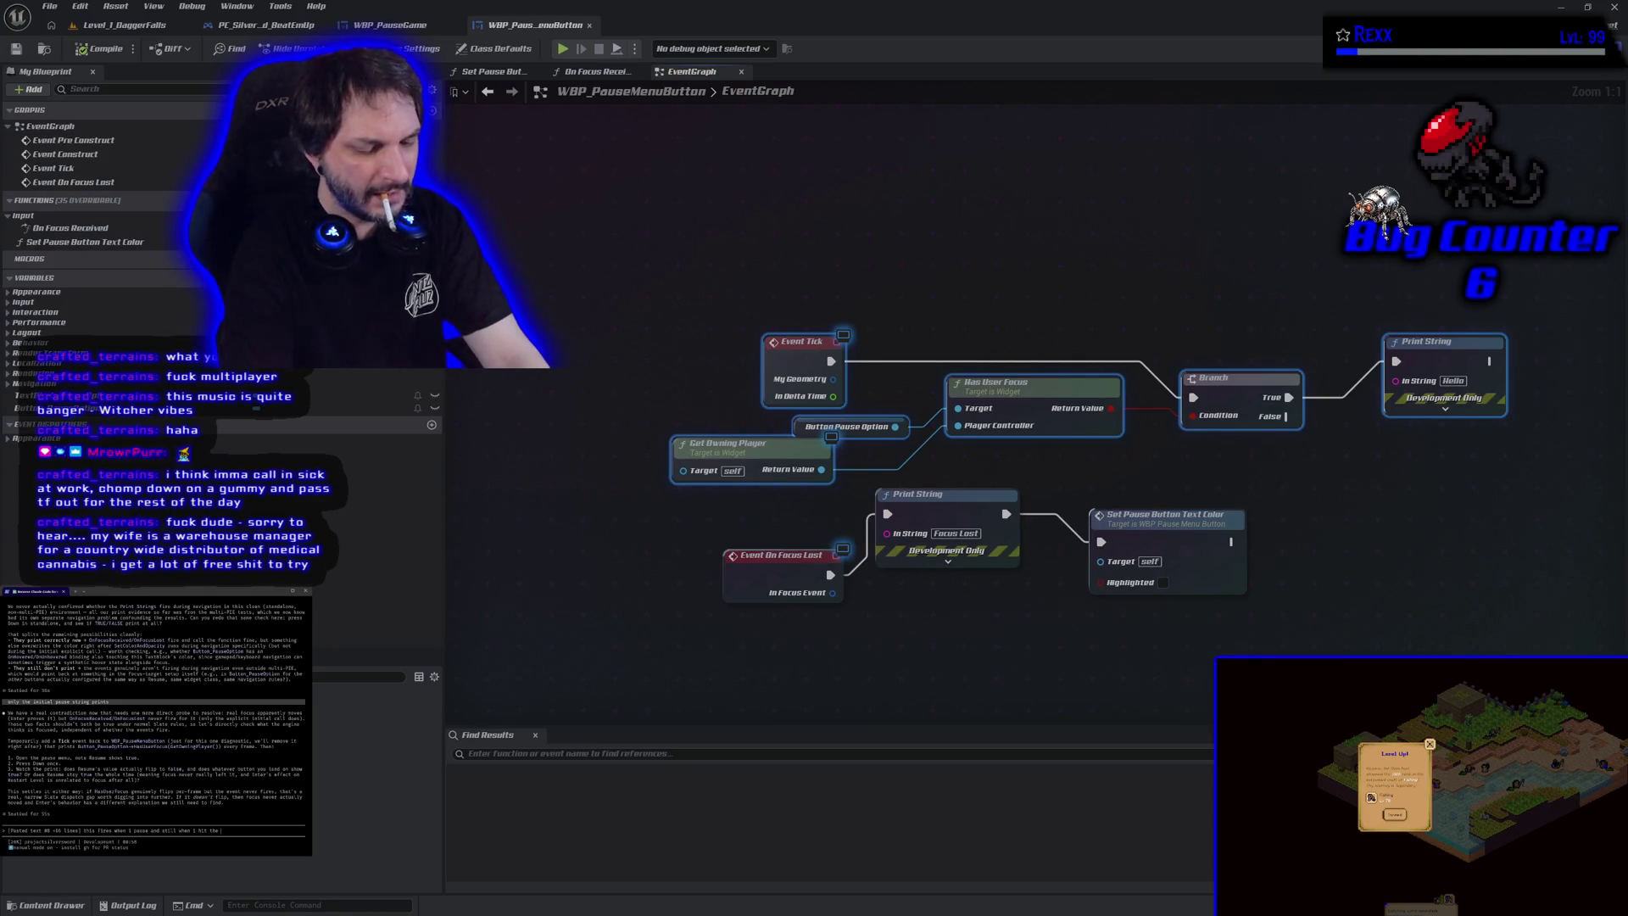
key("Return")
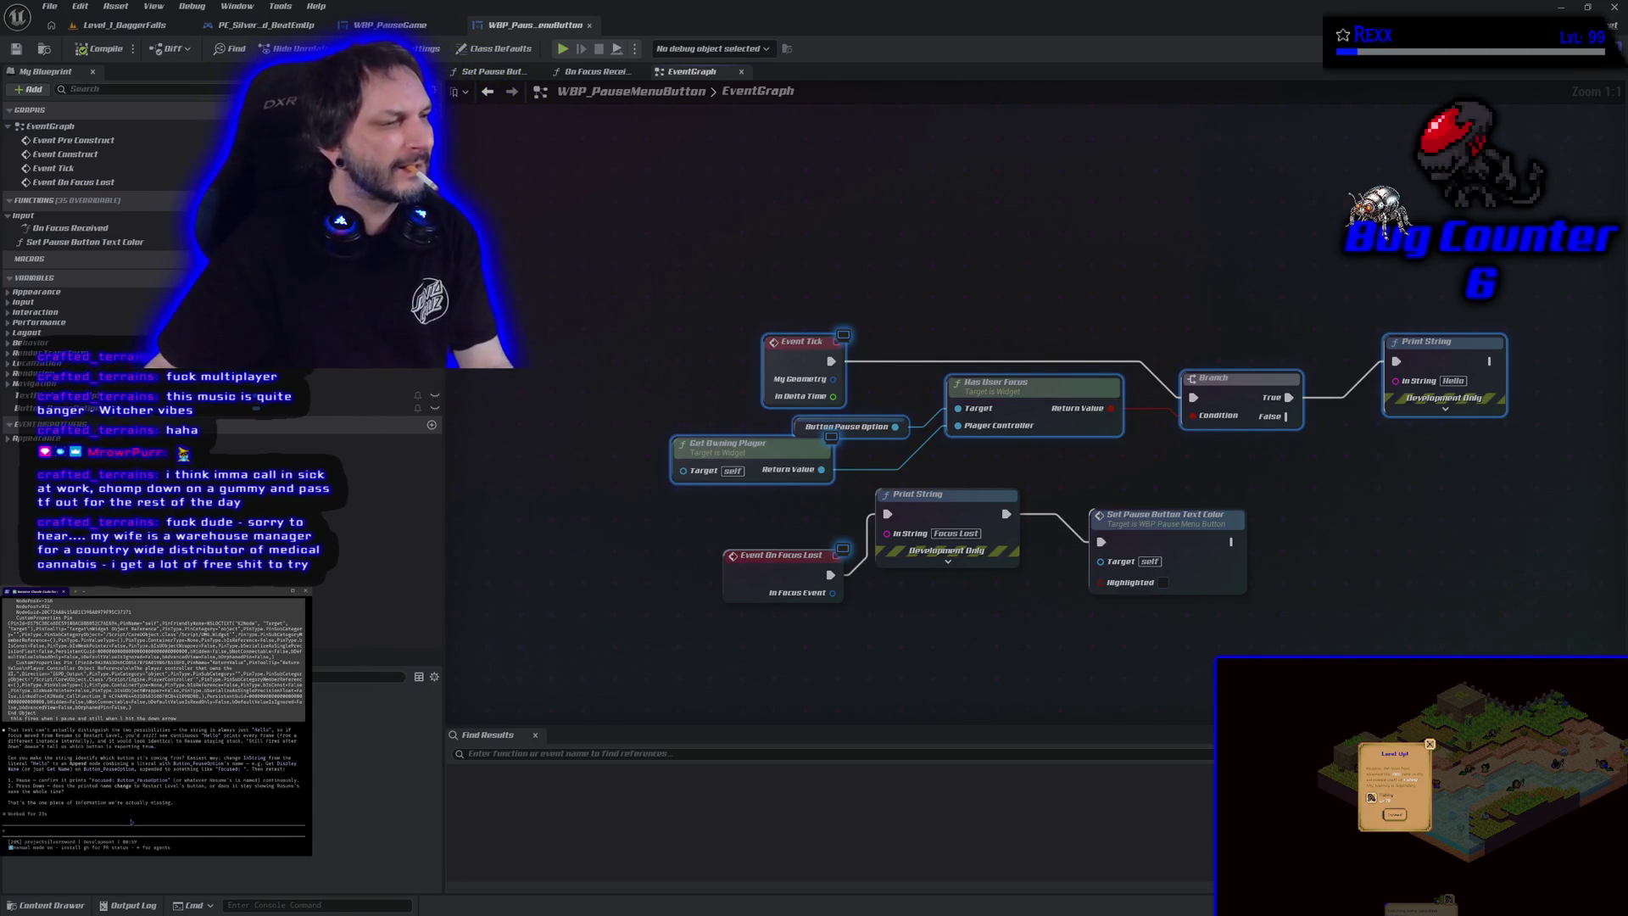
left_click_drag(1414, 501, 1138, 427)
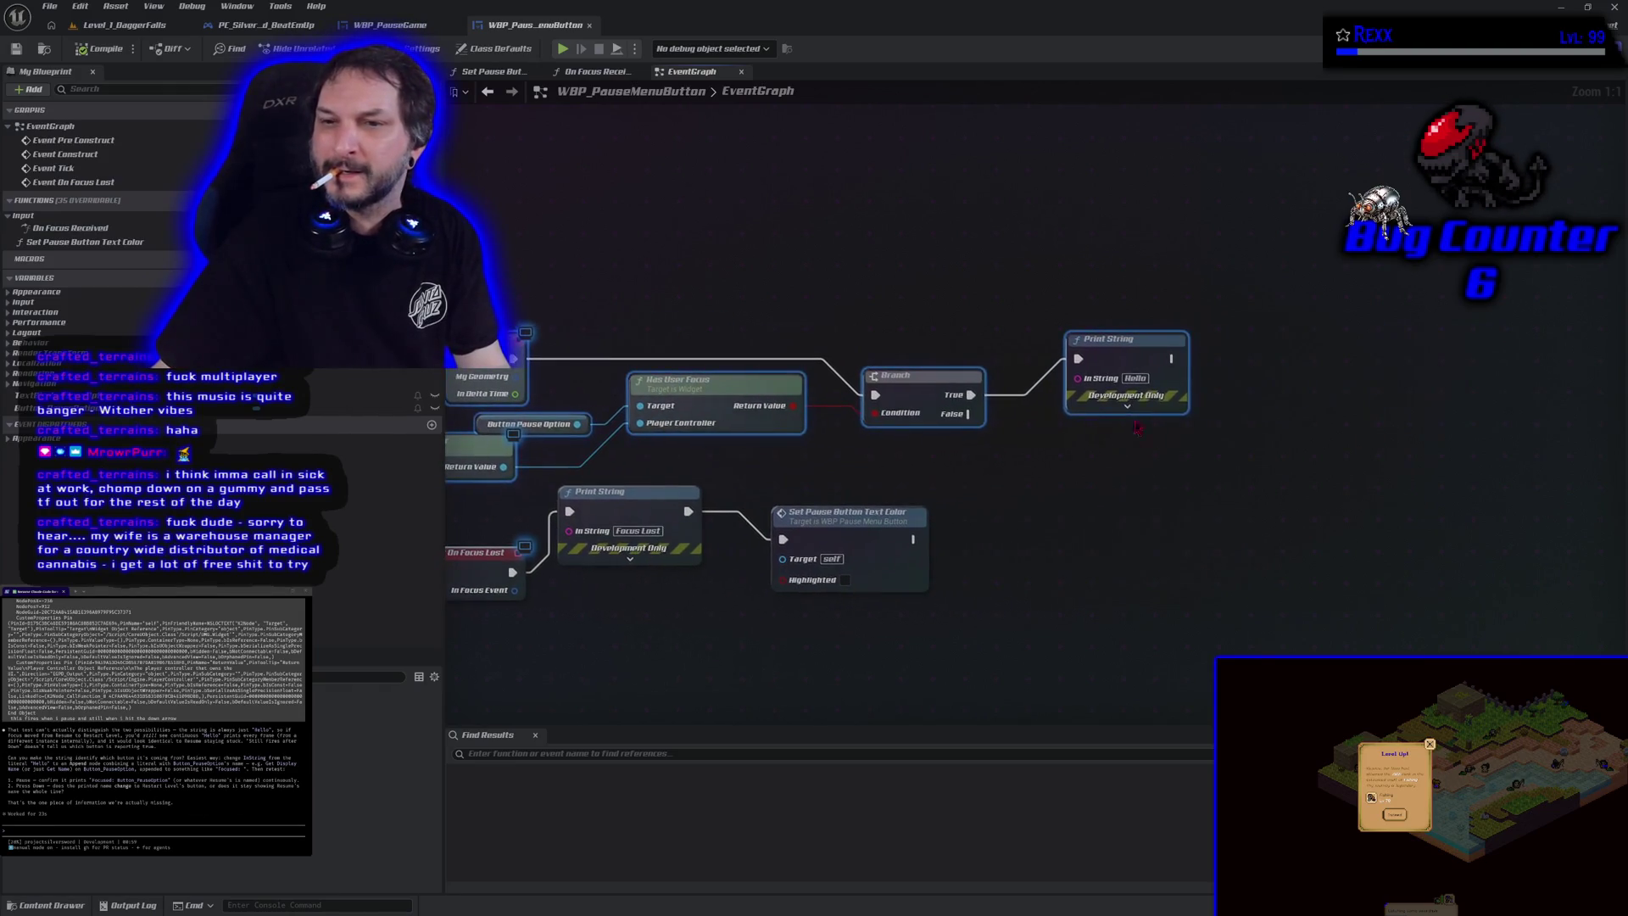
Step: Move the Event Tick group and add an Append node feeding Print String's text
mouse_move(1208, 367)
left_mouse_down()
mouse_move(1174, 380)
mouse_move(1332, 224)
left_mouse_up()
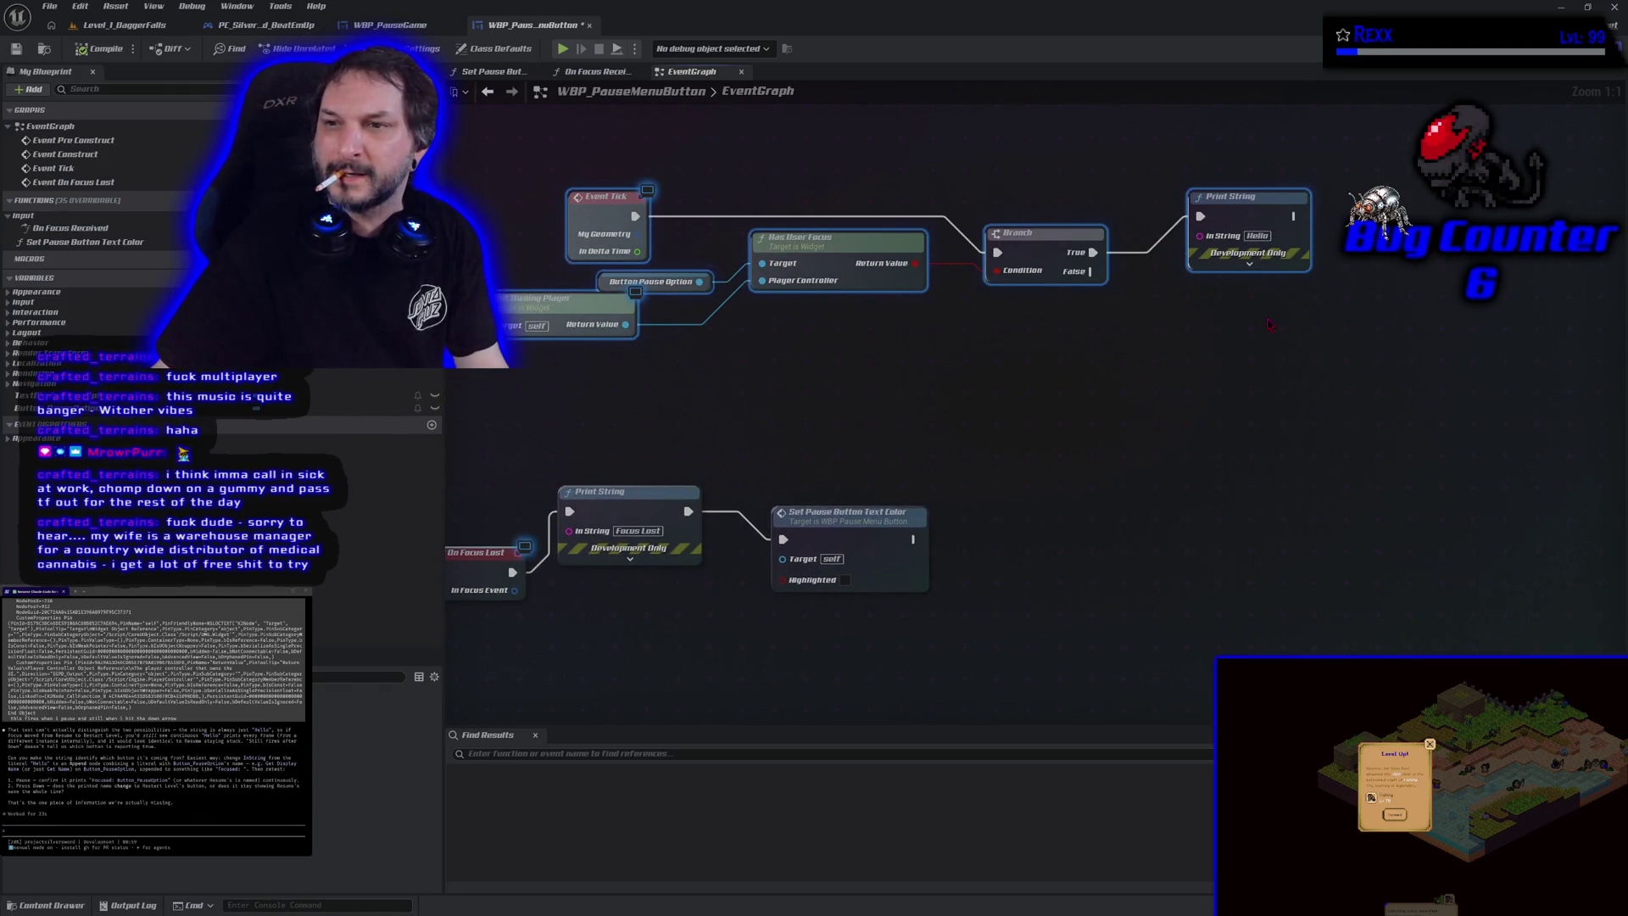
left_click_drag(1199, 236, 1146, 329)
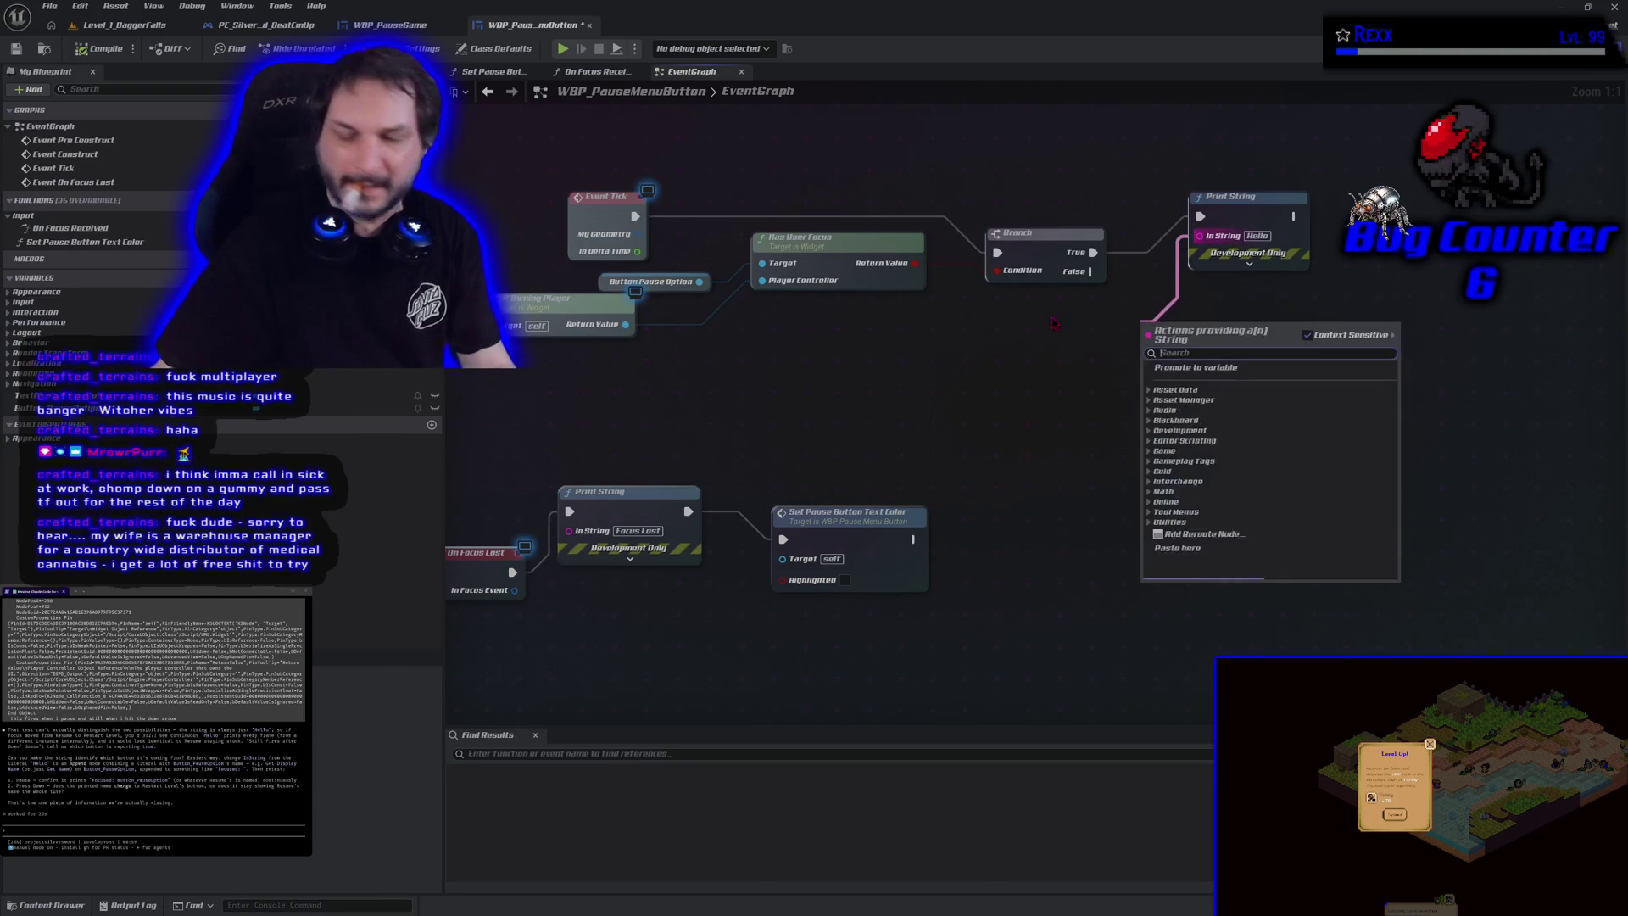
type("append")
key("Return")
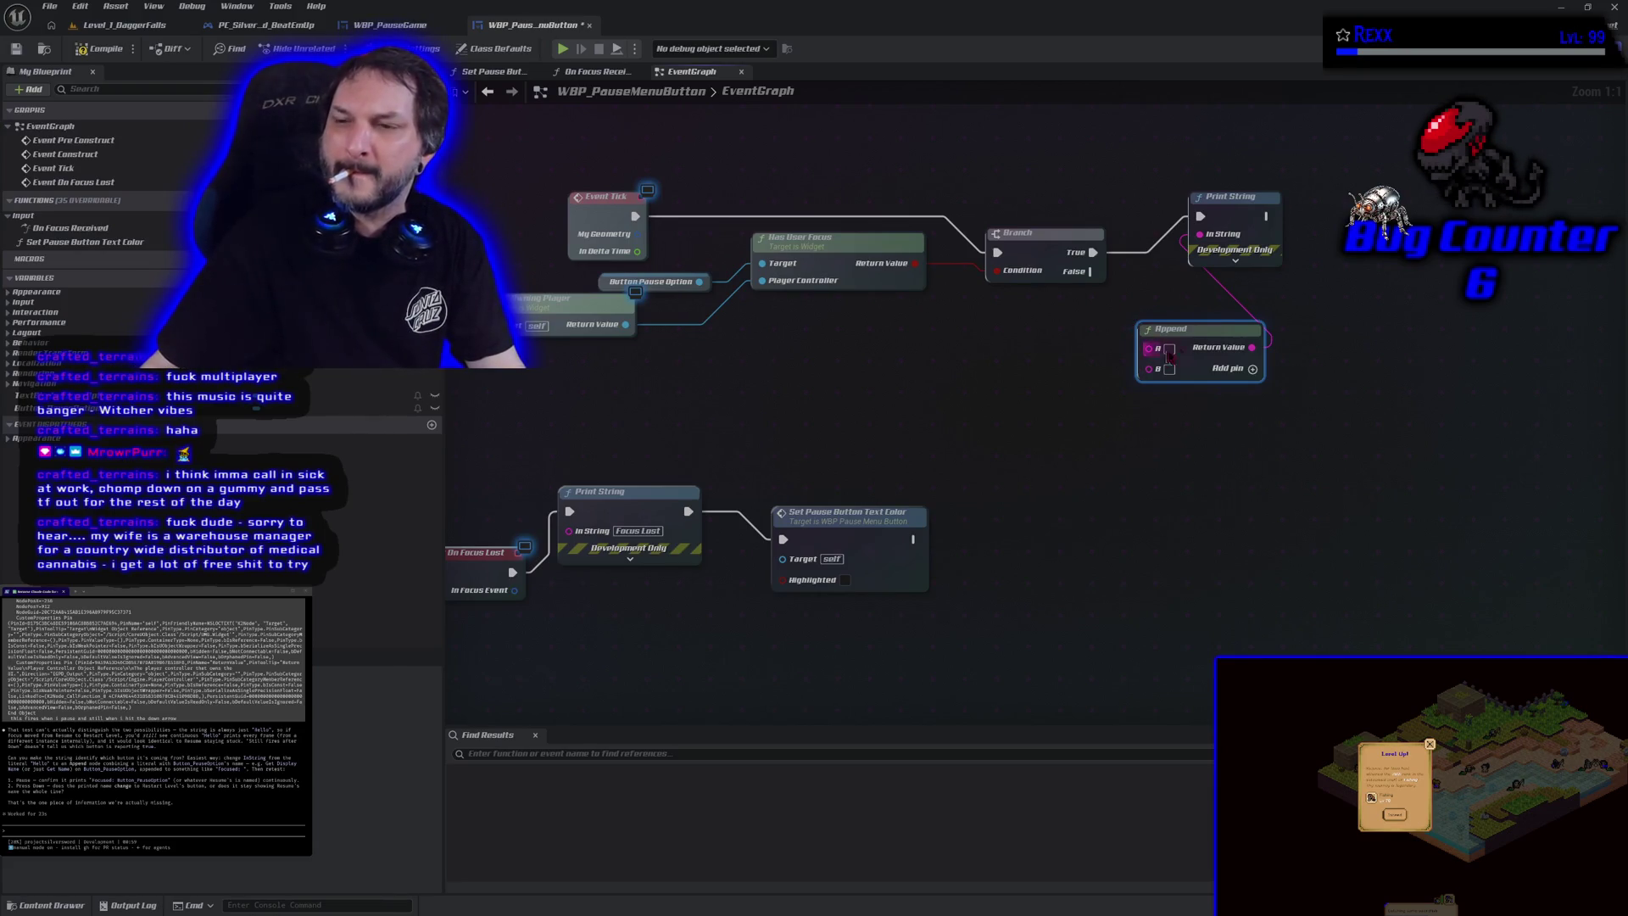
left_click_drag(1214, 329, 1185, 333)
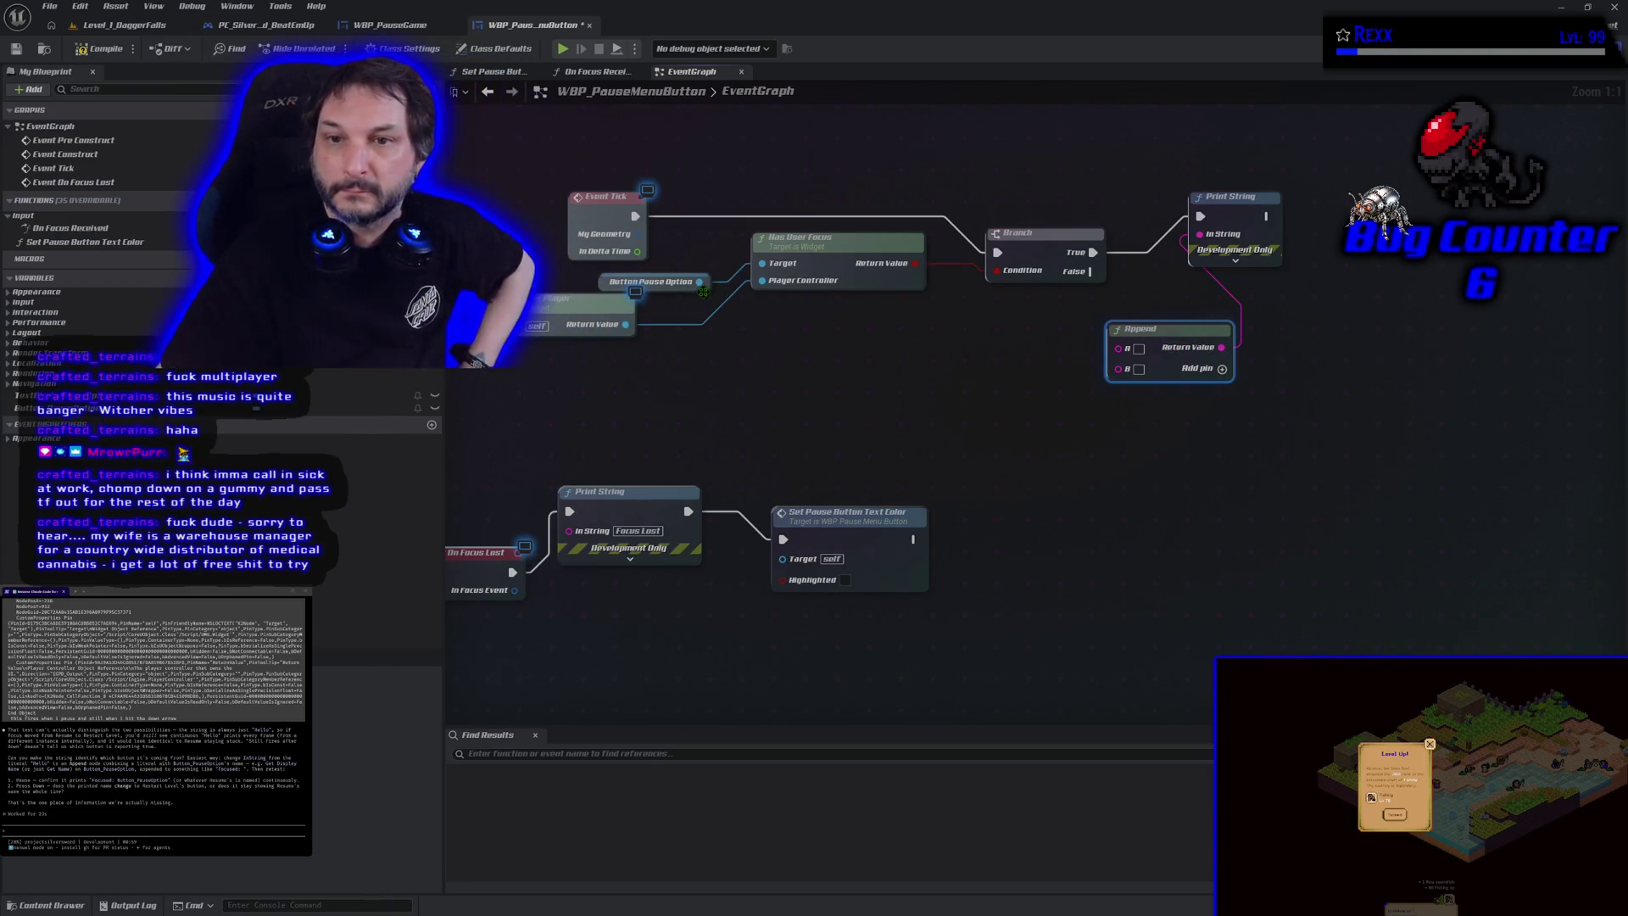
Step: Wire Button Pause Option's Get Display Name into Print String, delete Append, and play-test
left_click_drag(701, 283, 766, 338)
type("get")
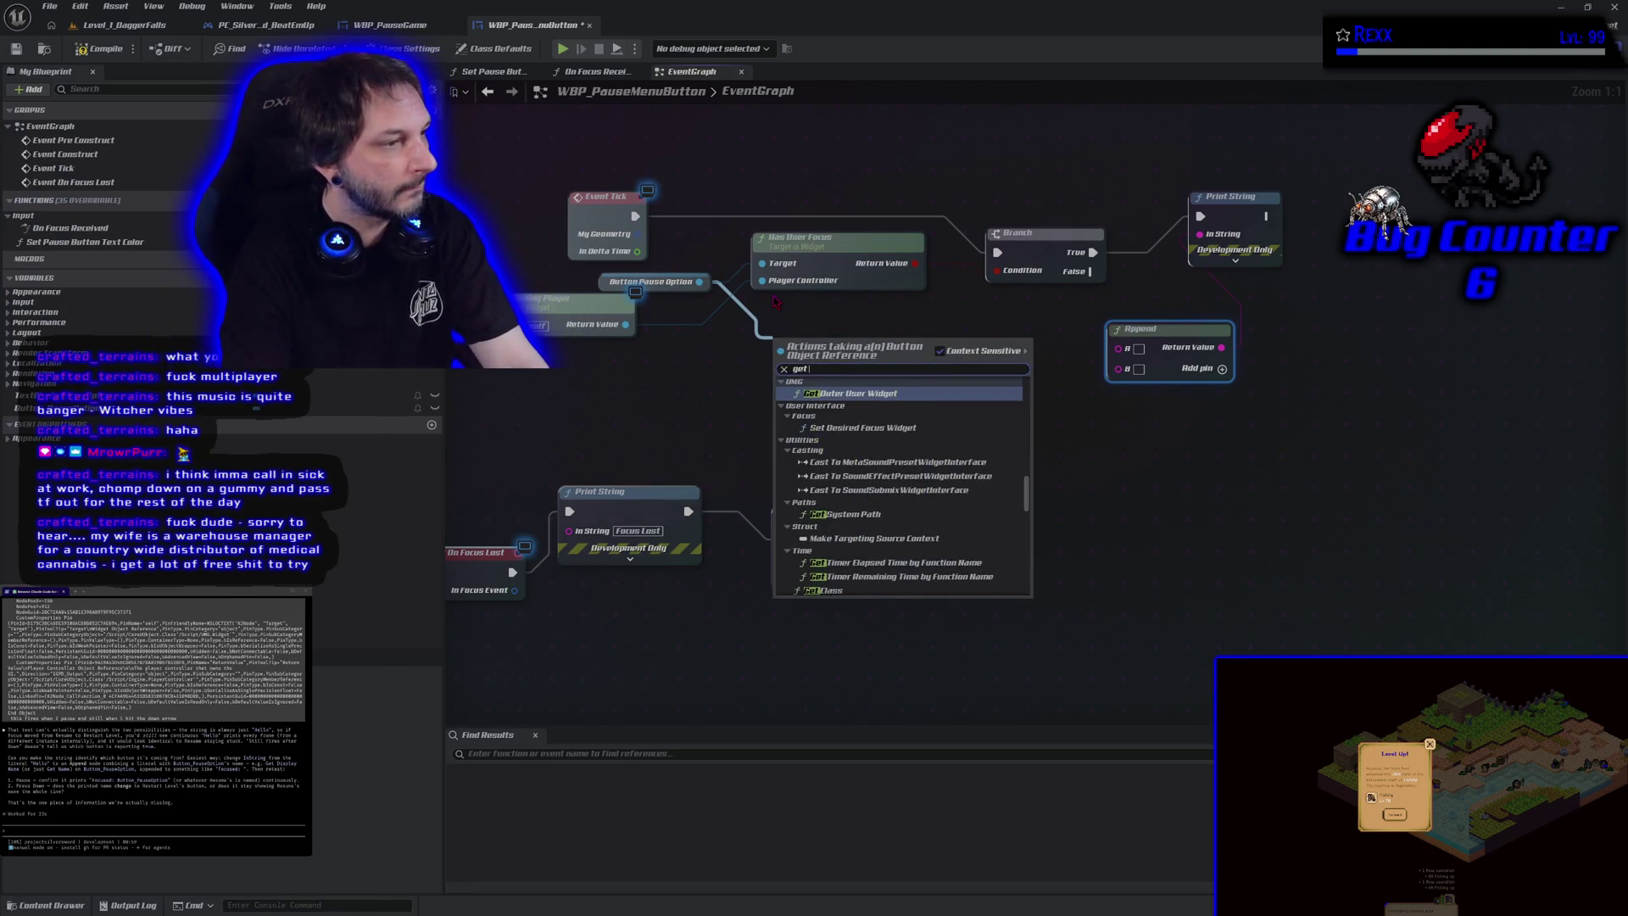
type(" display")
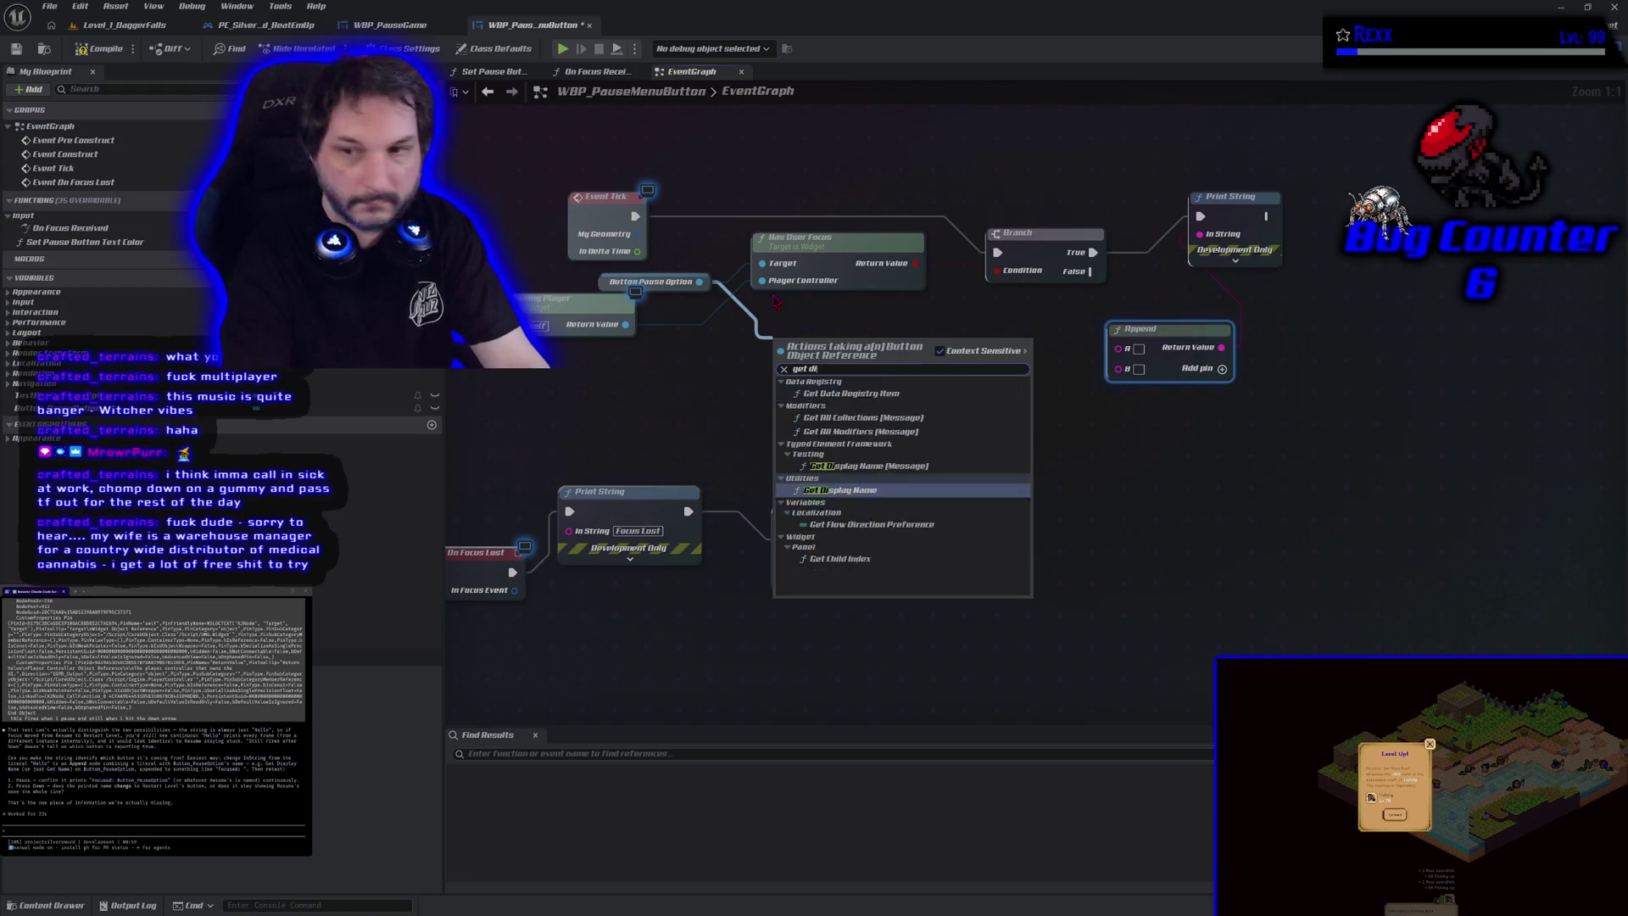
key("Return")
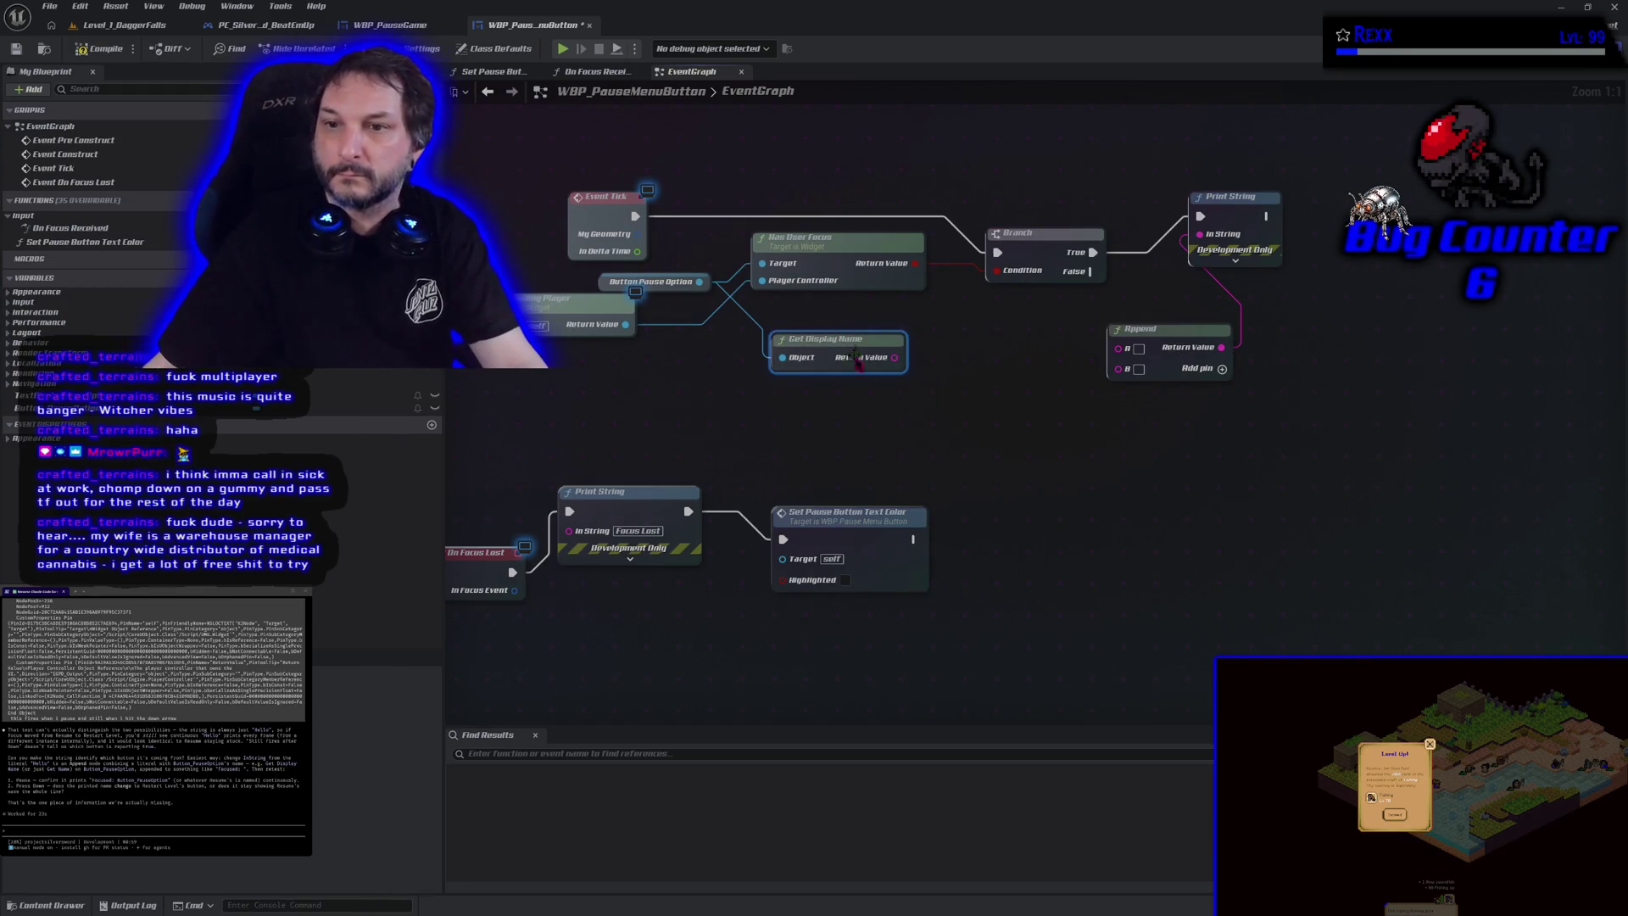
mouse_move(895, 357)
left_mouse_down()
mouse_move(984, 373)
mouse_move(1110, 356)
mouse_move(1204, 280)
mouse_move(1201, 235)
left_mouse_up()
left_click(1170, 331)
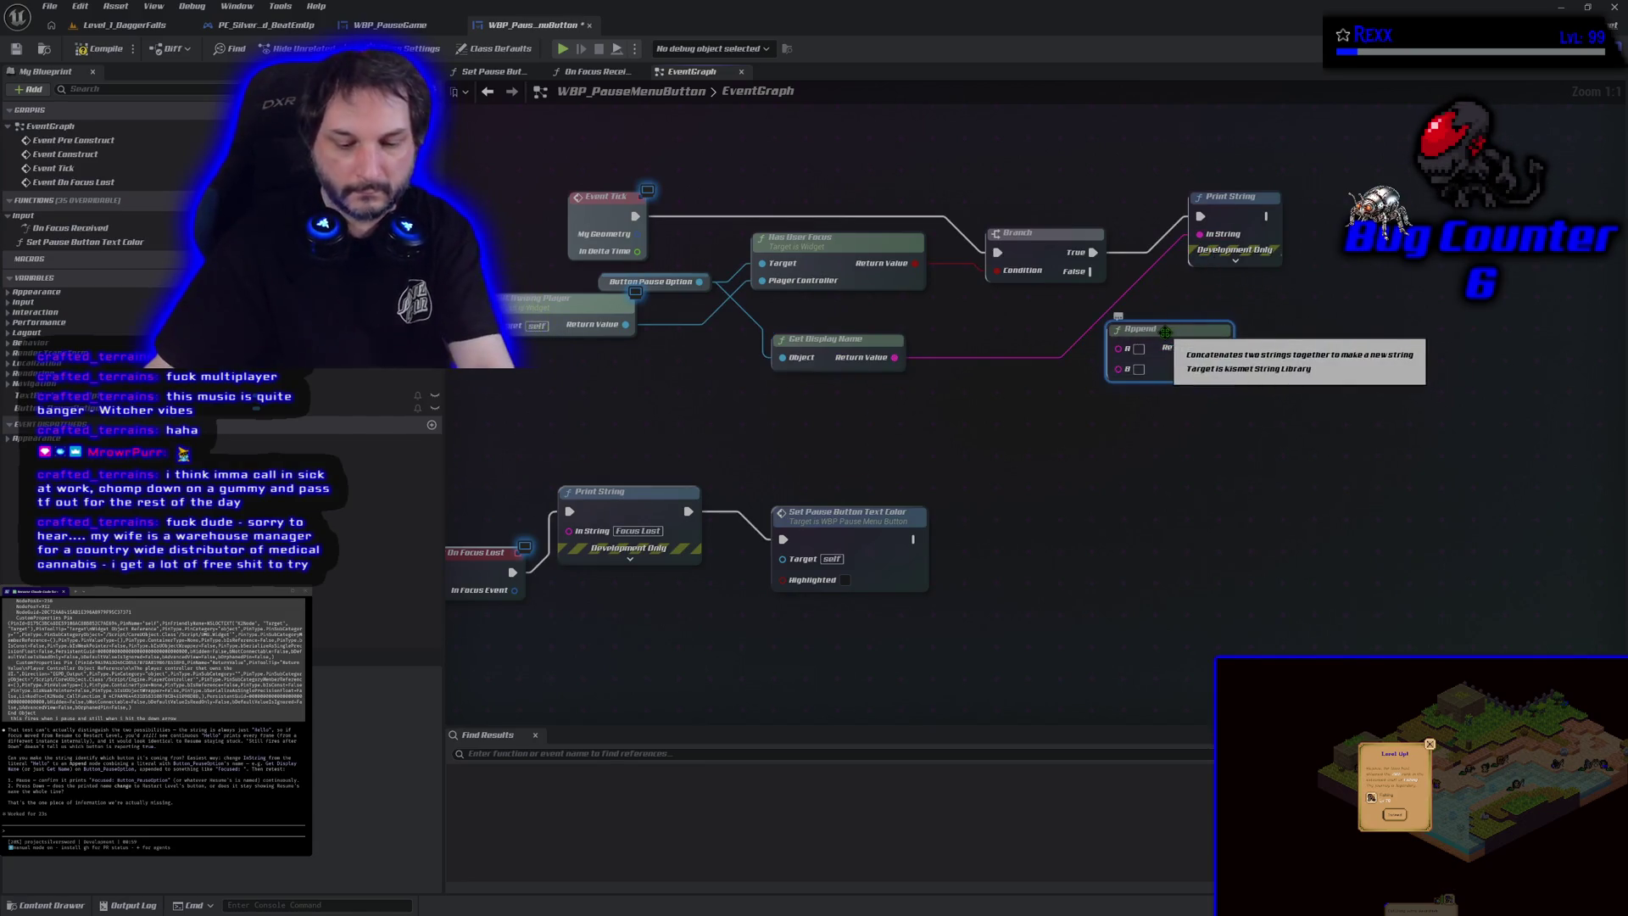
key("Delete")
left_click(562, 49)
Step: End the play test and tell the assistant it prints Button_PauseOption and still says resume
key("Escape")
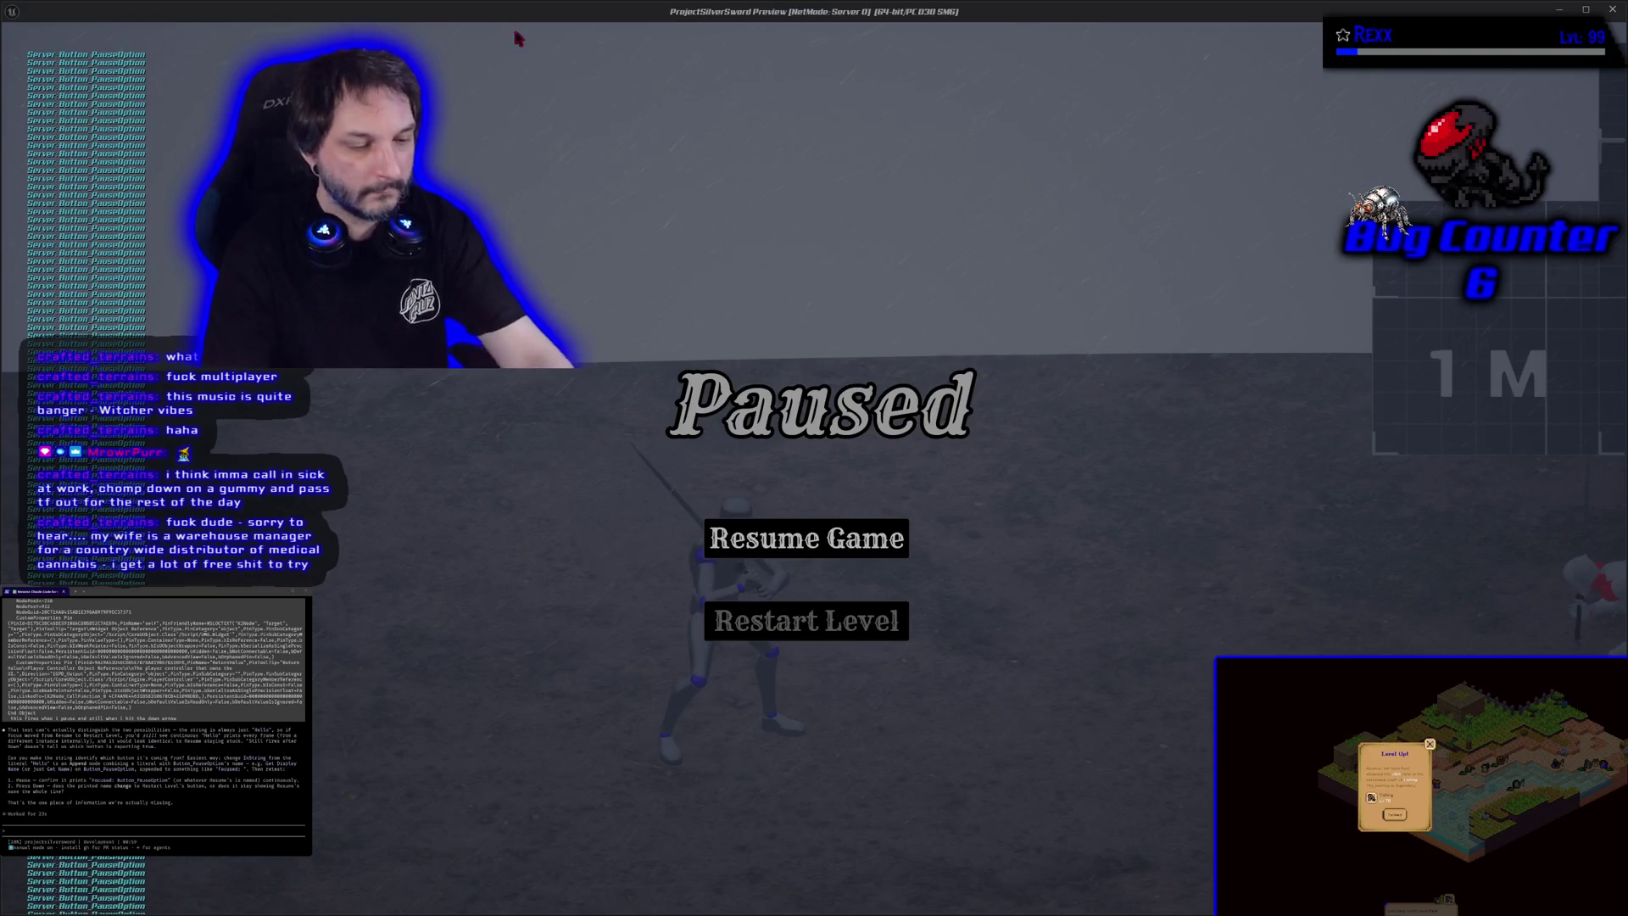
key("Escape")
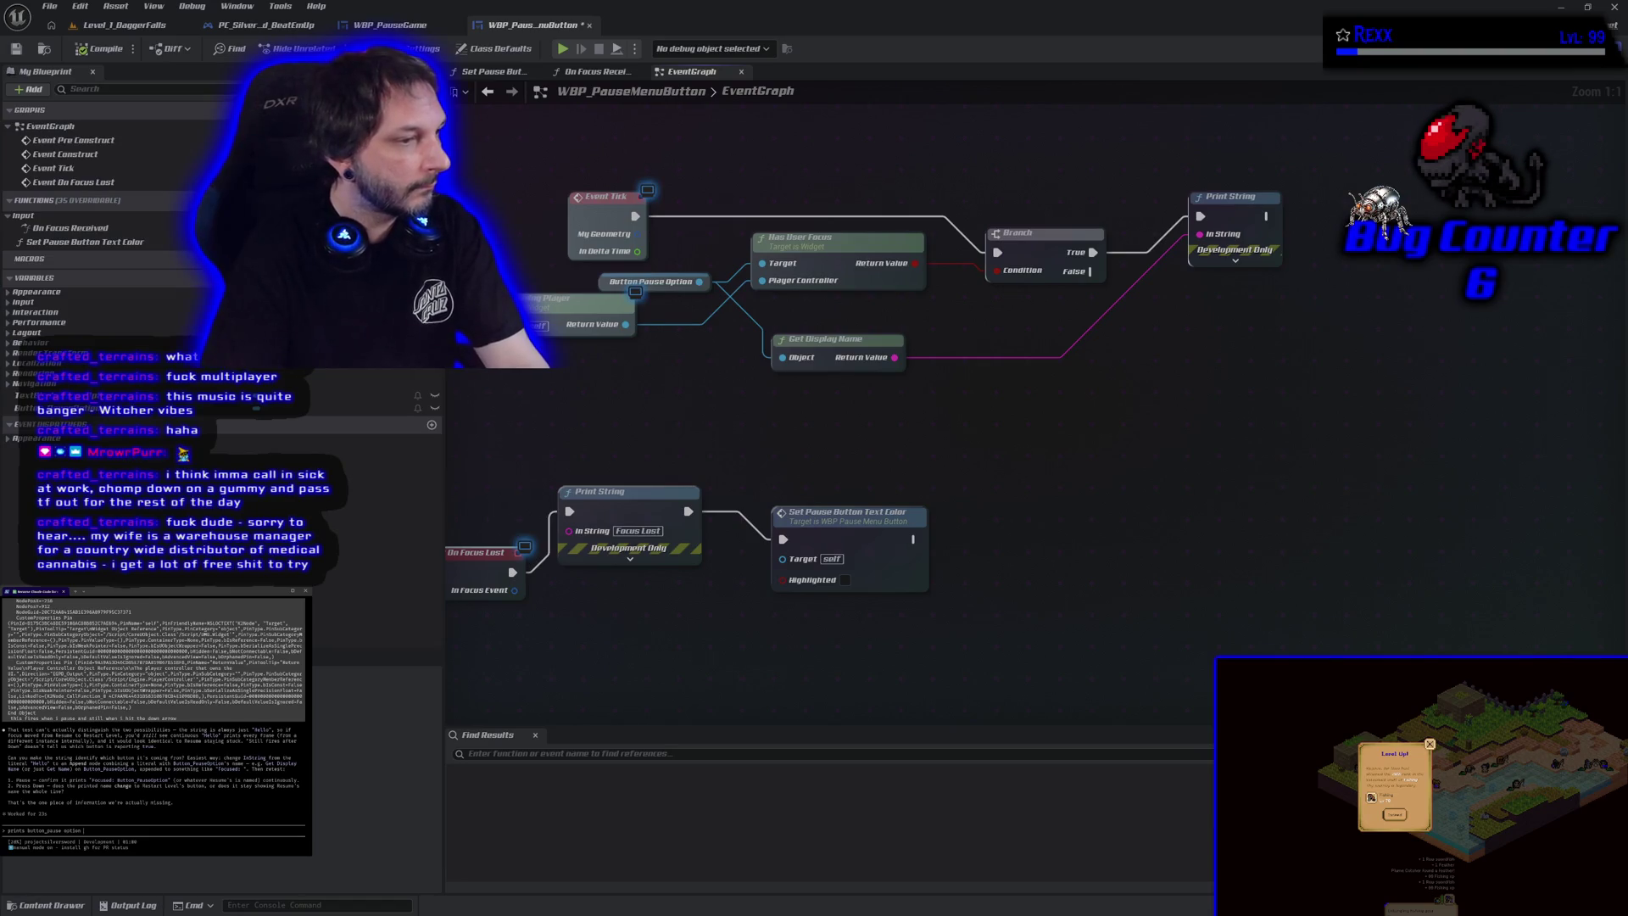
key("BackSpace")
key("BackSpace")
key("BackSpace")
type("option")
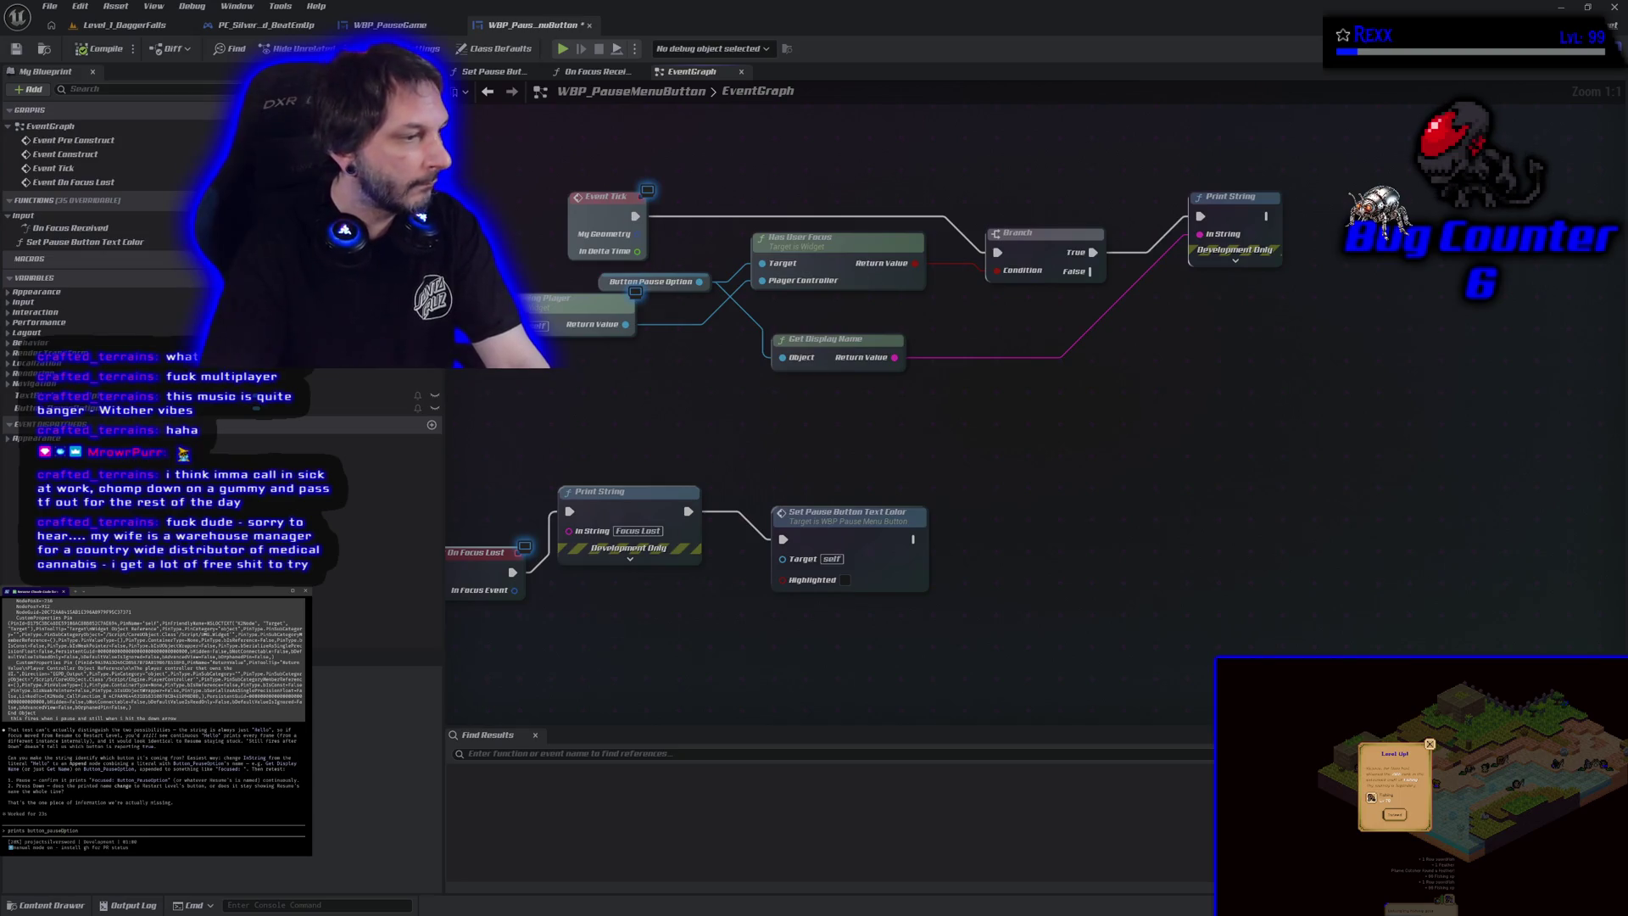
type("P")
key("Delete")
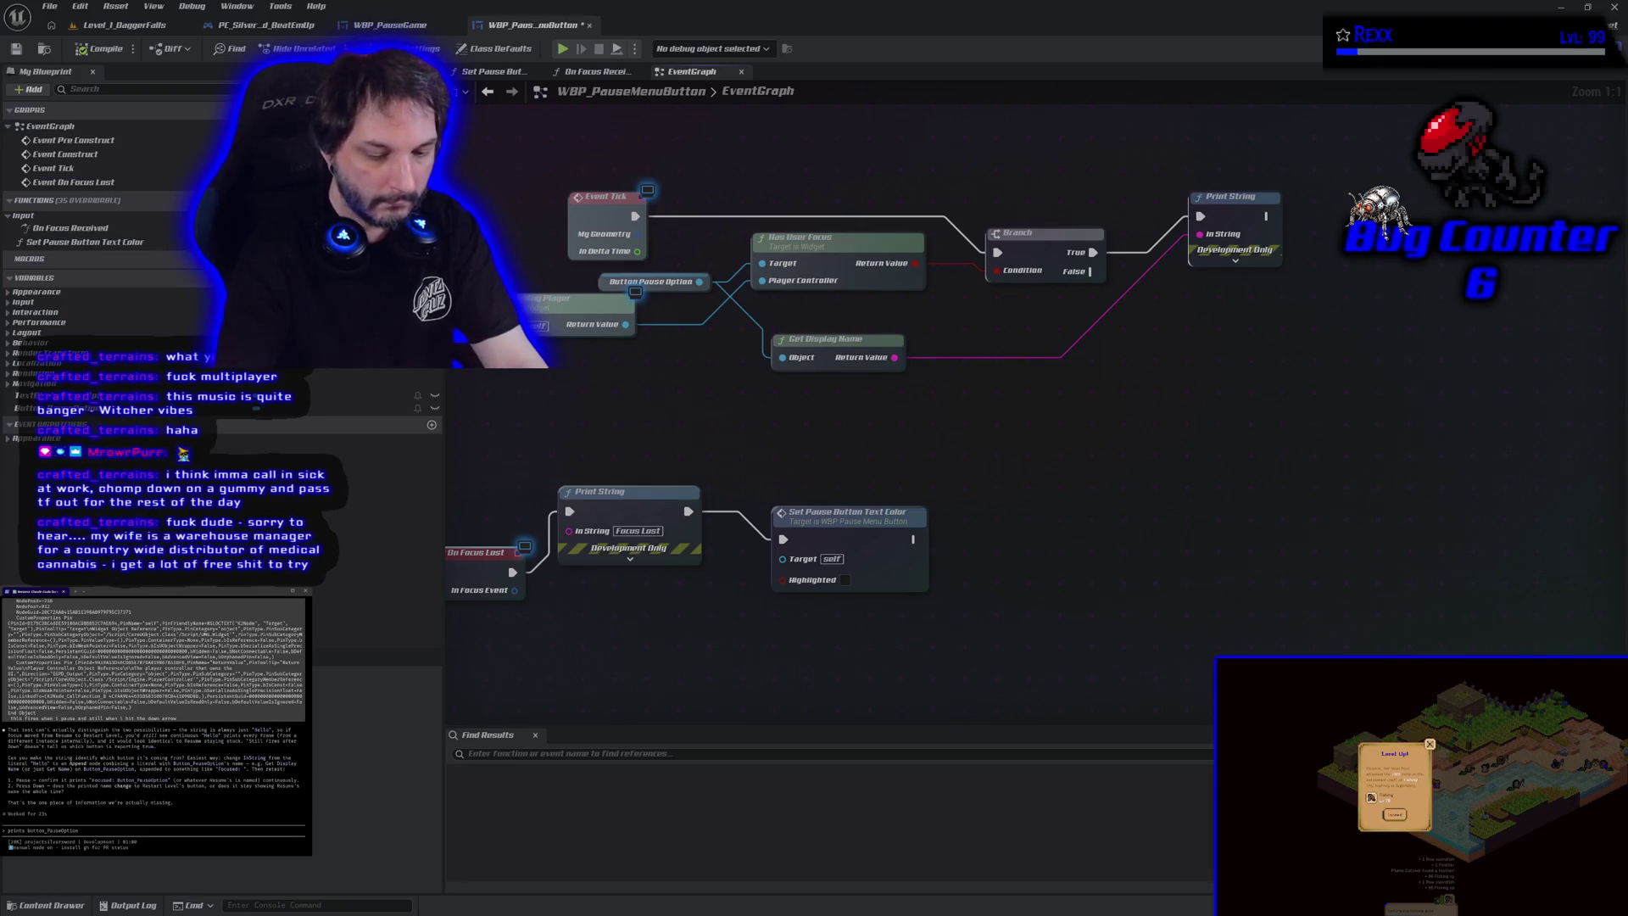
key("Return")
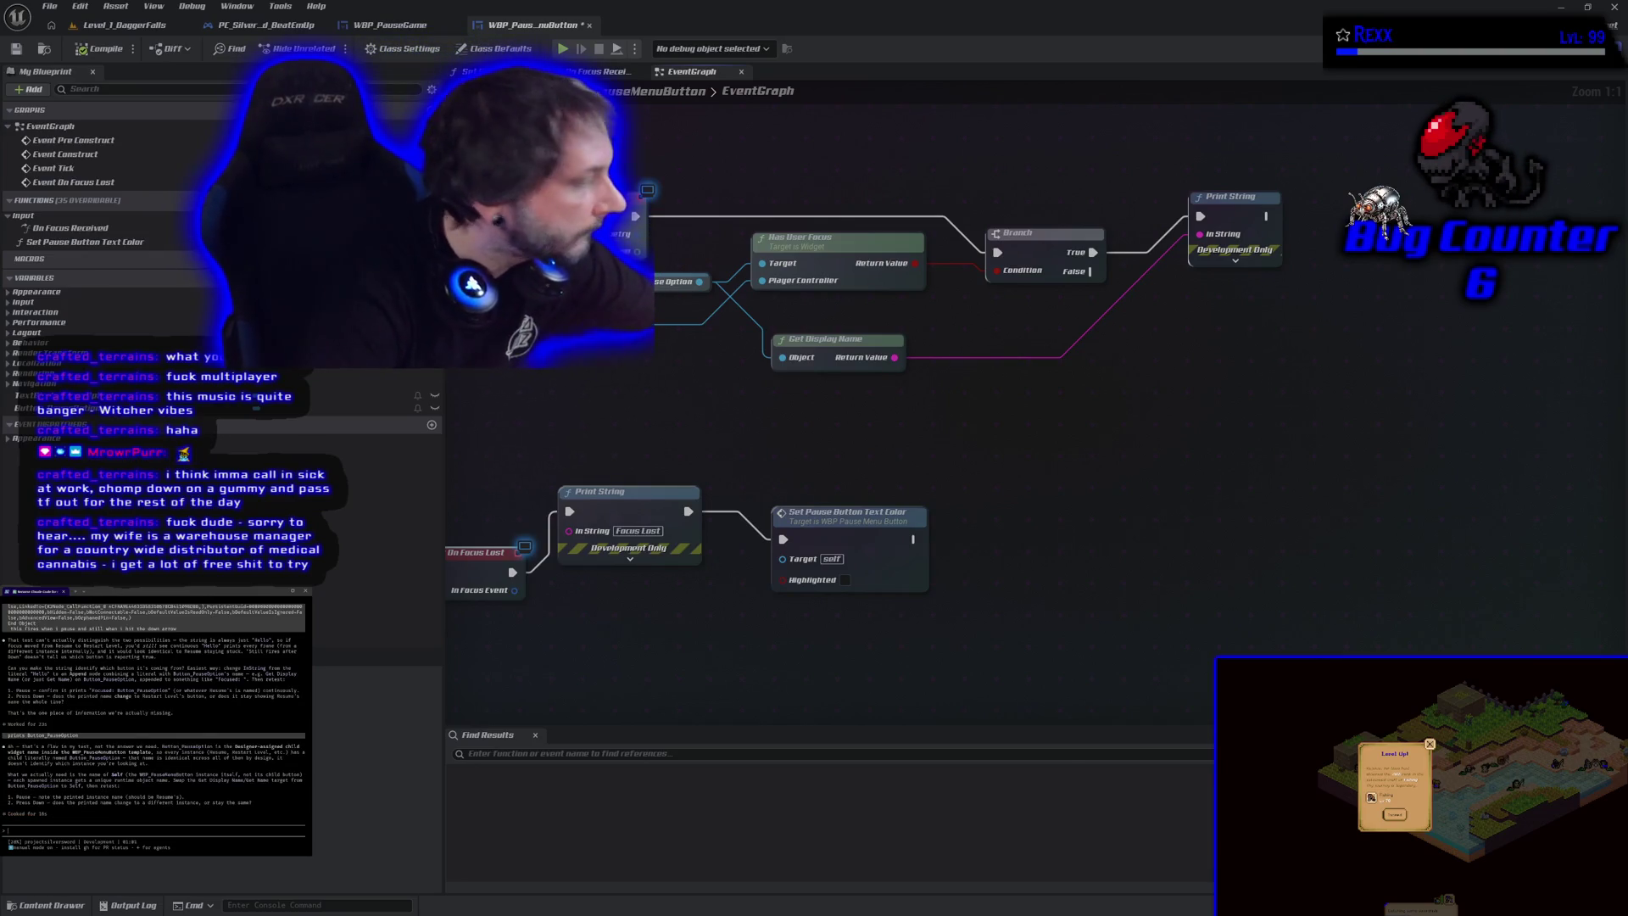
type("stays the same, still says resume")
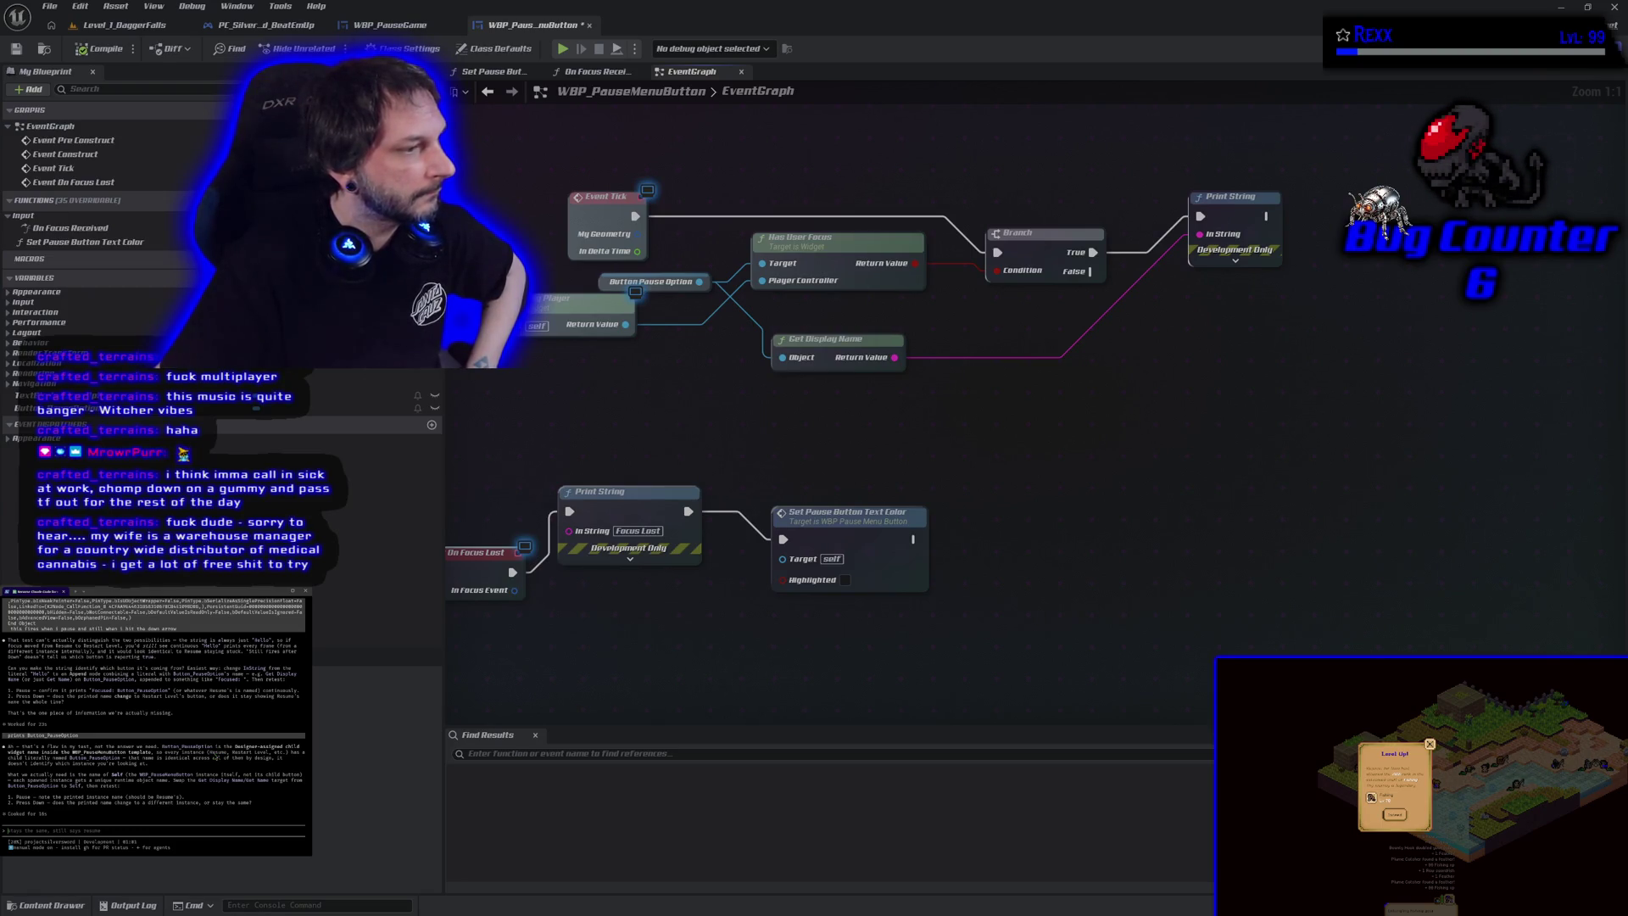
Step: Delete Get Display Name and wire a Self reference into Print String's In String
left_click(814, 341)
key("Delete")
right_click(997, 348)
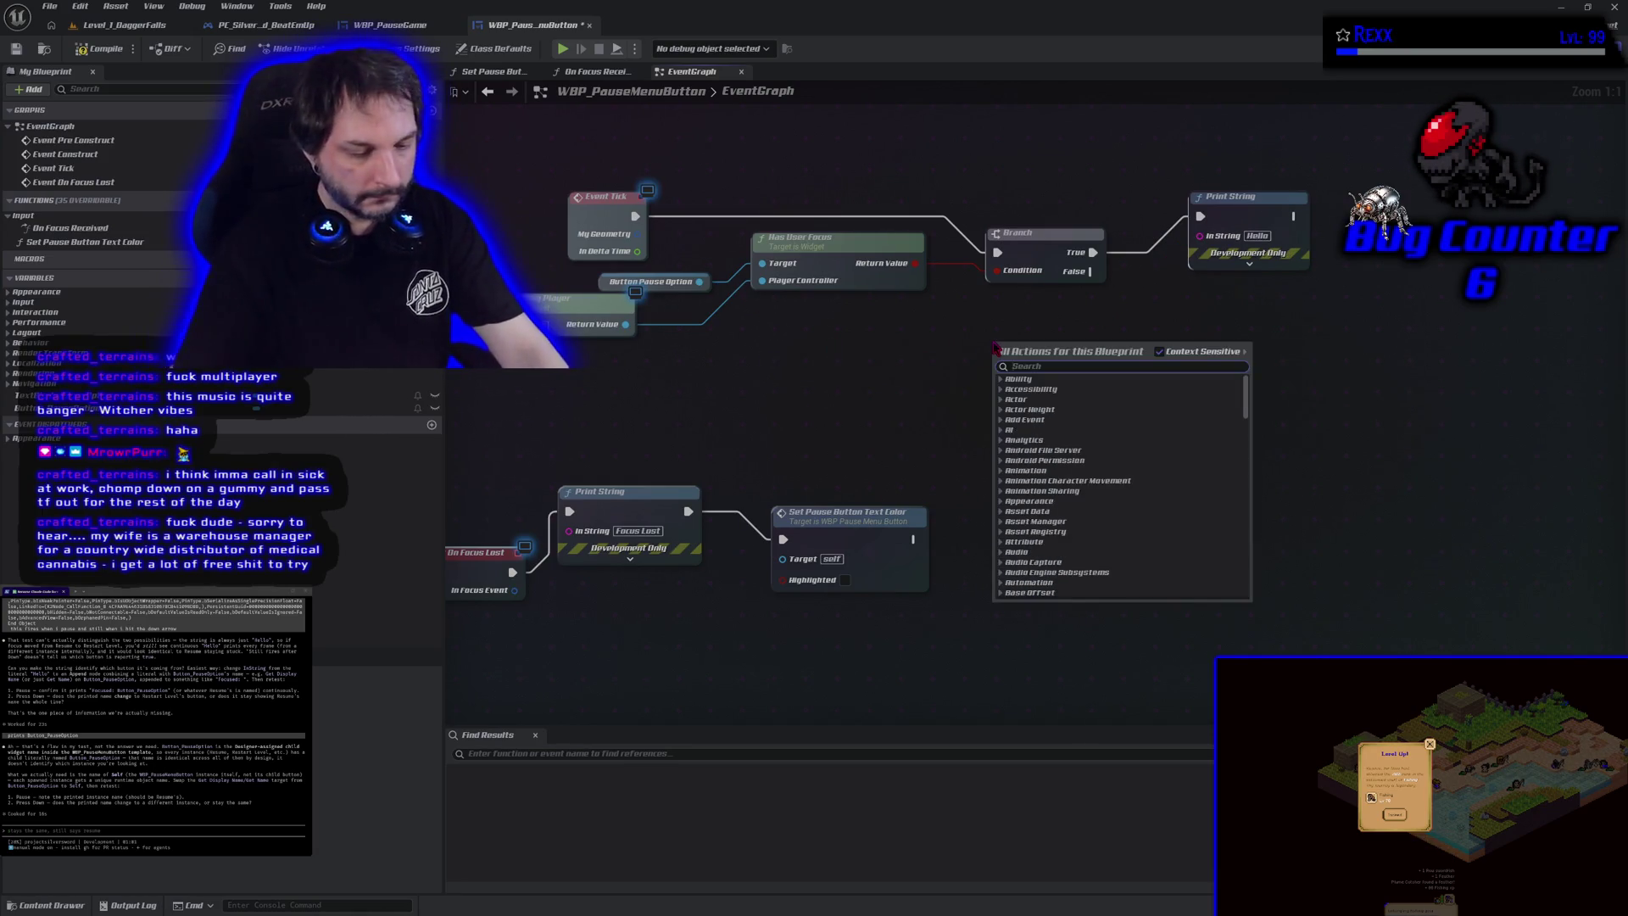
type("self")
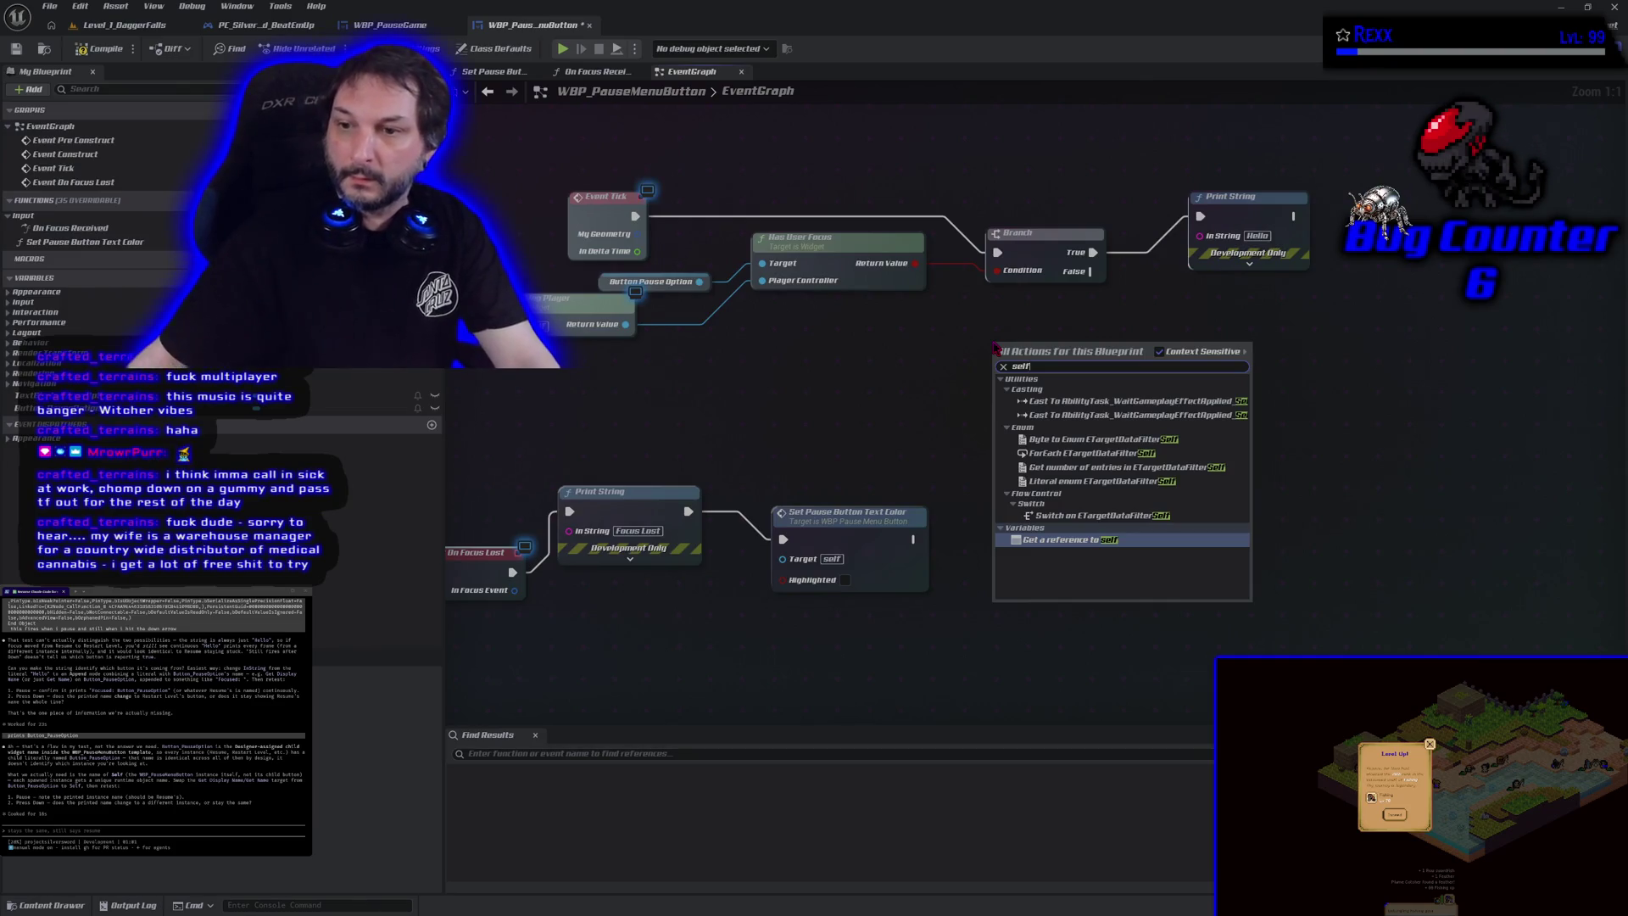
left_click(1144, 546)
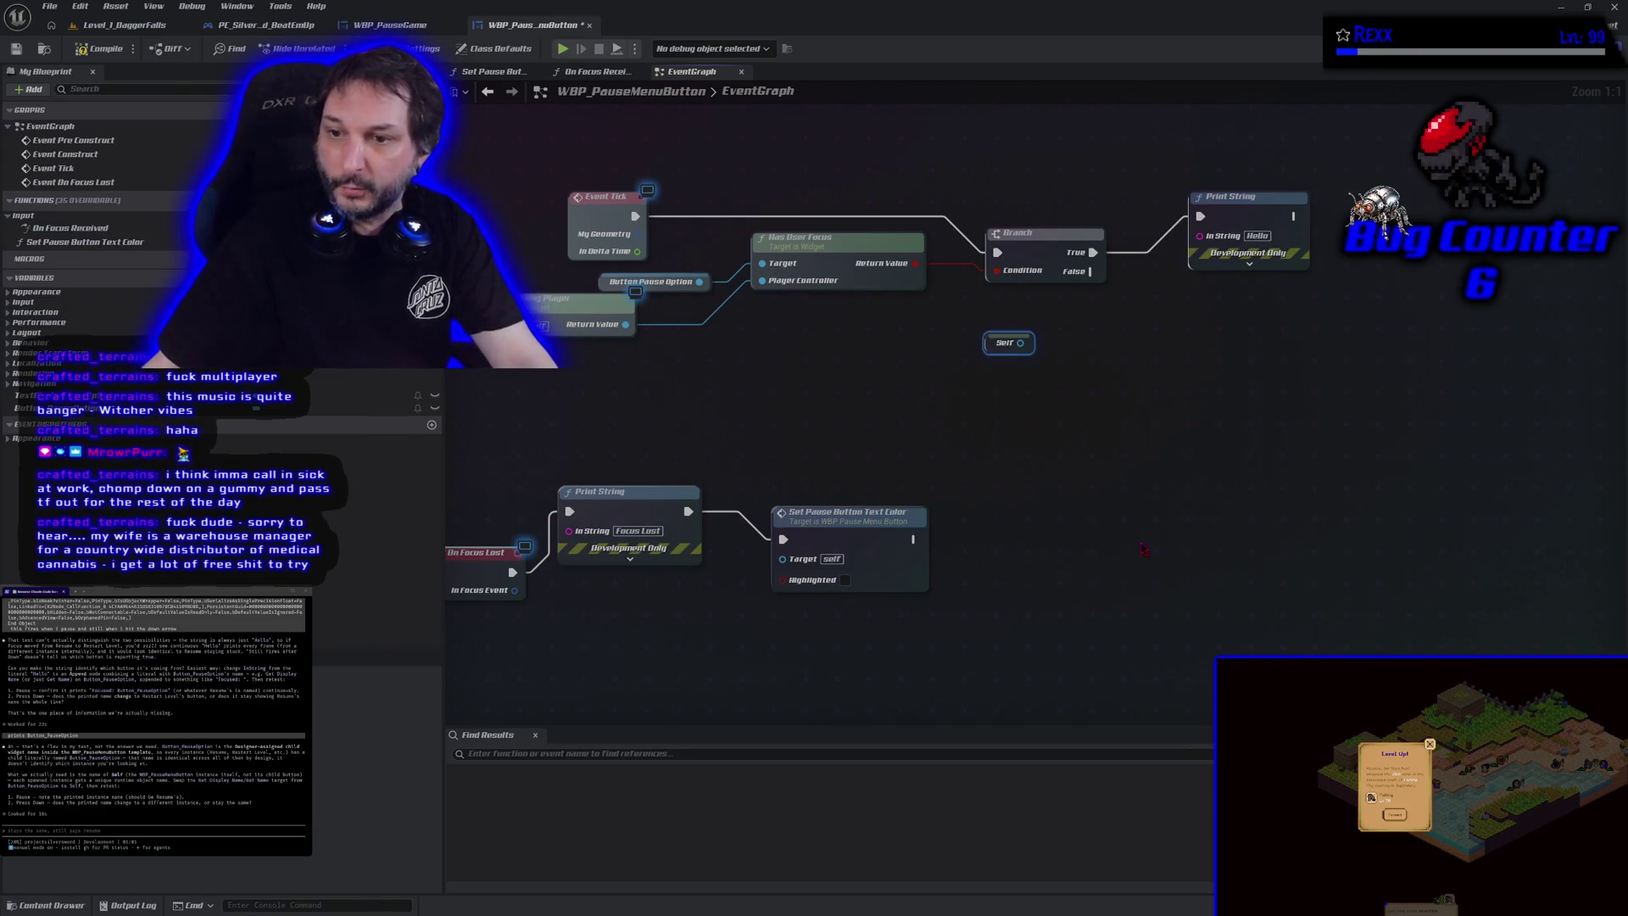
mouse_move(1021, 342)
left_mouse_down()
mouse_move(1170, 333)
mouse_move(1203, 237)
left_mouse_up()
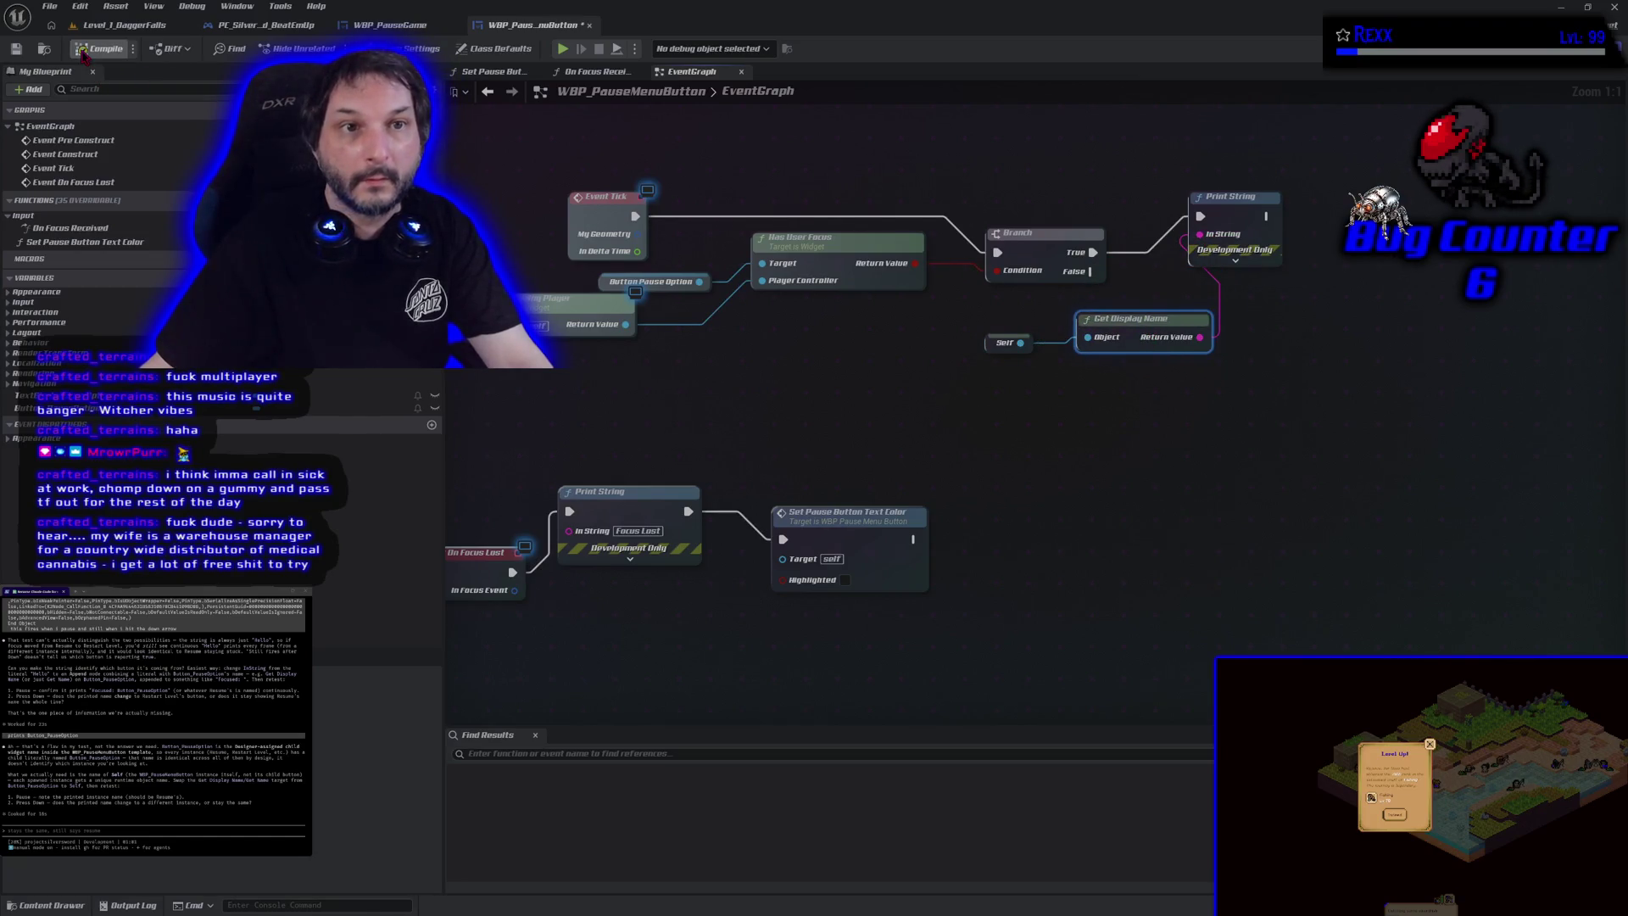
left_click(566, 53)
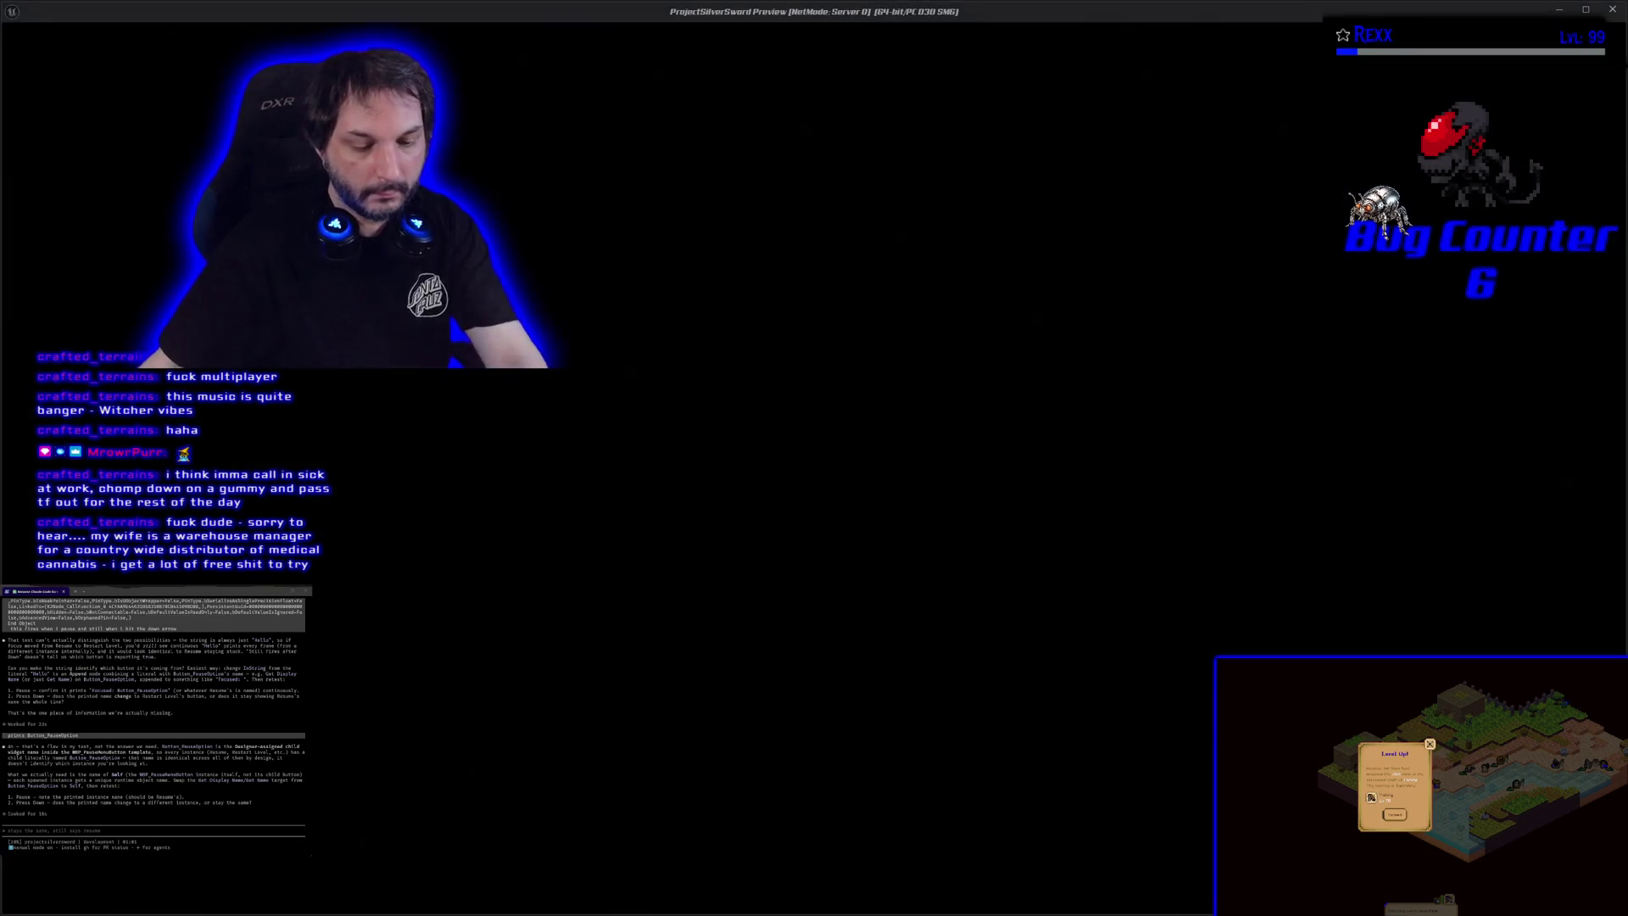
key("Escape")
key("Down")
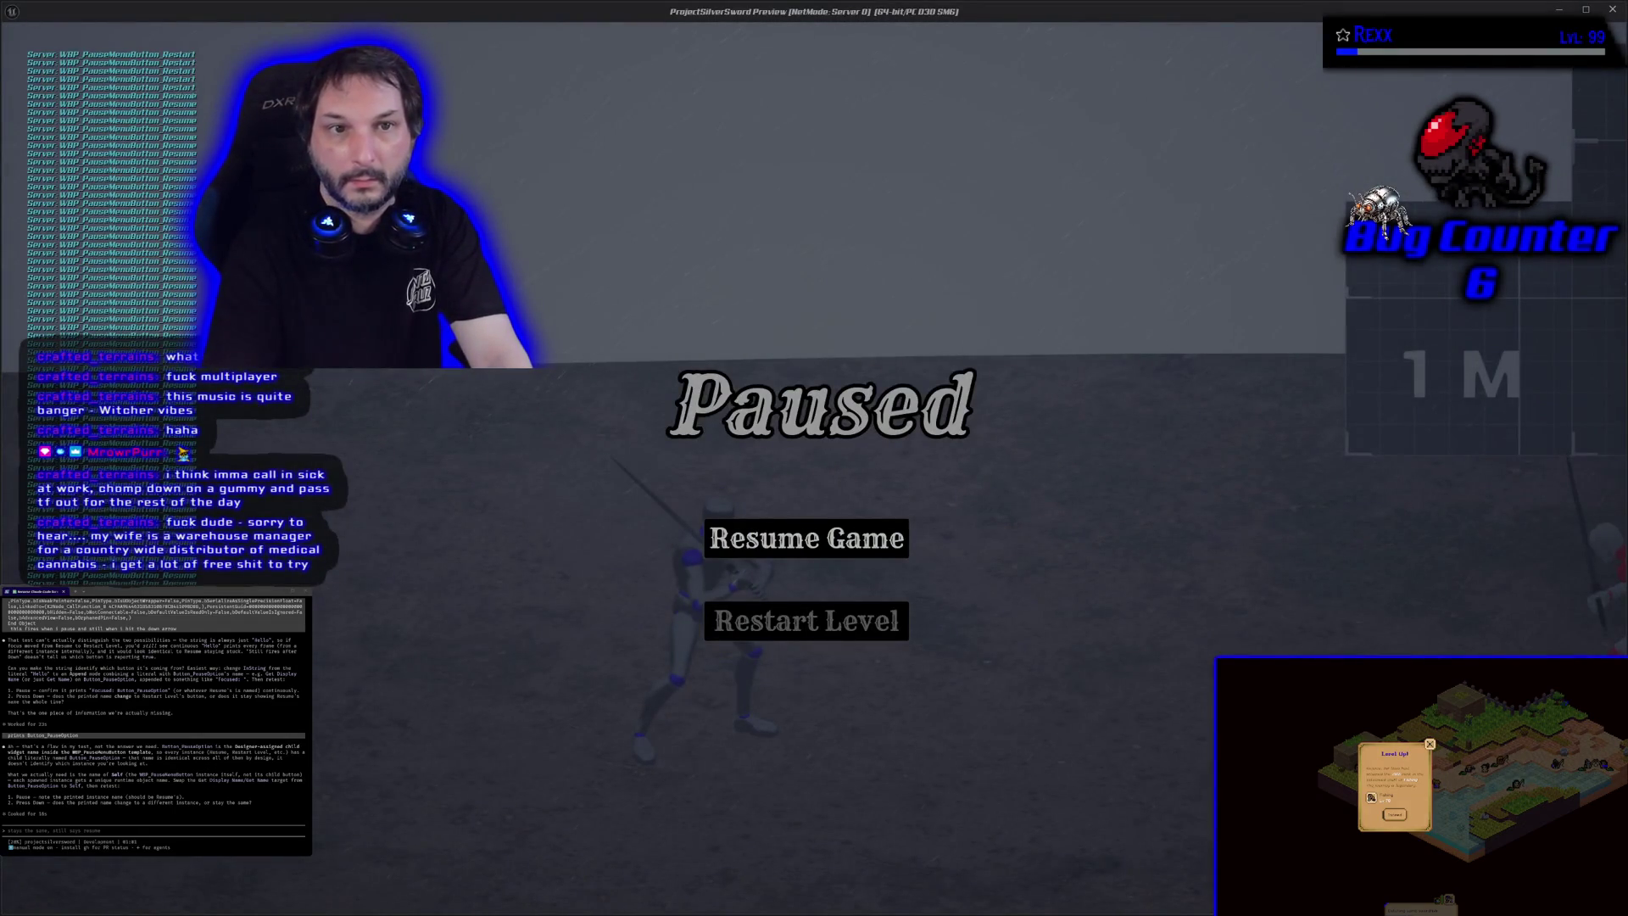
key("Escape")
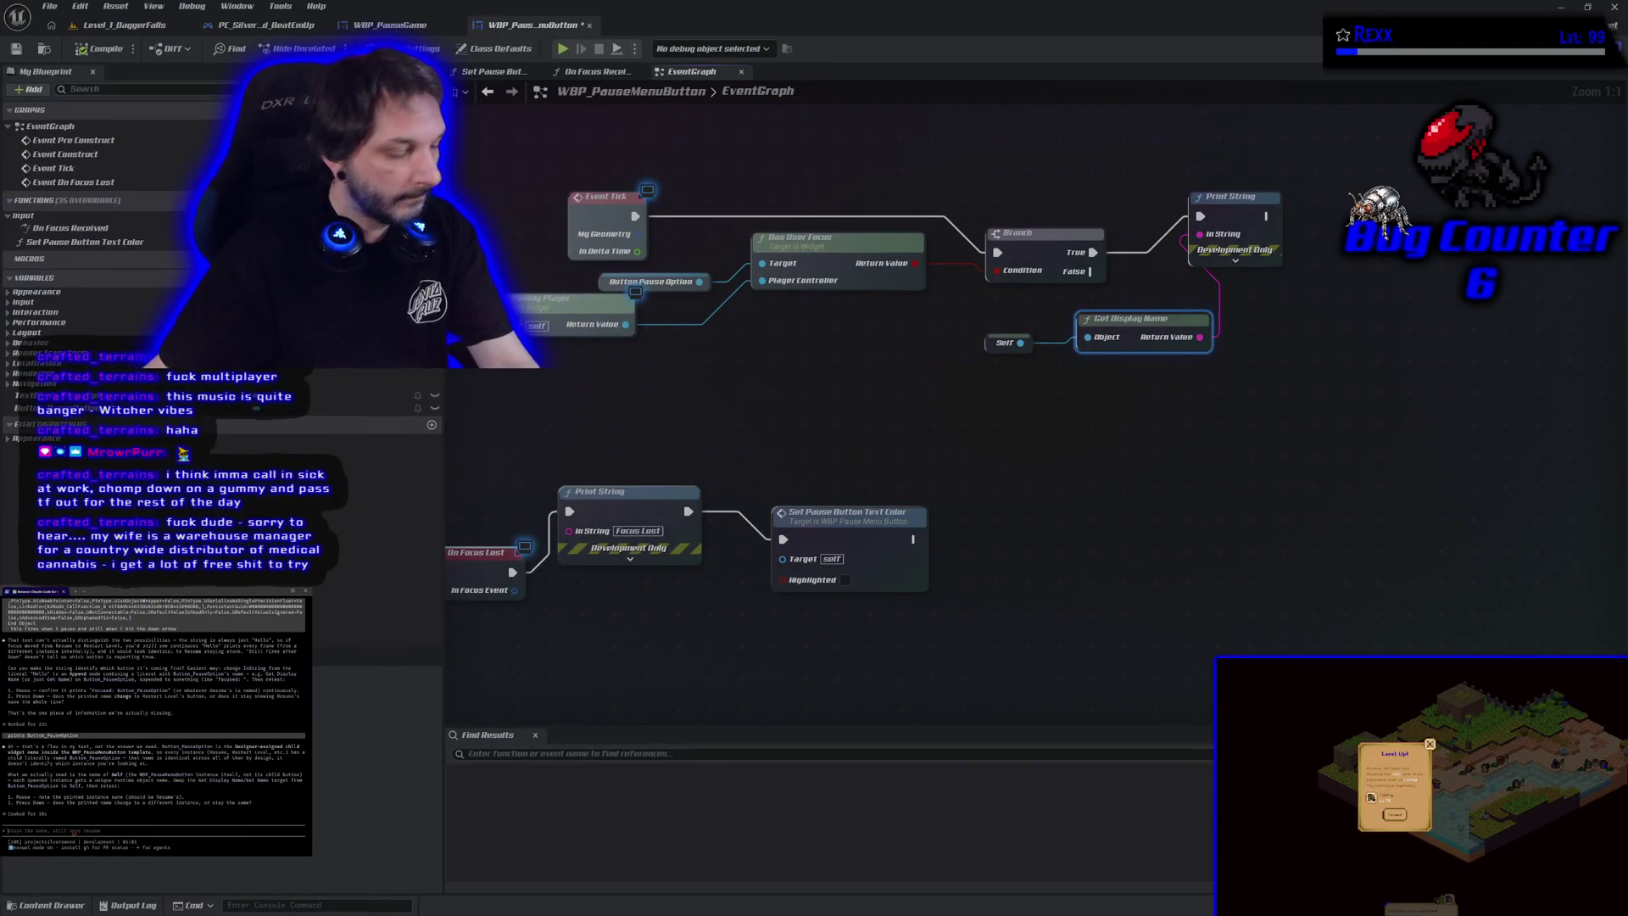
type("when paused says resume, when down arr")
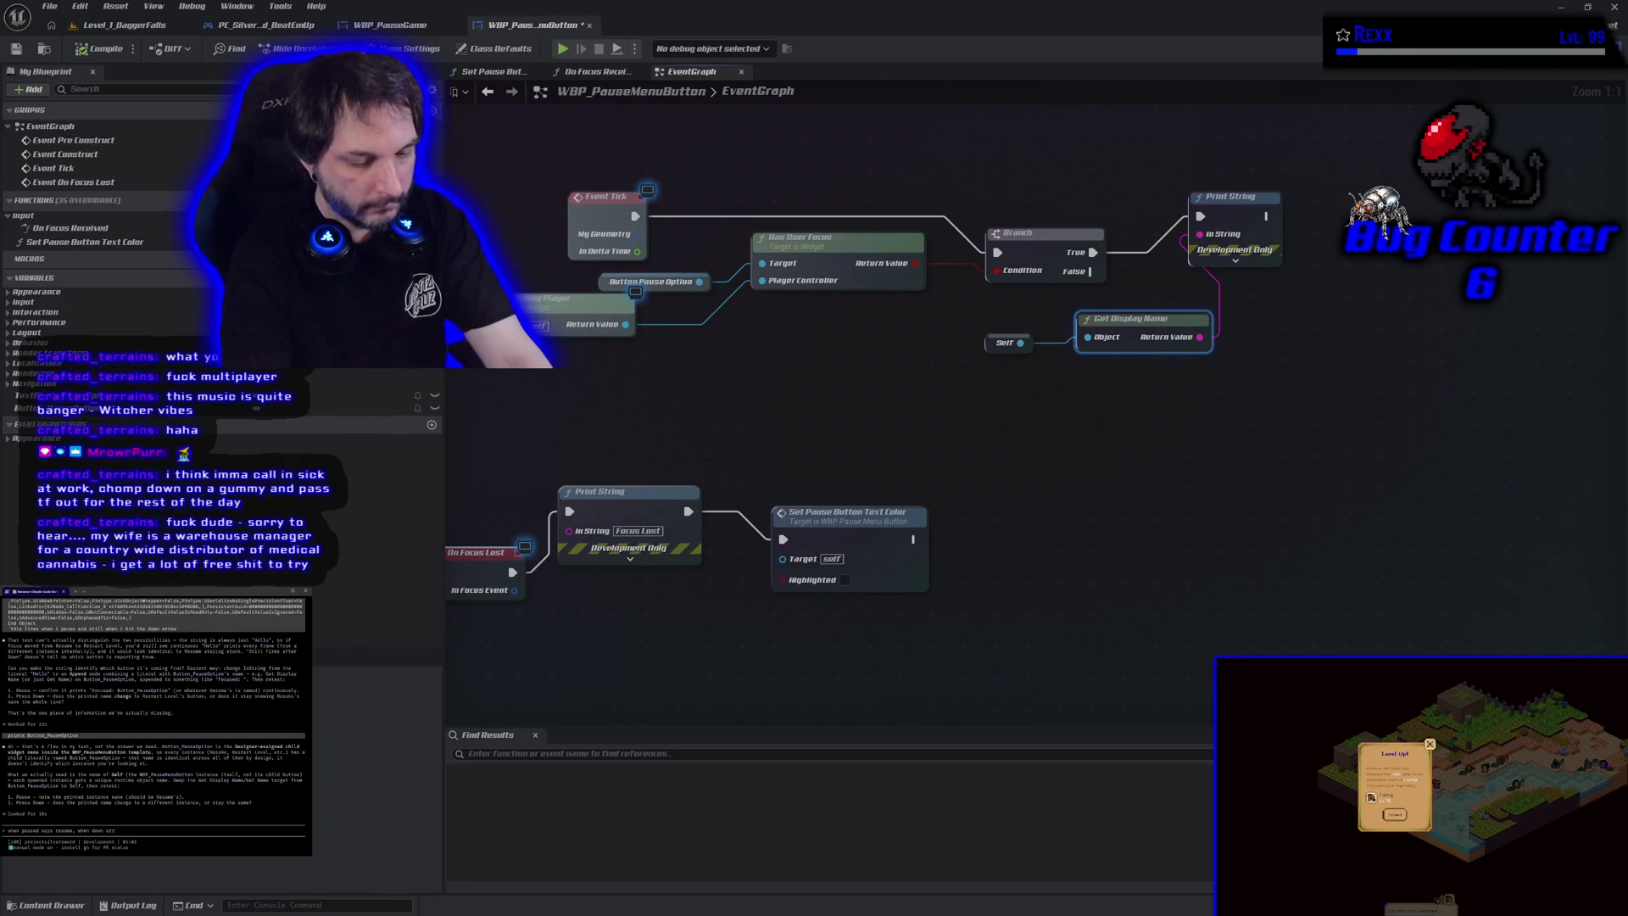
type("ow it so")
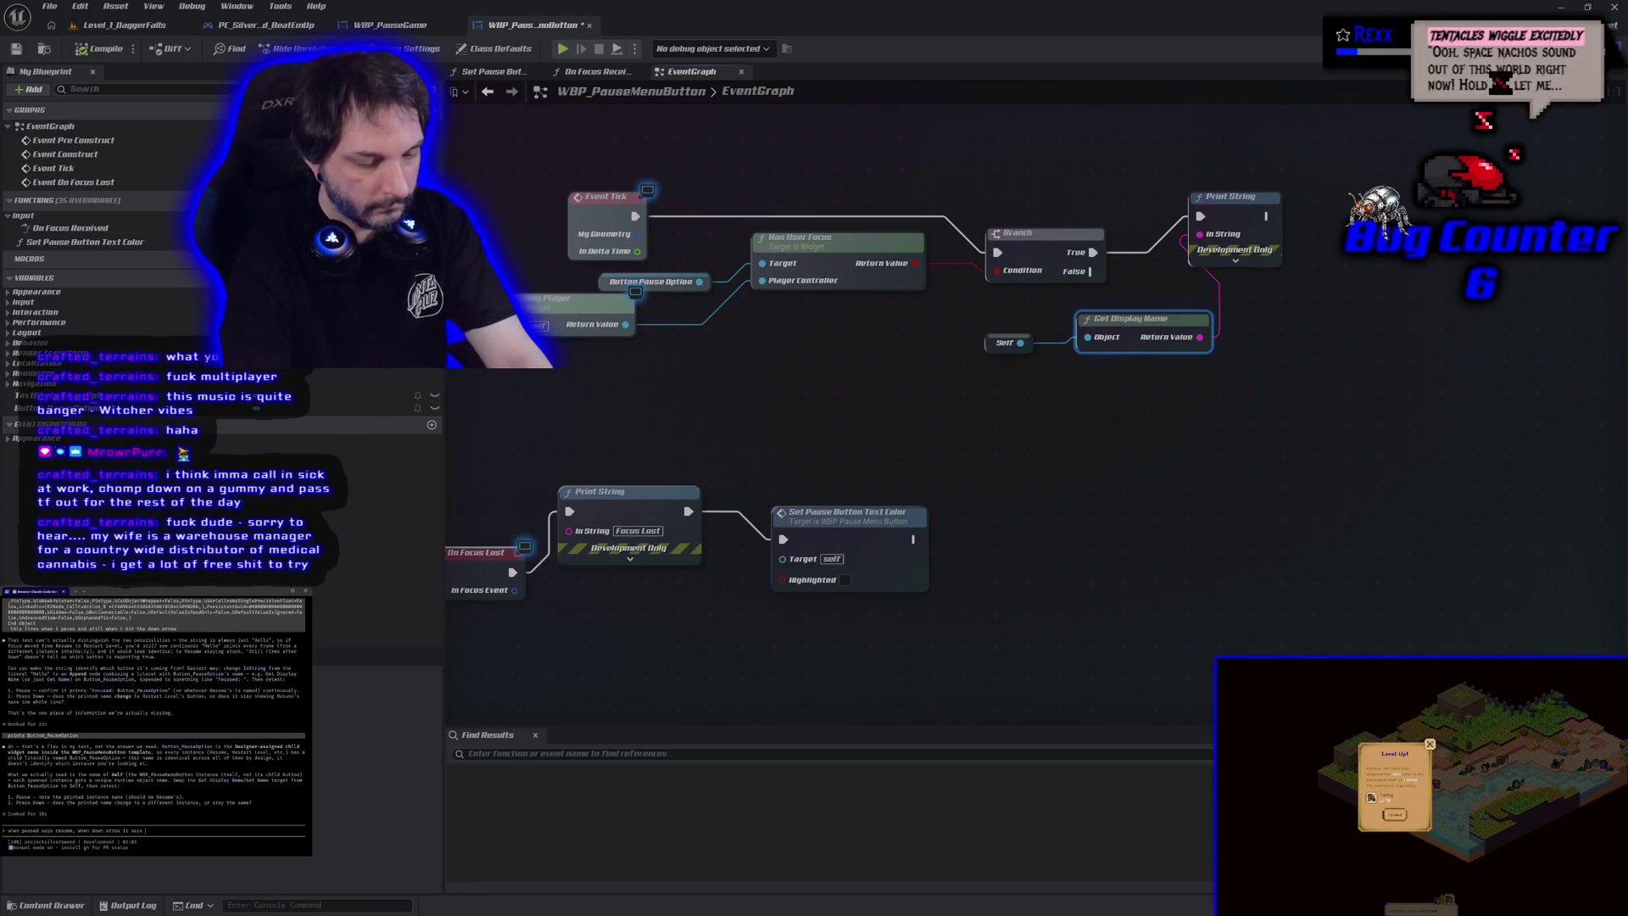
key("Return")
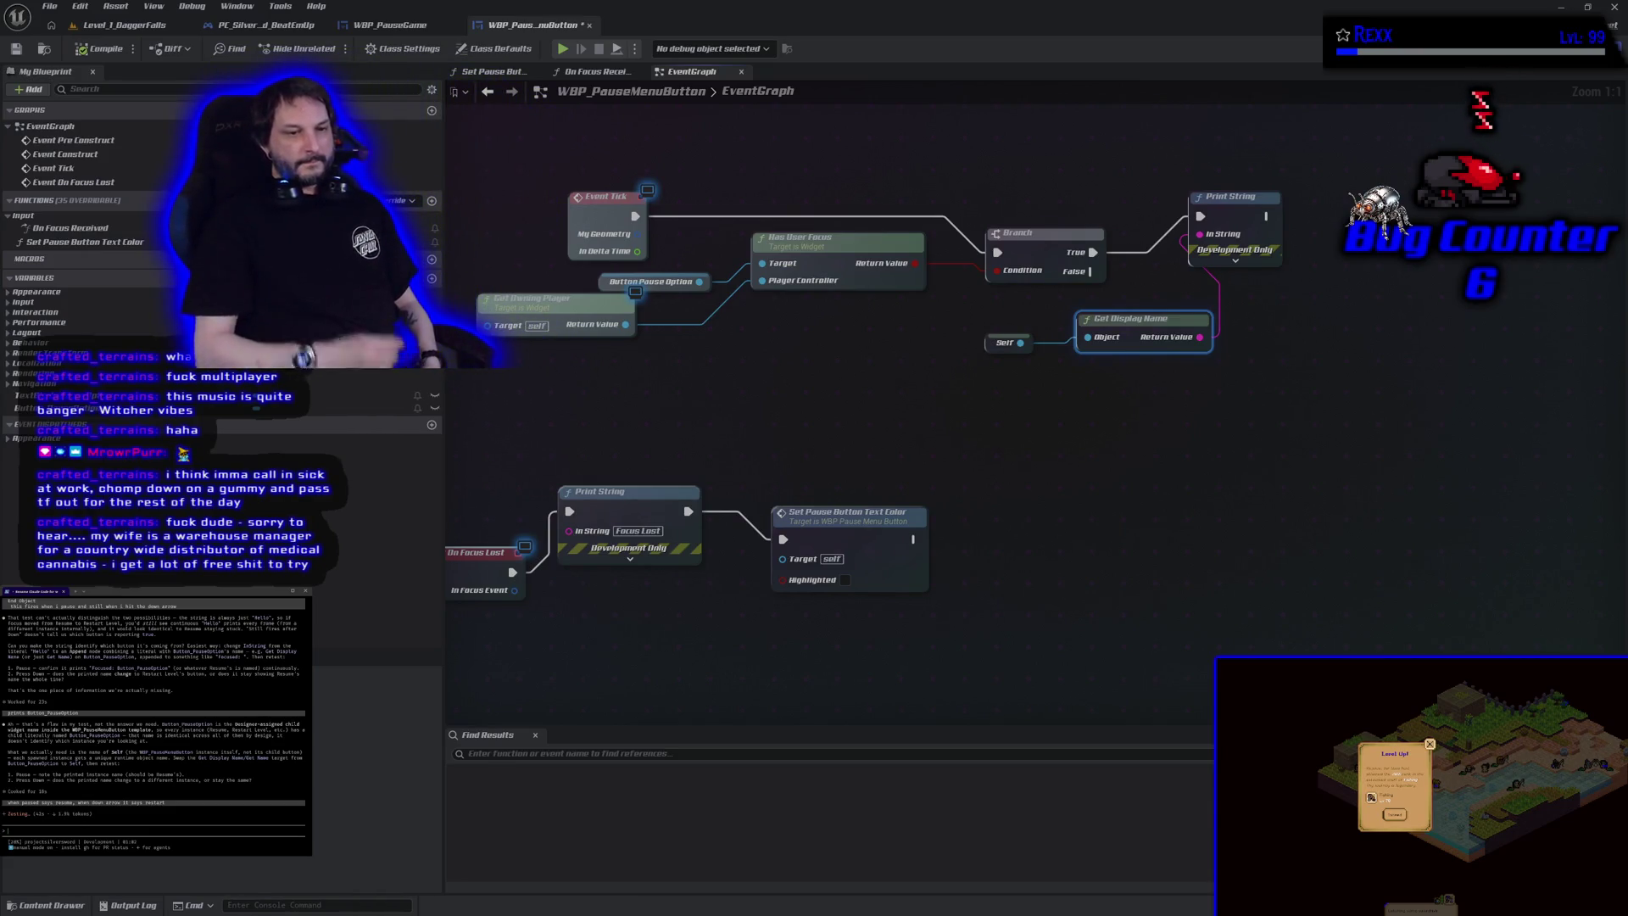
type("No, just remove the old focus events")
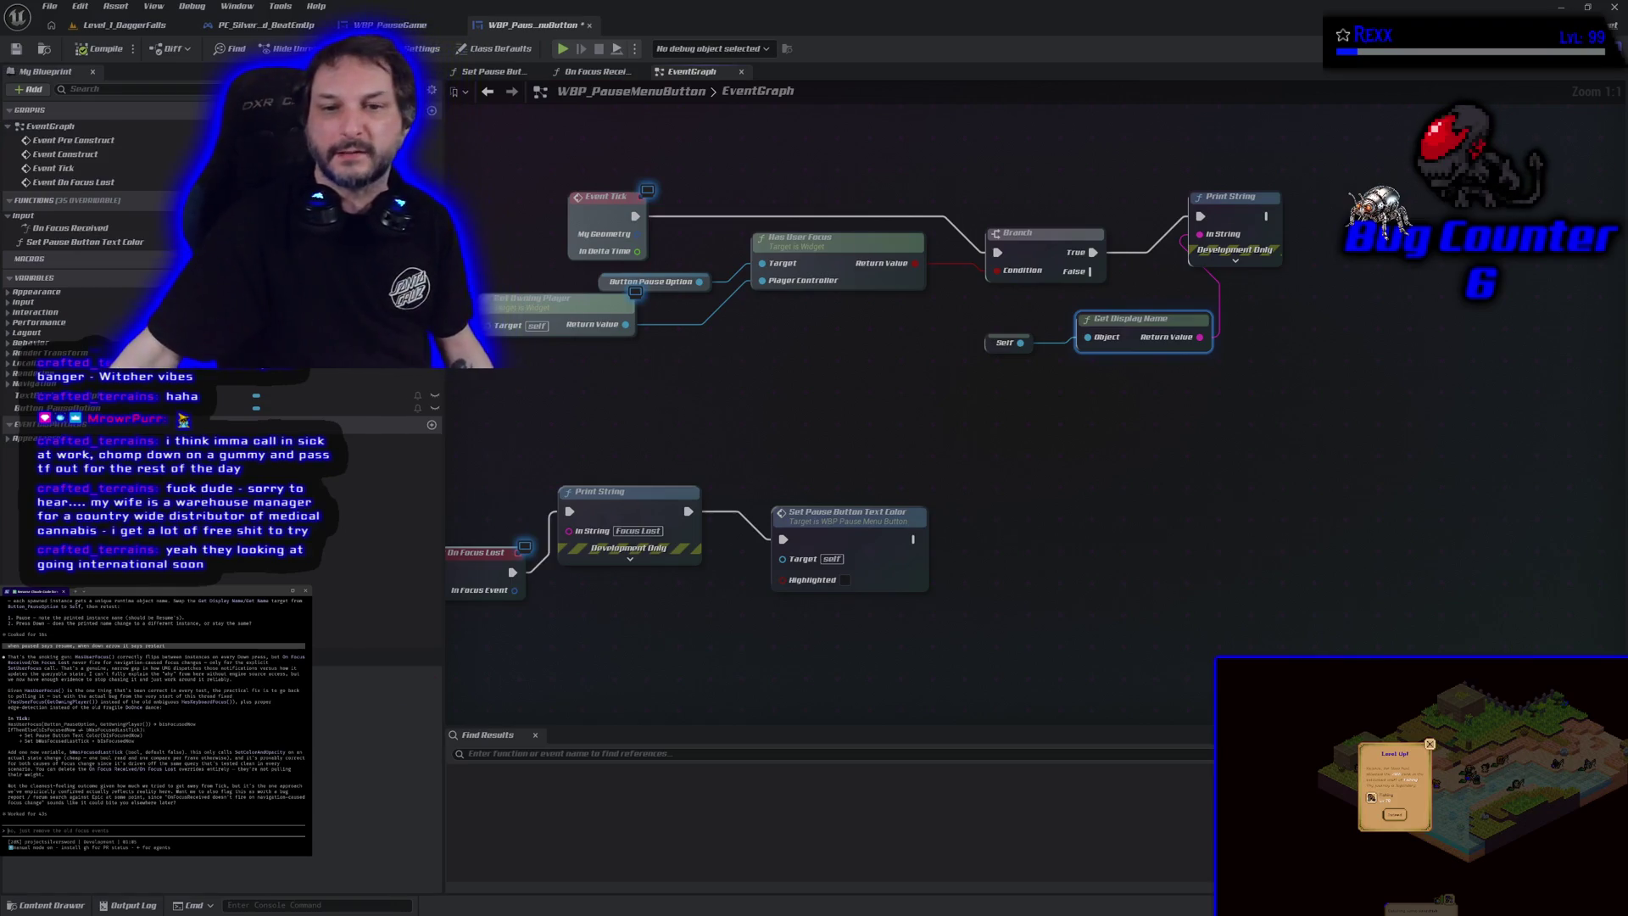
Step: Reposition the On Focus Lost event and ask the assistant to 'walk me through it step by step slowly'
mouse_move(691, 567)
left_mouse_down()
mouse_move(691, 437)
mouse_move(677, 442)
left_mouse_up()
mouse_move(667, 559)
left_mouse_down()
mouse_move(618, 520)
mouse_move(605, 331)
mouse_move(624, 481)
left_mouse_up()
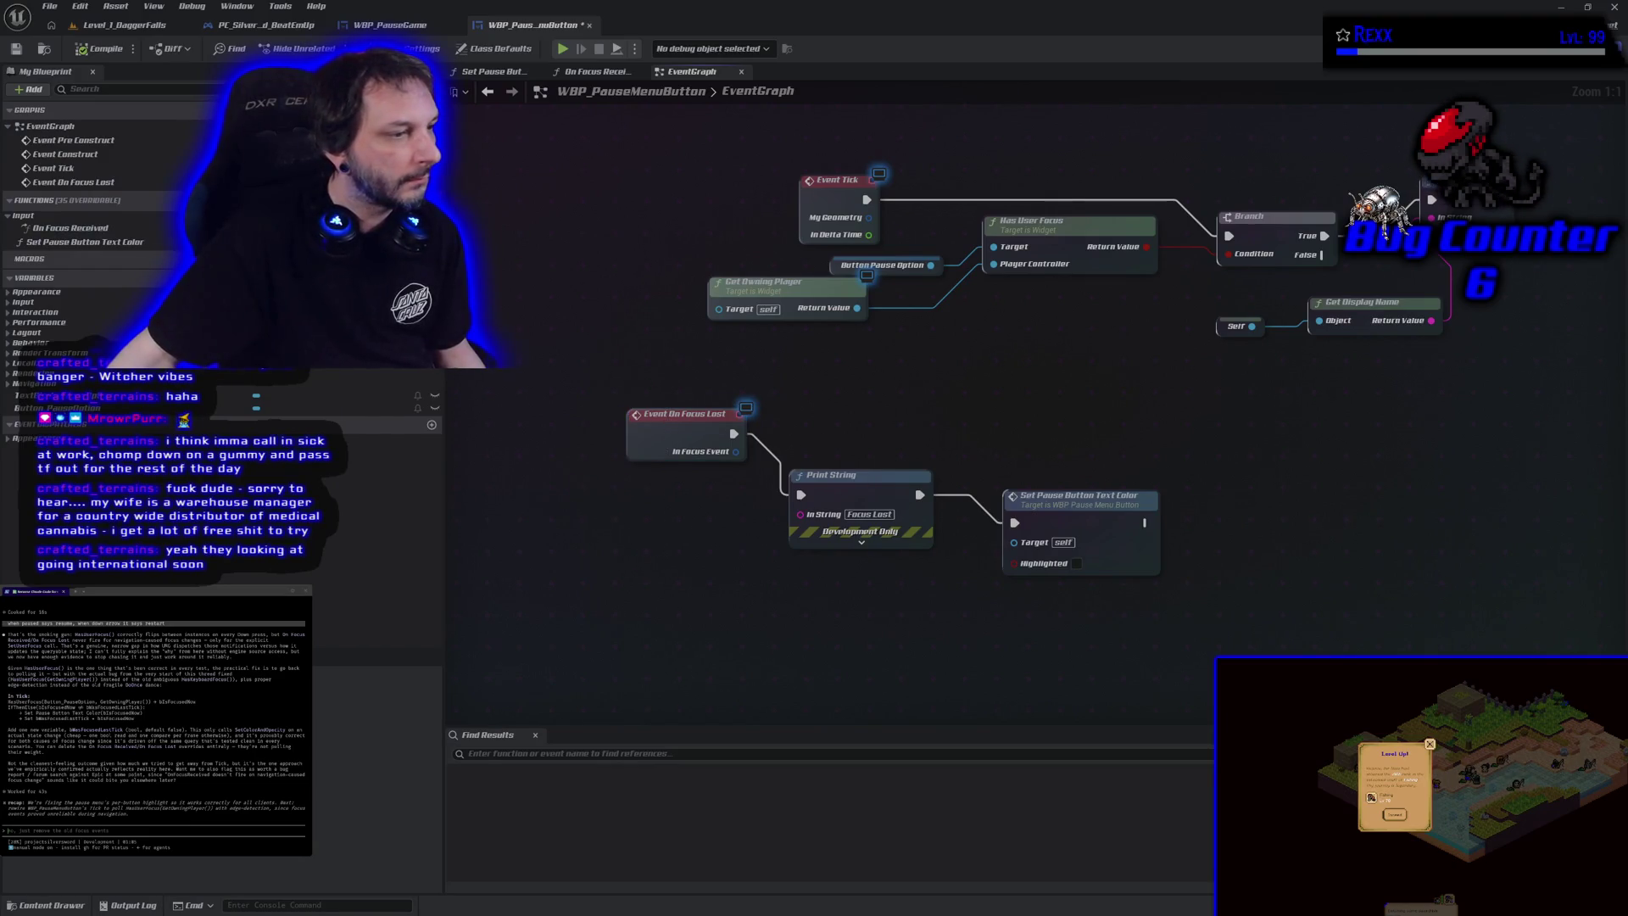
left_click(149, 833)
type("walk me thro")
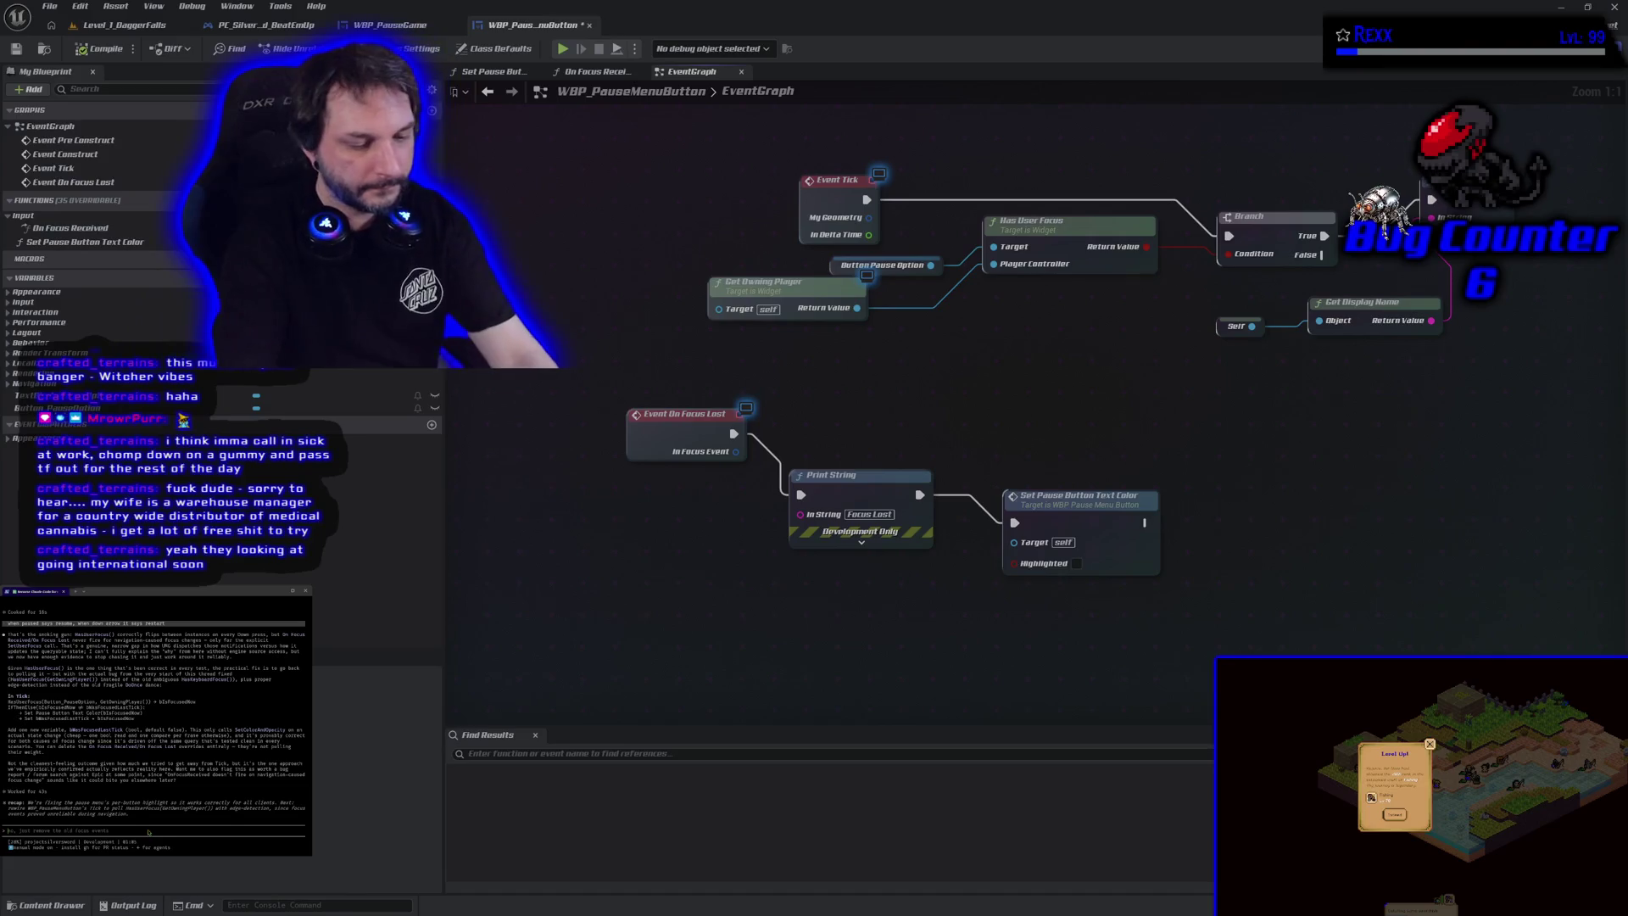
type("ugh")
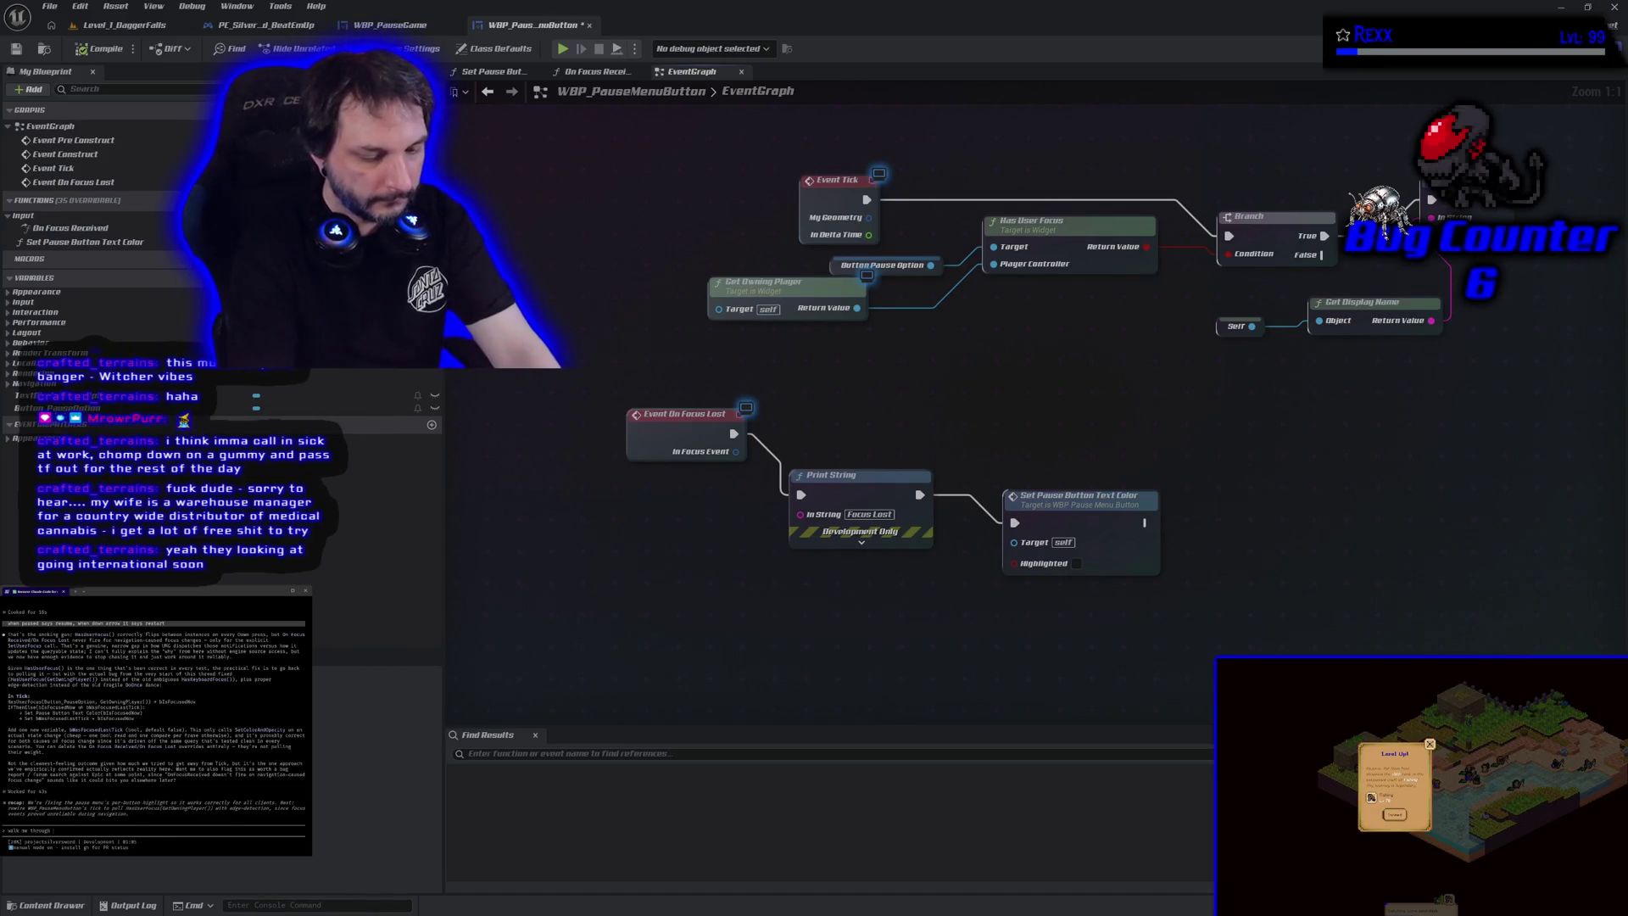
type(" it step by step slowly")
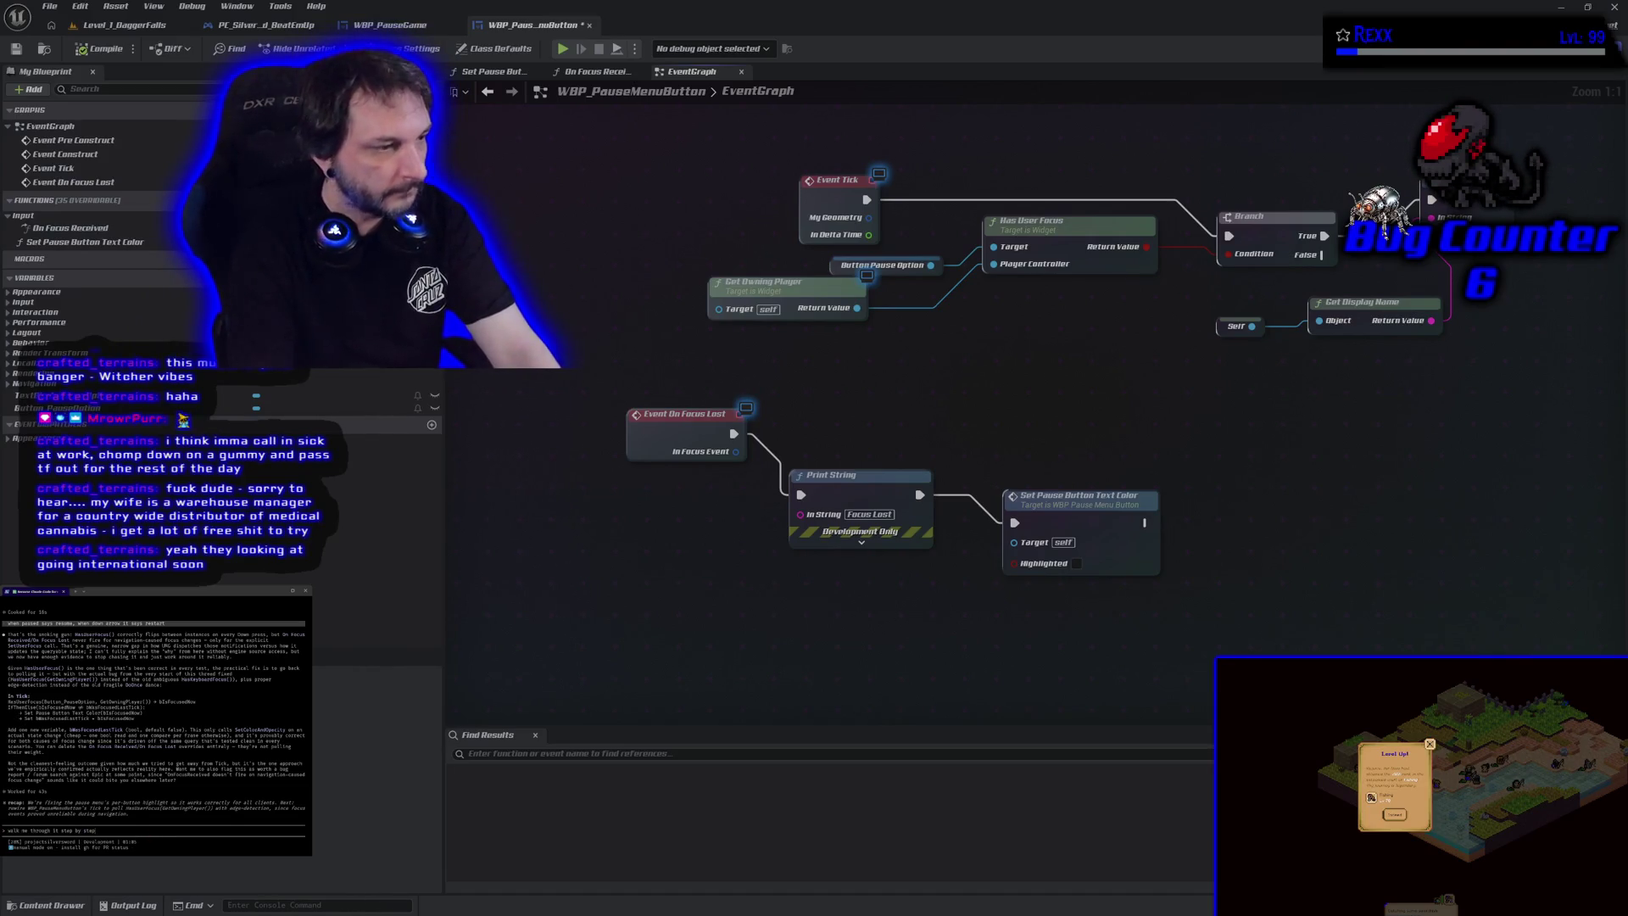
key("Return")
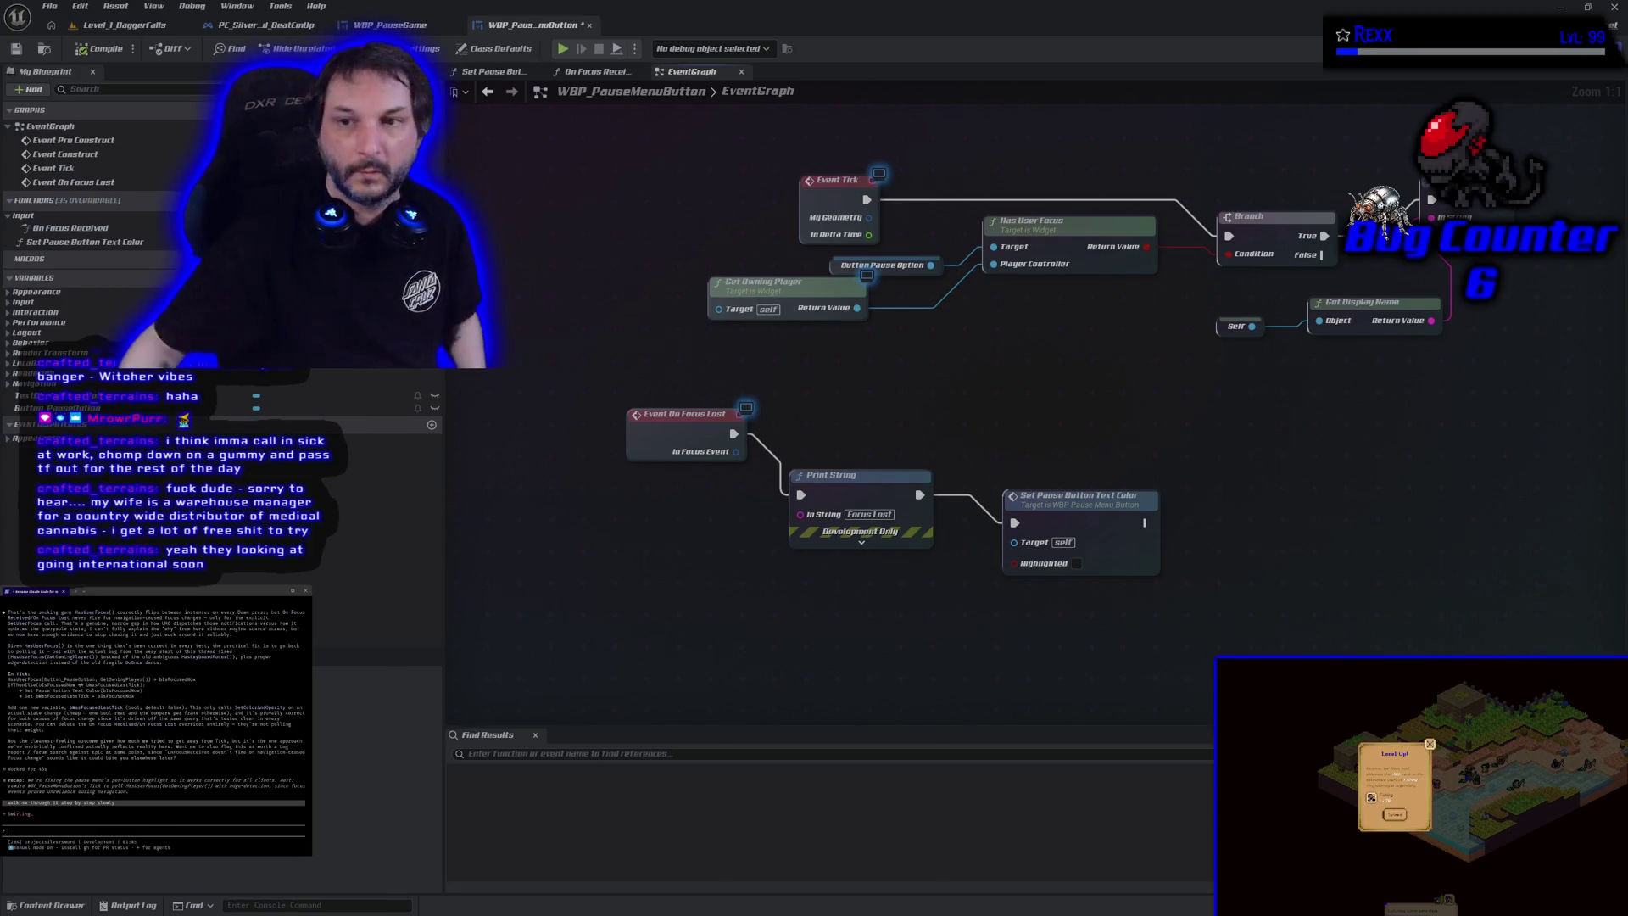
Step: Pan and zoom the WBP_PauseMenuButton event graph to see all its nodes
left_click_drag(907, 412, 830, 491)
scroll(861, 455, "down", 1)
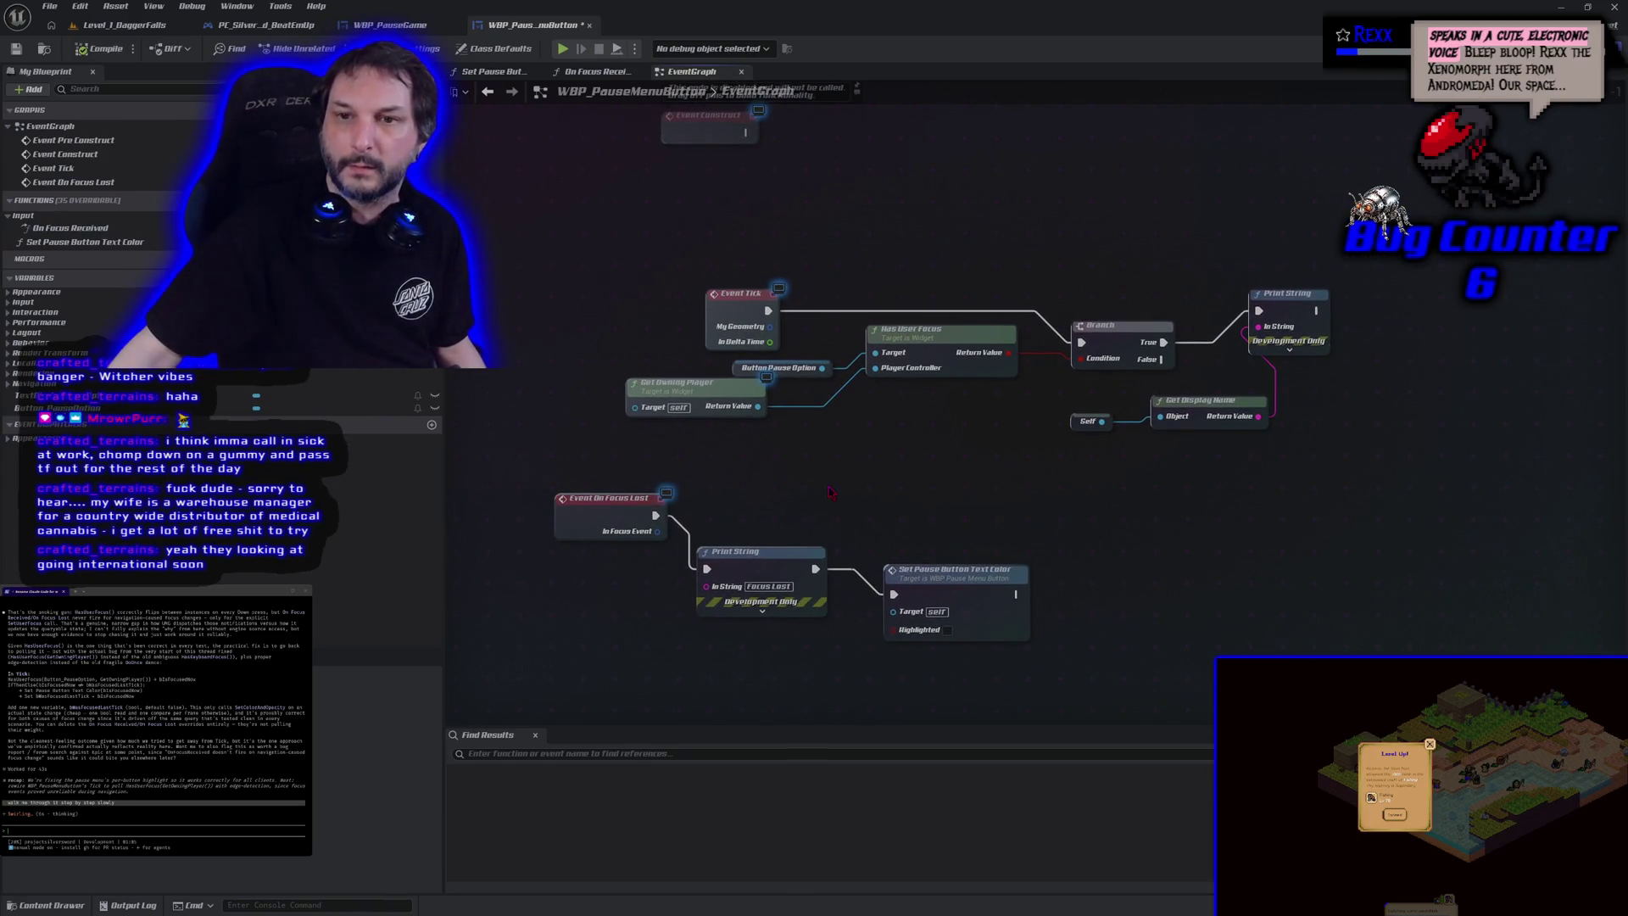
scroll(830, 492, "down", 3)
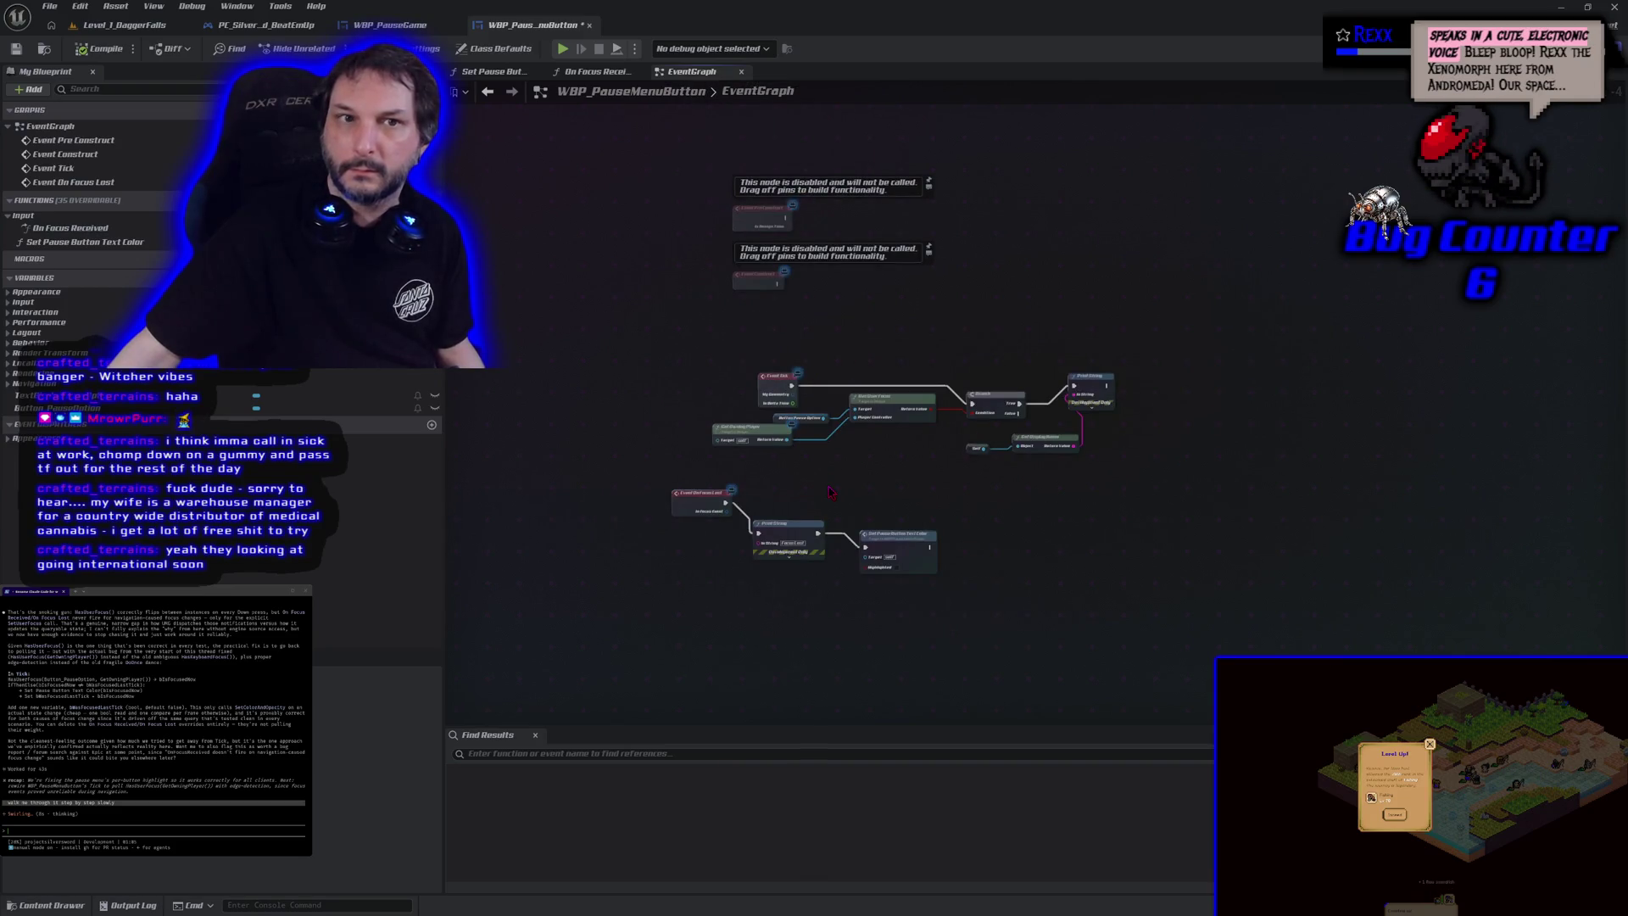
scroll(830, 491, "up", 1)
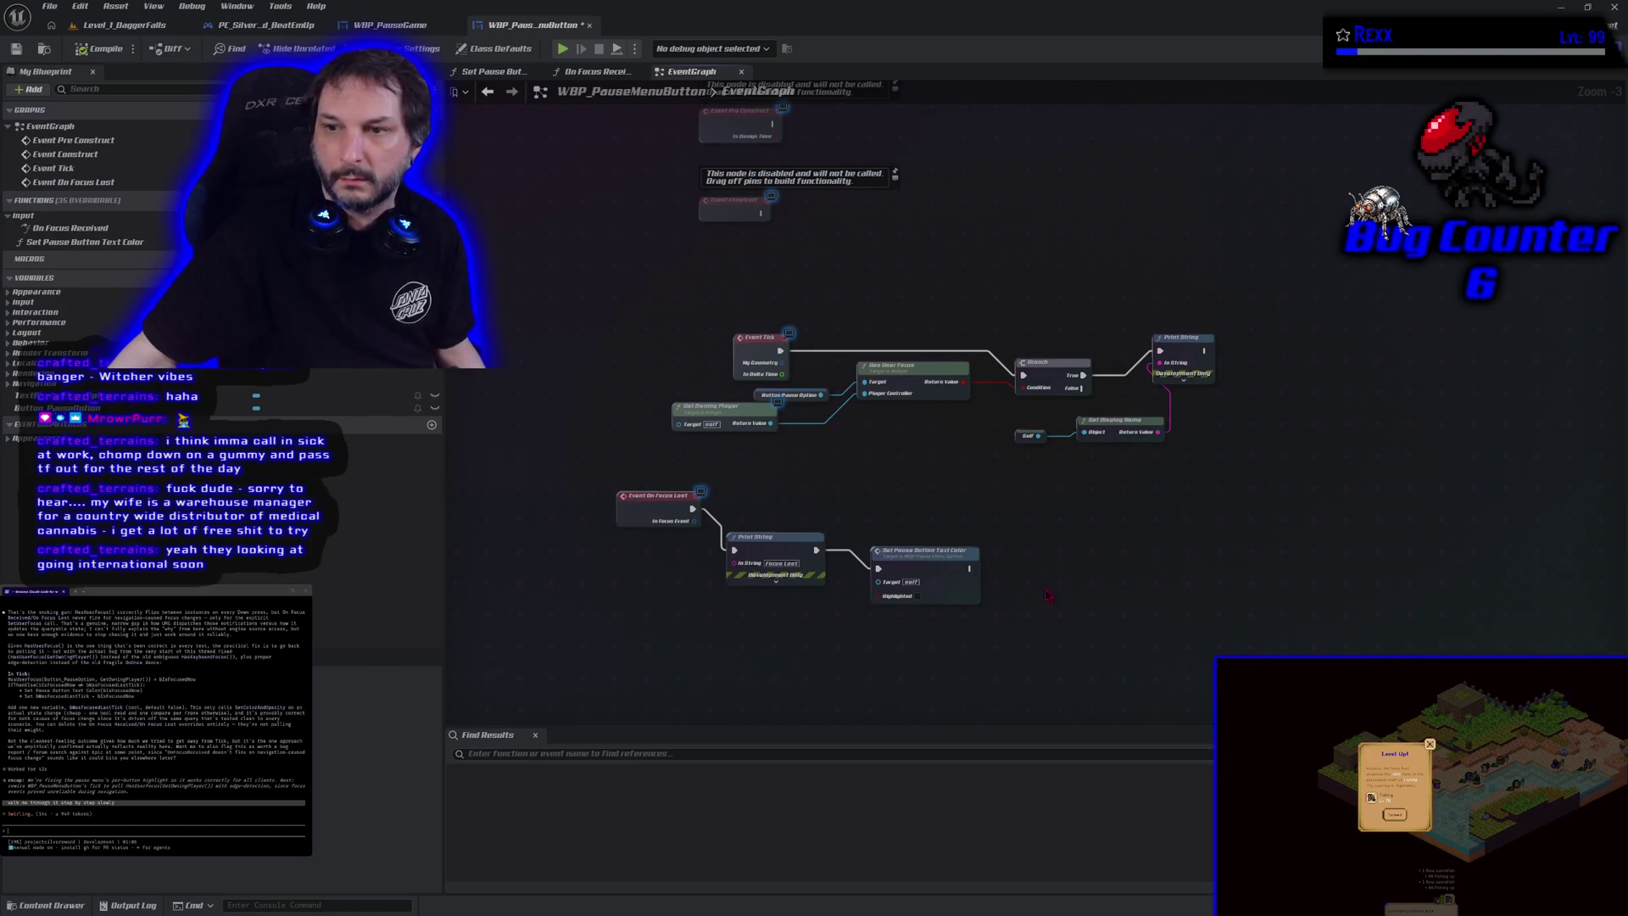
Step: Delete the EventGraph's Get Display Name, Self, Has User Focus, Branch, Print String, Get Owning Player and On Focus Lost chain
left_click_drag(1052, 487, 1102, 424)
key("Delete")
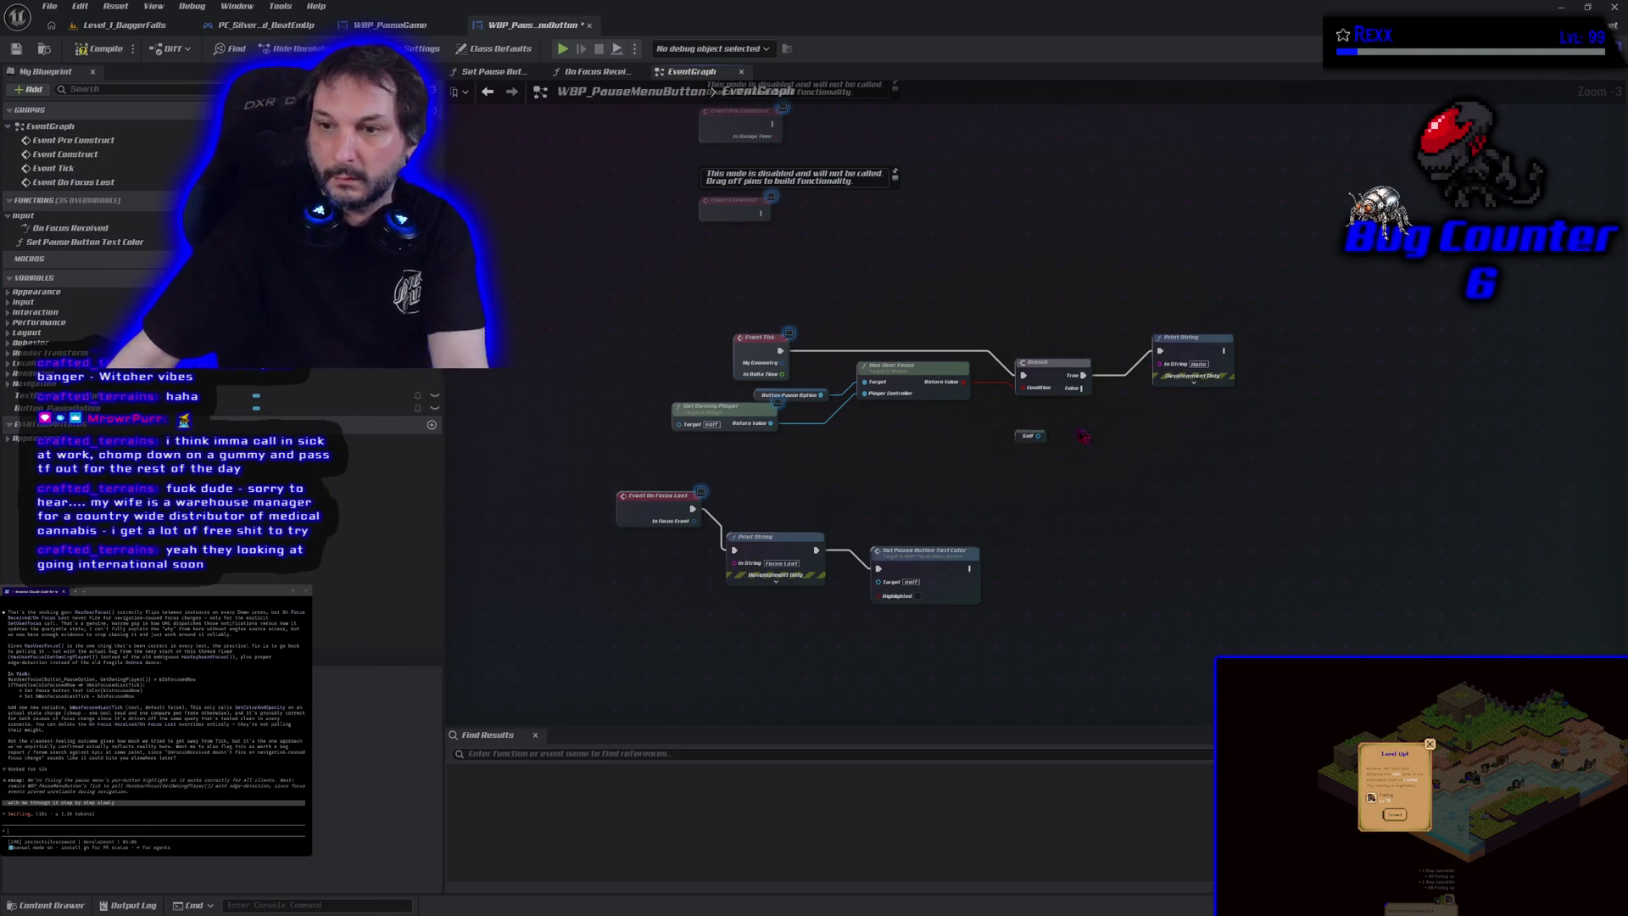
left_click_drag(1035, 475, 1055, 443)
left_click_drag(1225, 467, 843, 302)
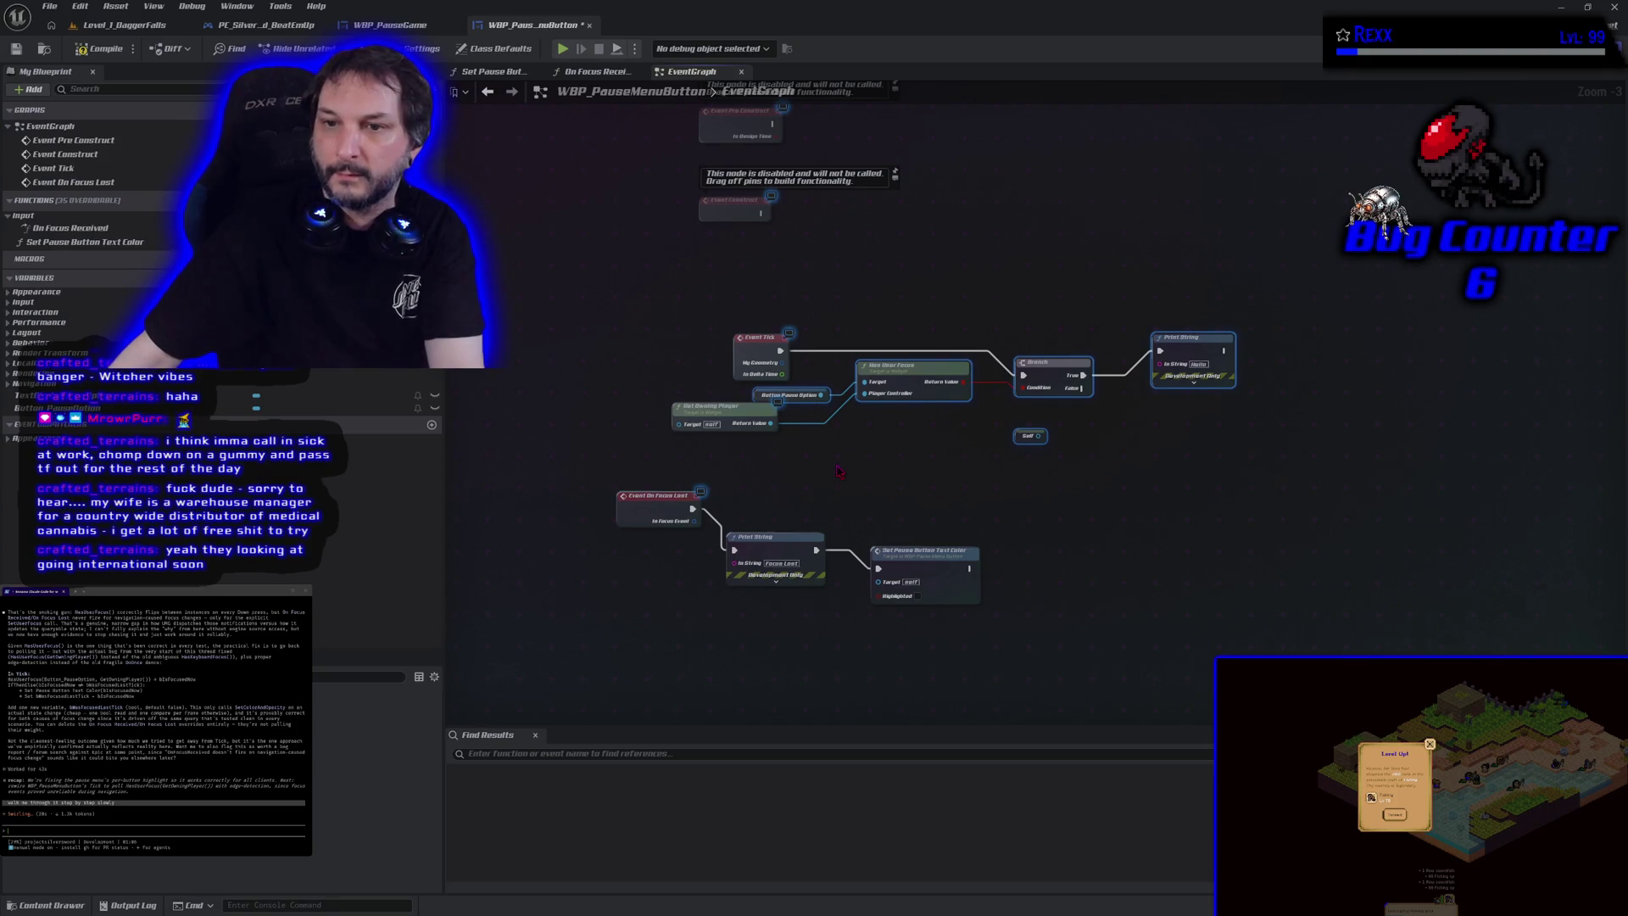
key("Delete")
left_click(723, 407)
key("Delete")
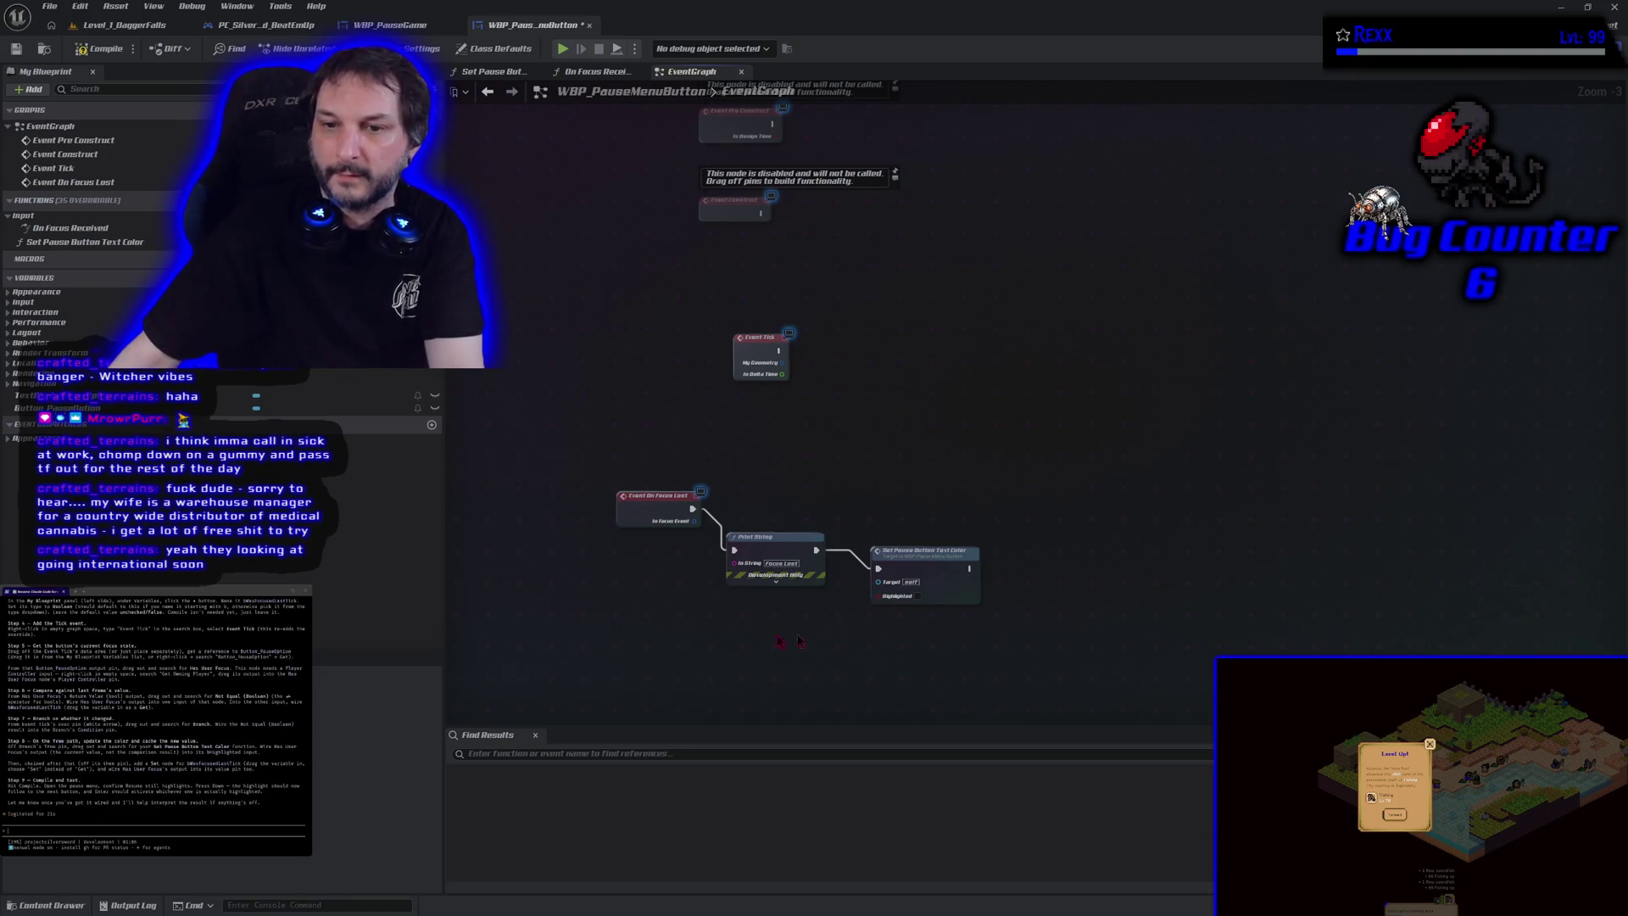
left_click_drag(796, 609, 1023, 509)
key("Delete")
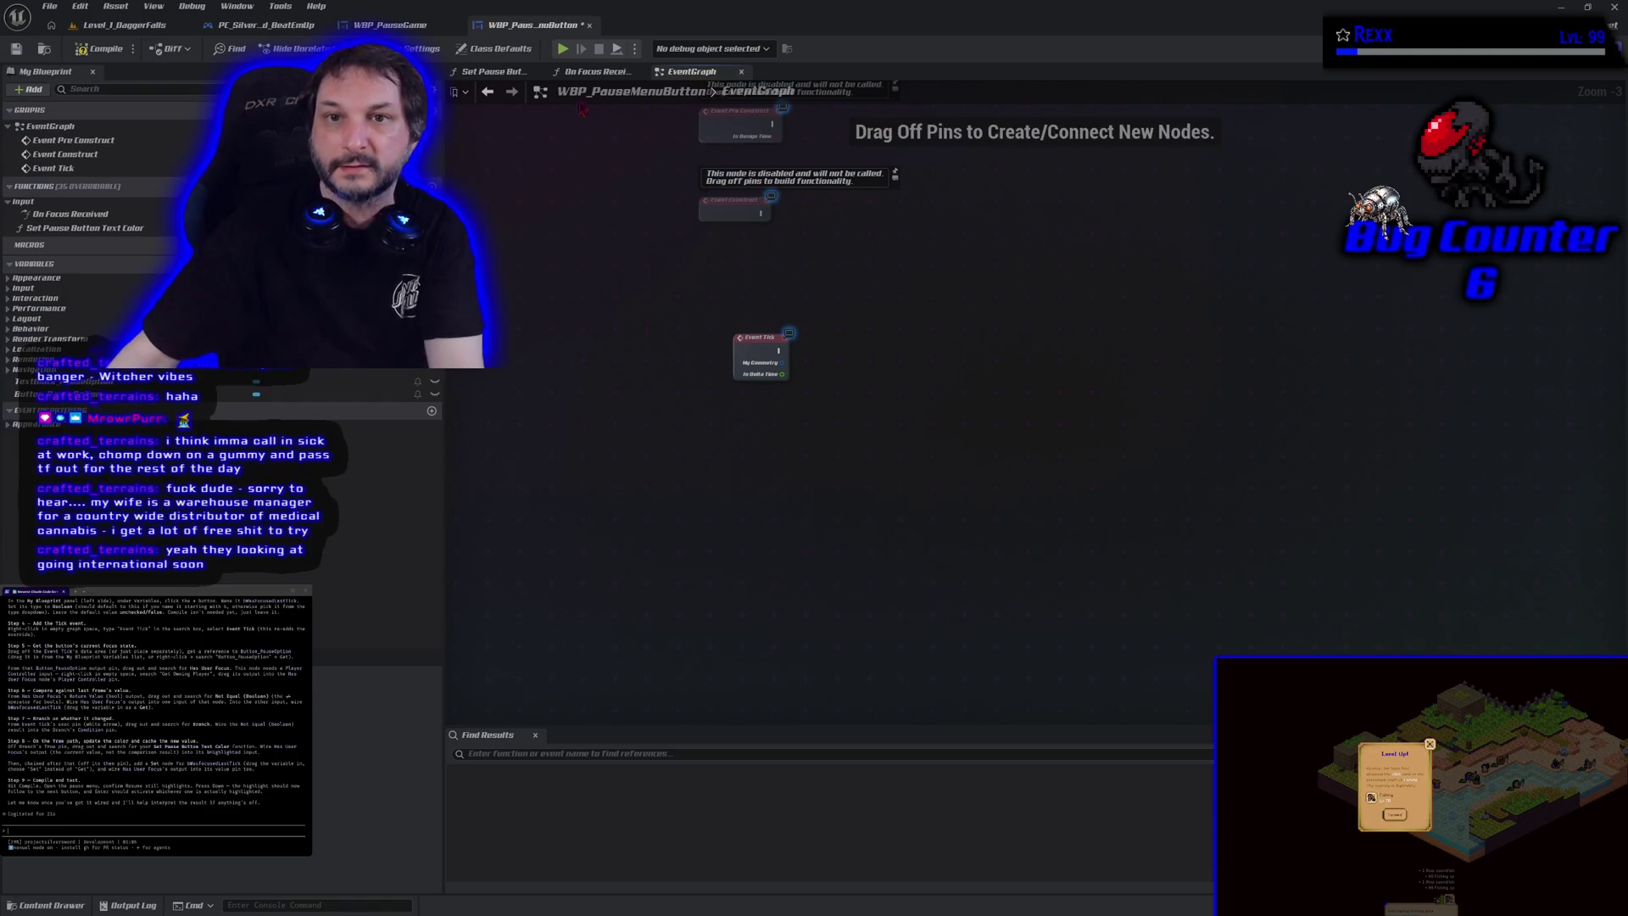
Step: Empty On Focus Received, compile, delete that override, and save the blueprint
left_click(596, 71)
left_click_drag(581, 201, 1210, 552)
key("Delete")
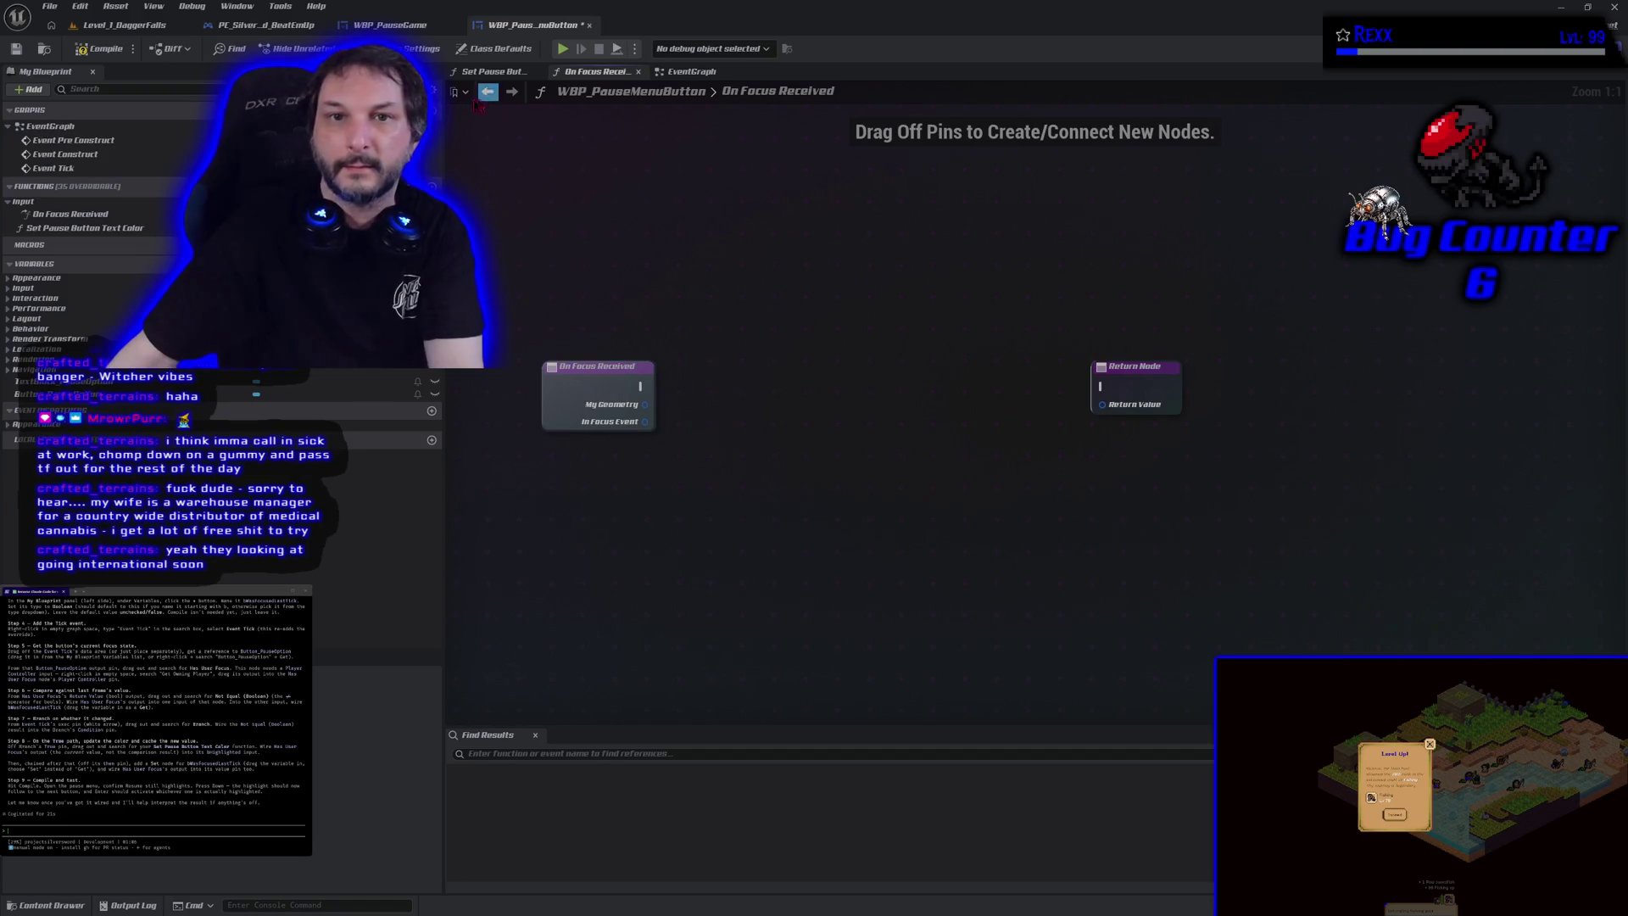
left_click(97, 50)
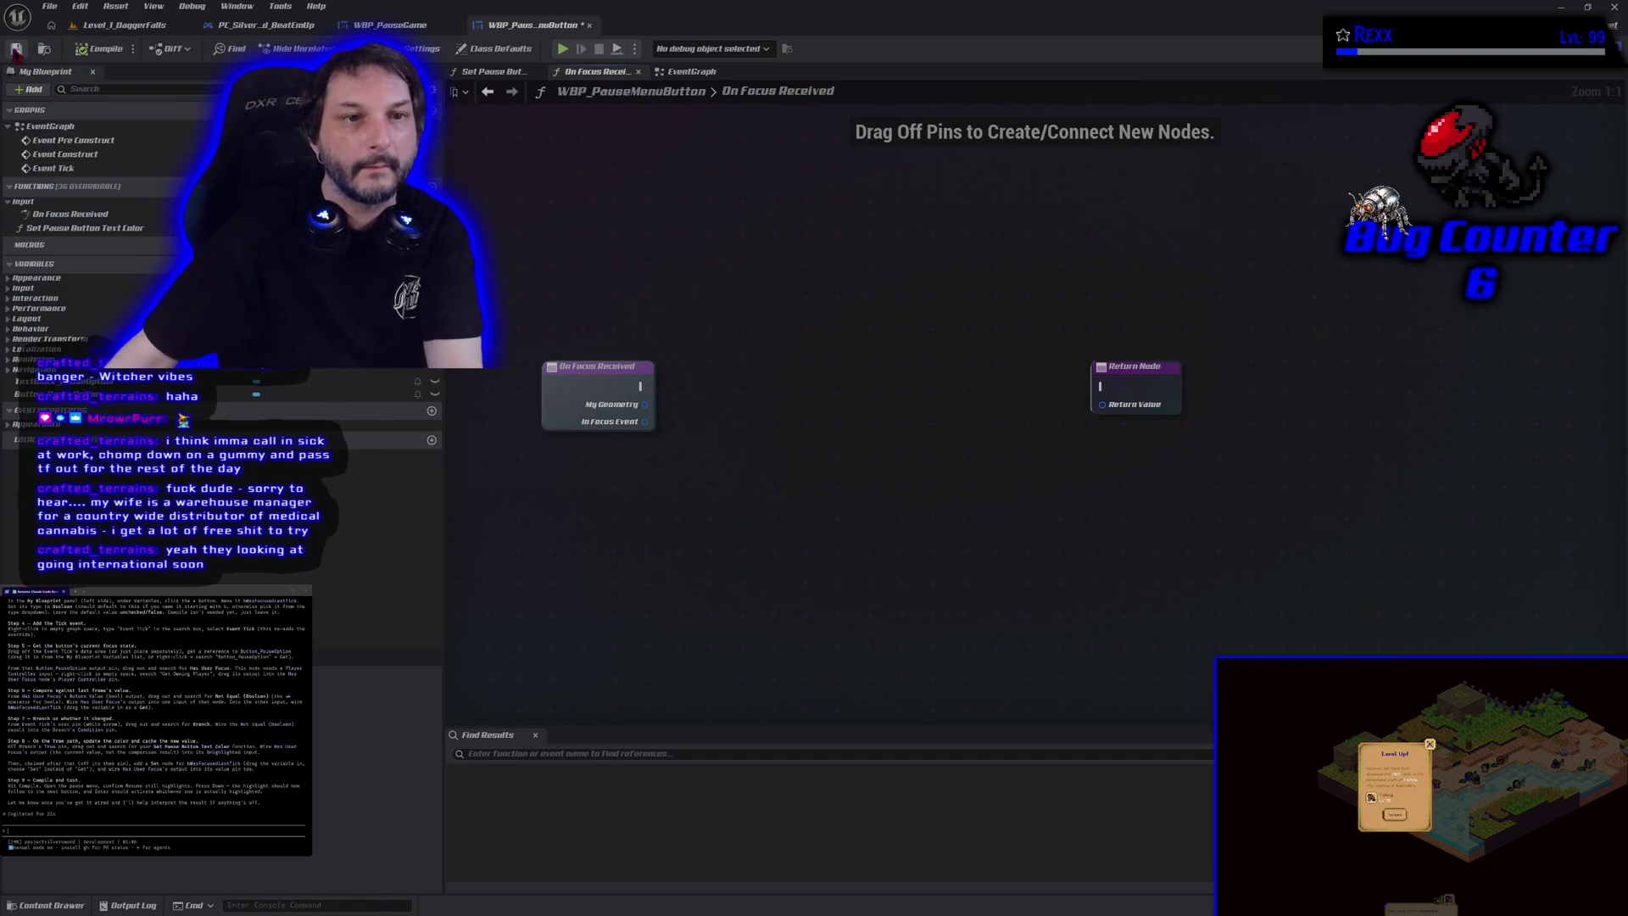
left_click(123, 213)
key("Delete")
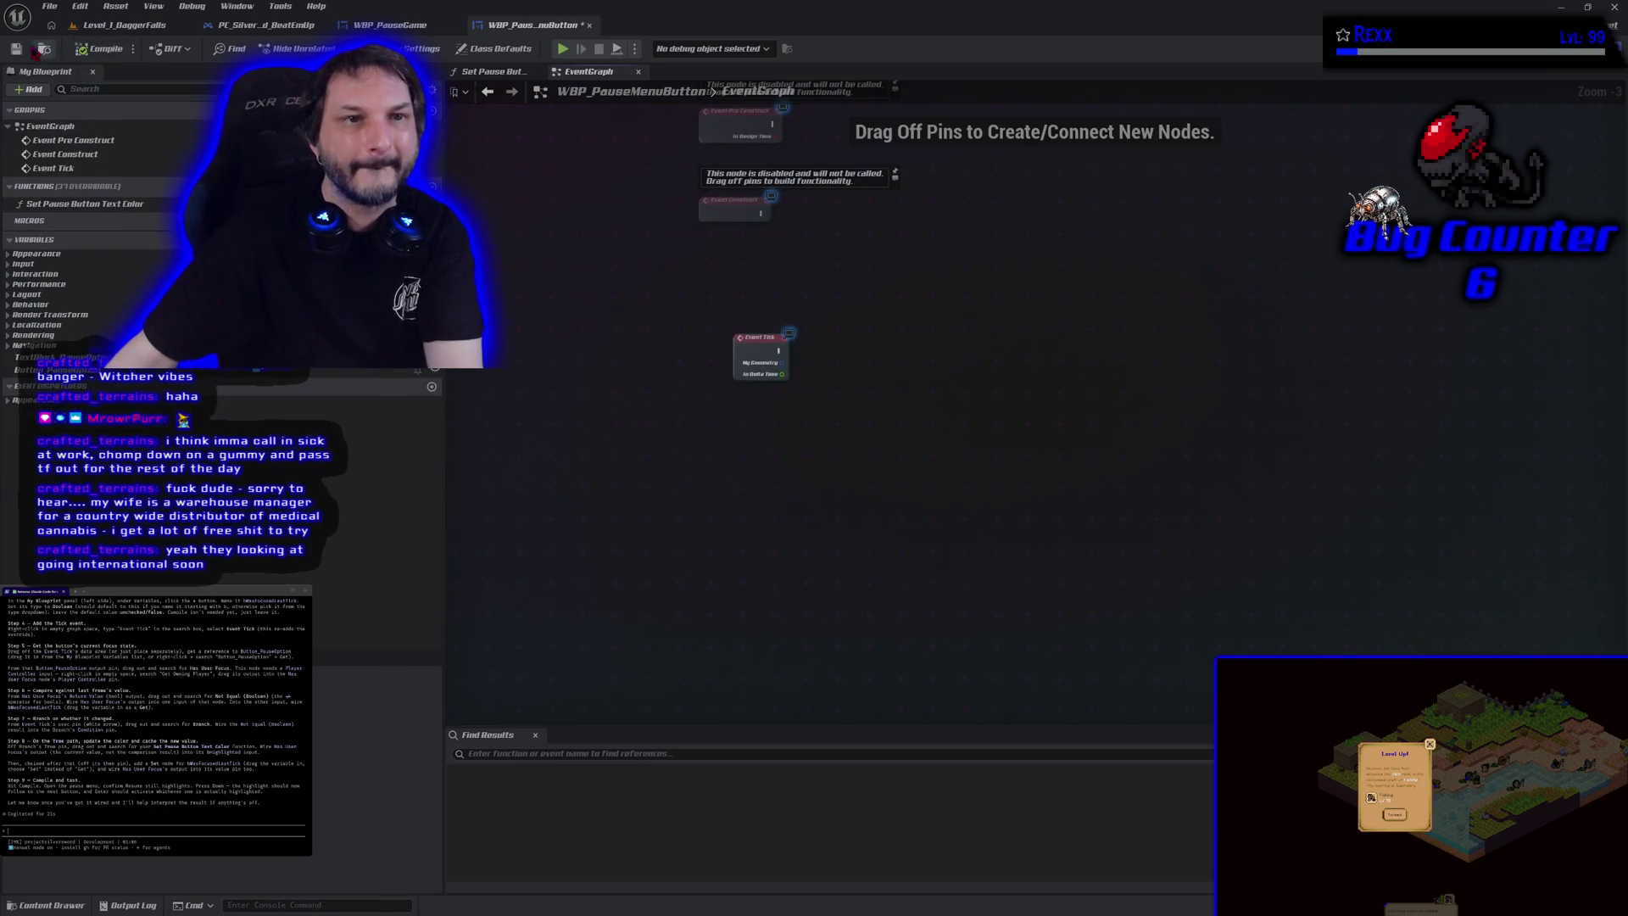
left_click(18, 51)
Step: Remove both Do Once nodes and the Has Keyboard Focus check from Set Pause Button Text Color, then save
left_click(492, 71)
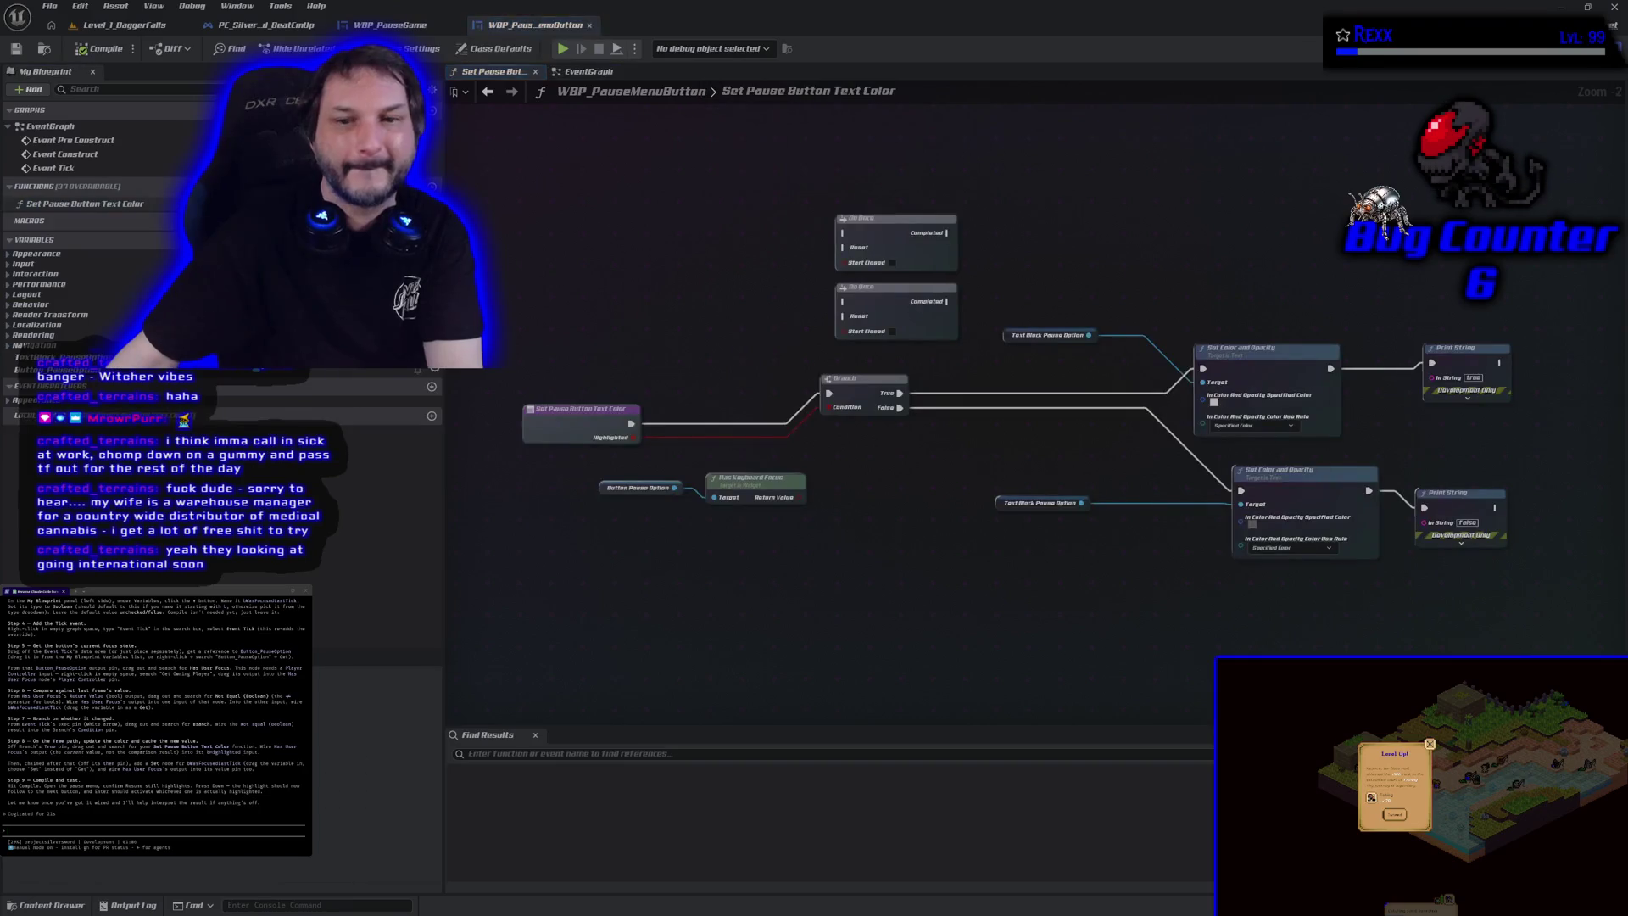
left_click_drag(835, 222, 962, 343)
key("Delete")
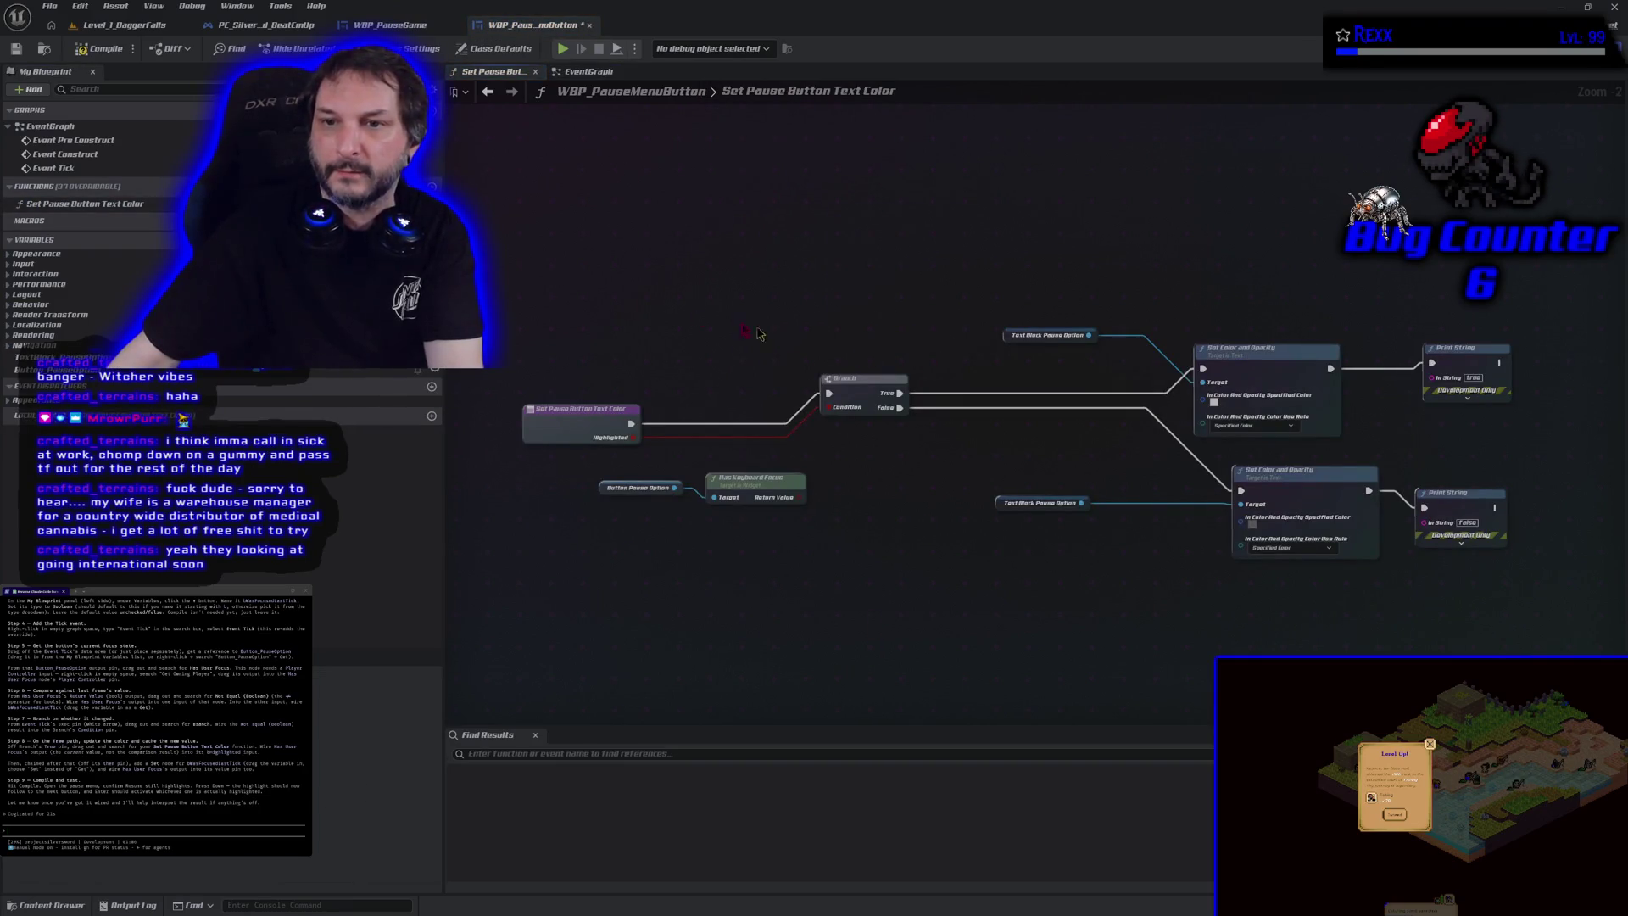
left_click_drag(702, 541, 747, 499)
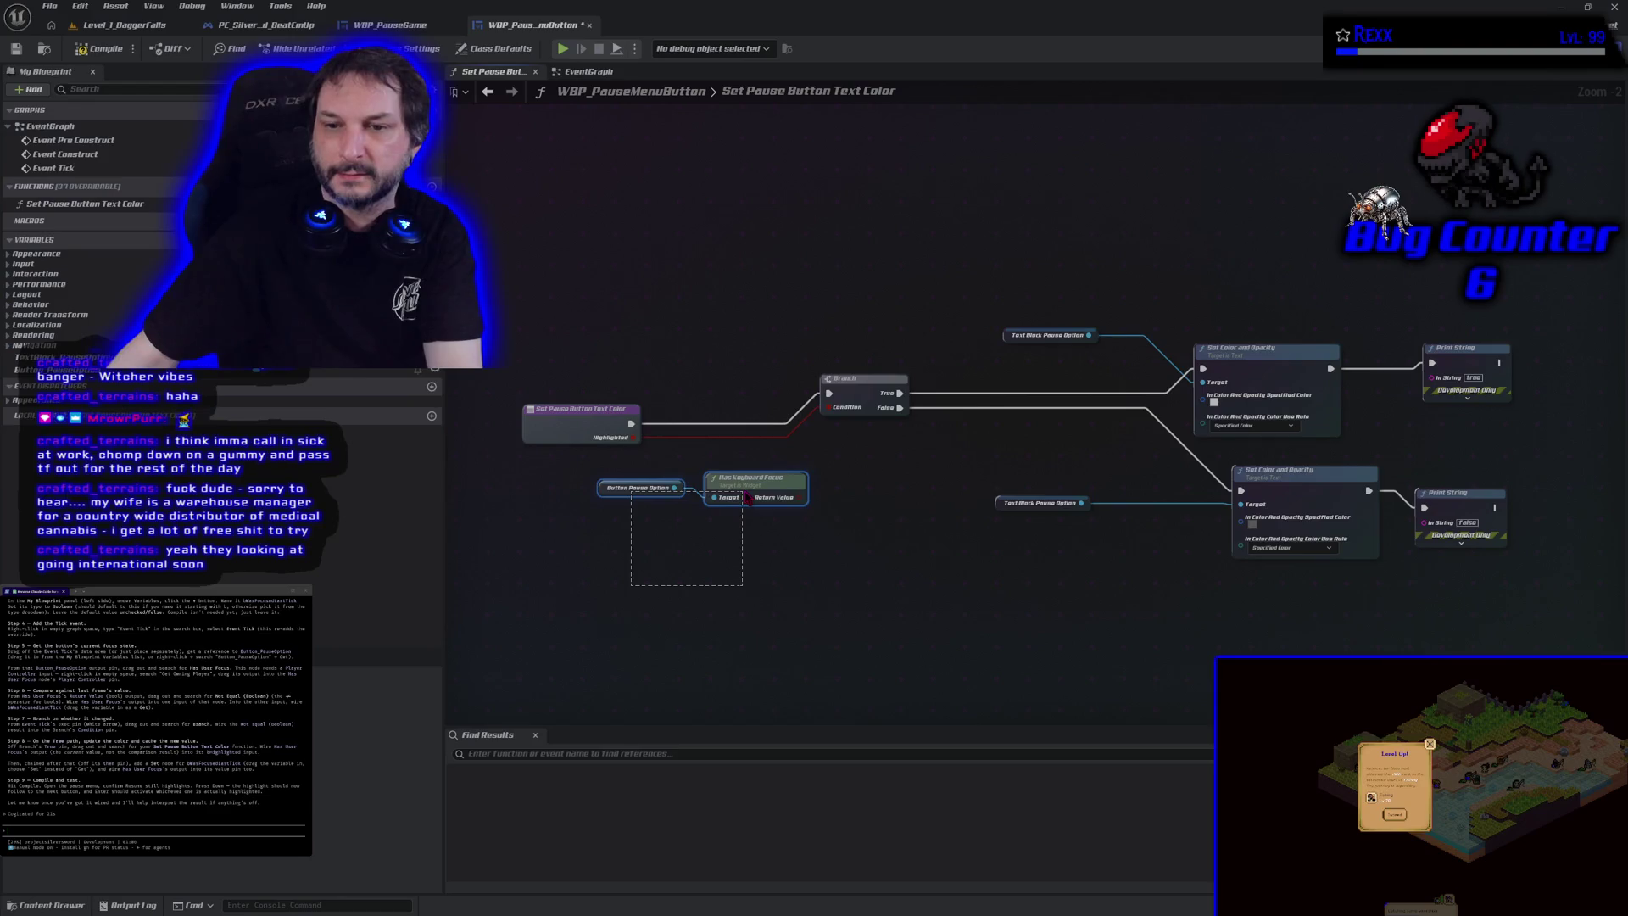
key("Delete")
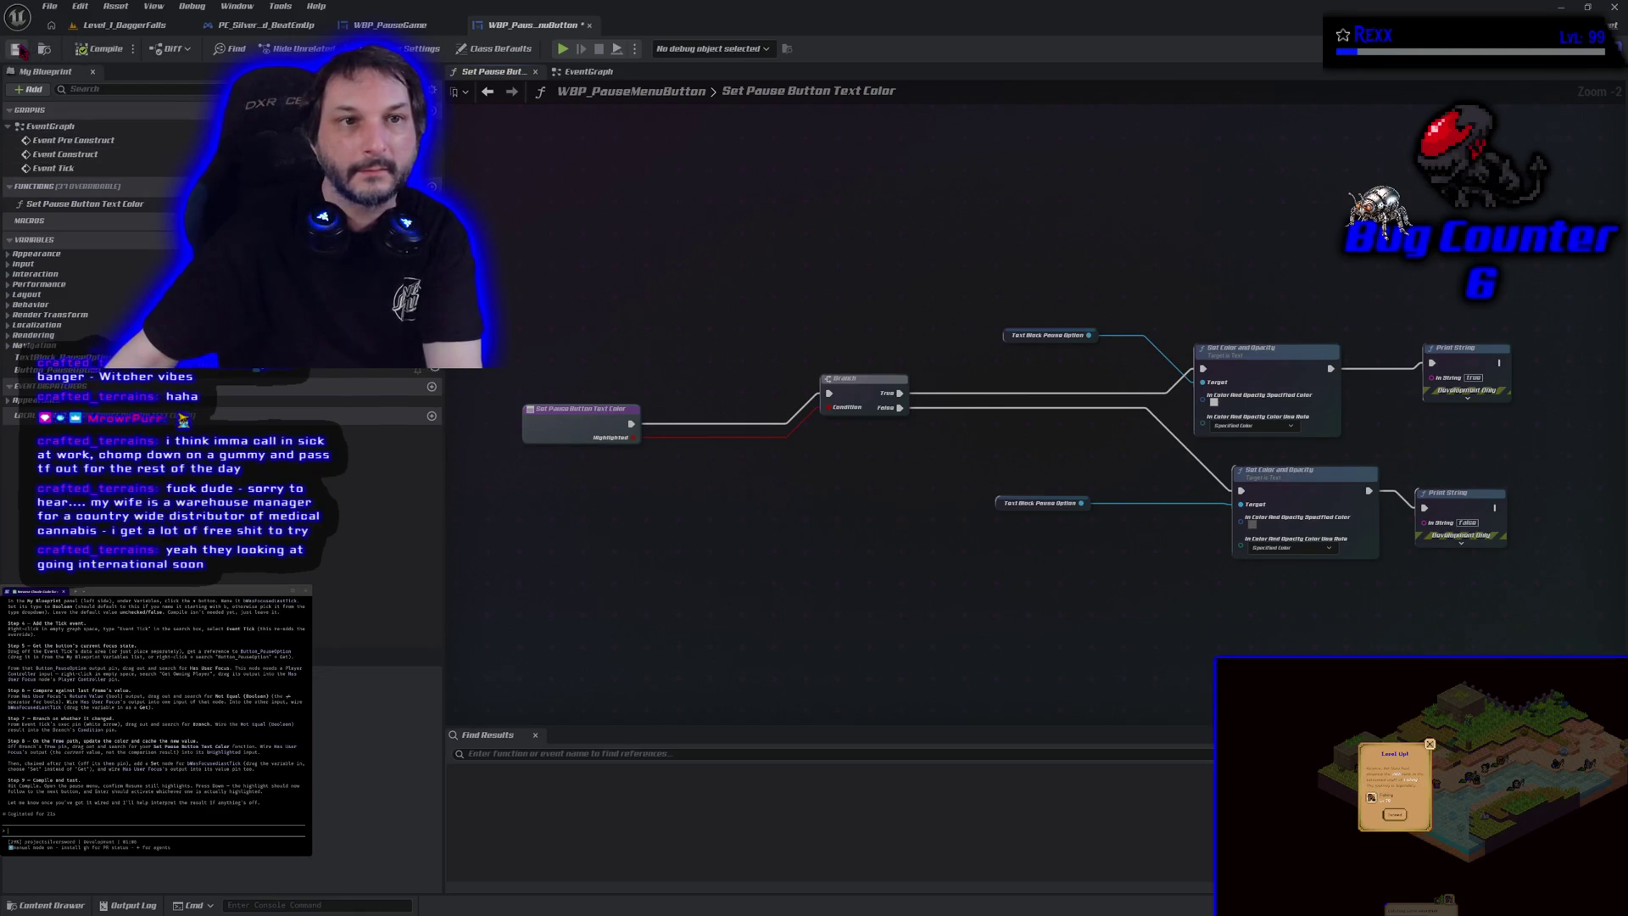
left_click(17, 49)
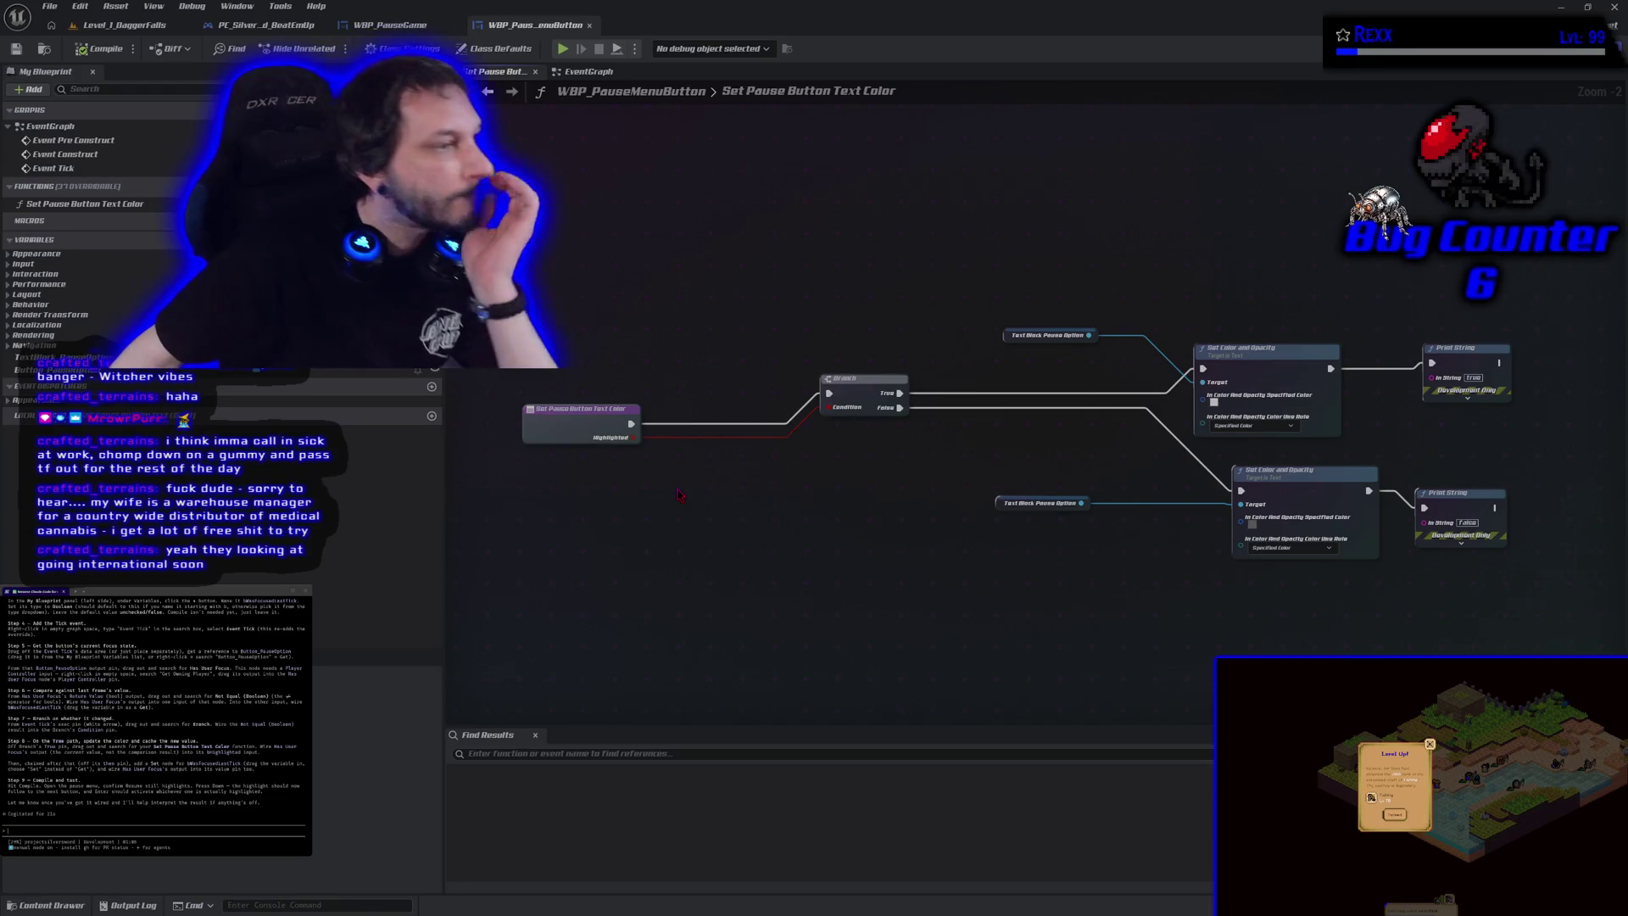
Step: Look over the button's now-bare EventGraph, then move to the WBP_PauseGame blueprint
left_click(586, 72)
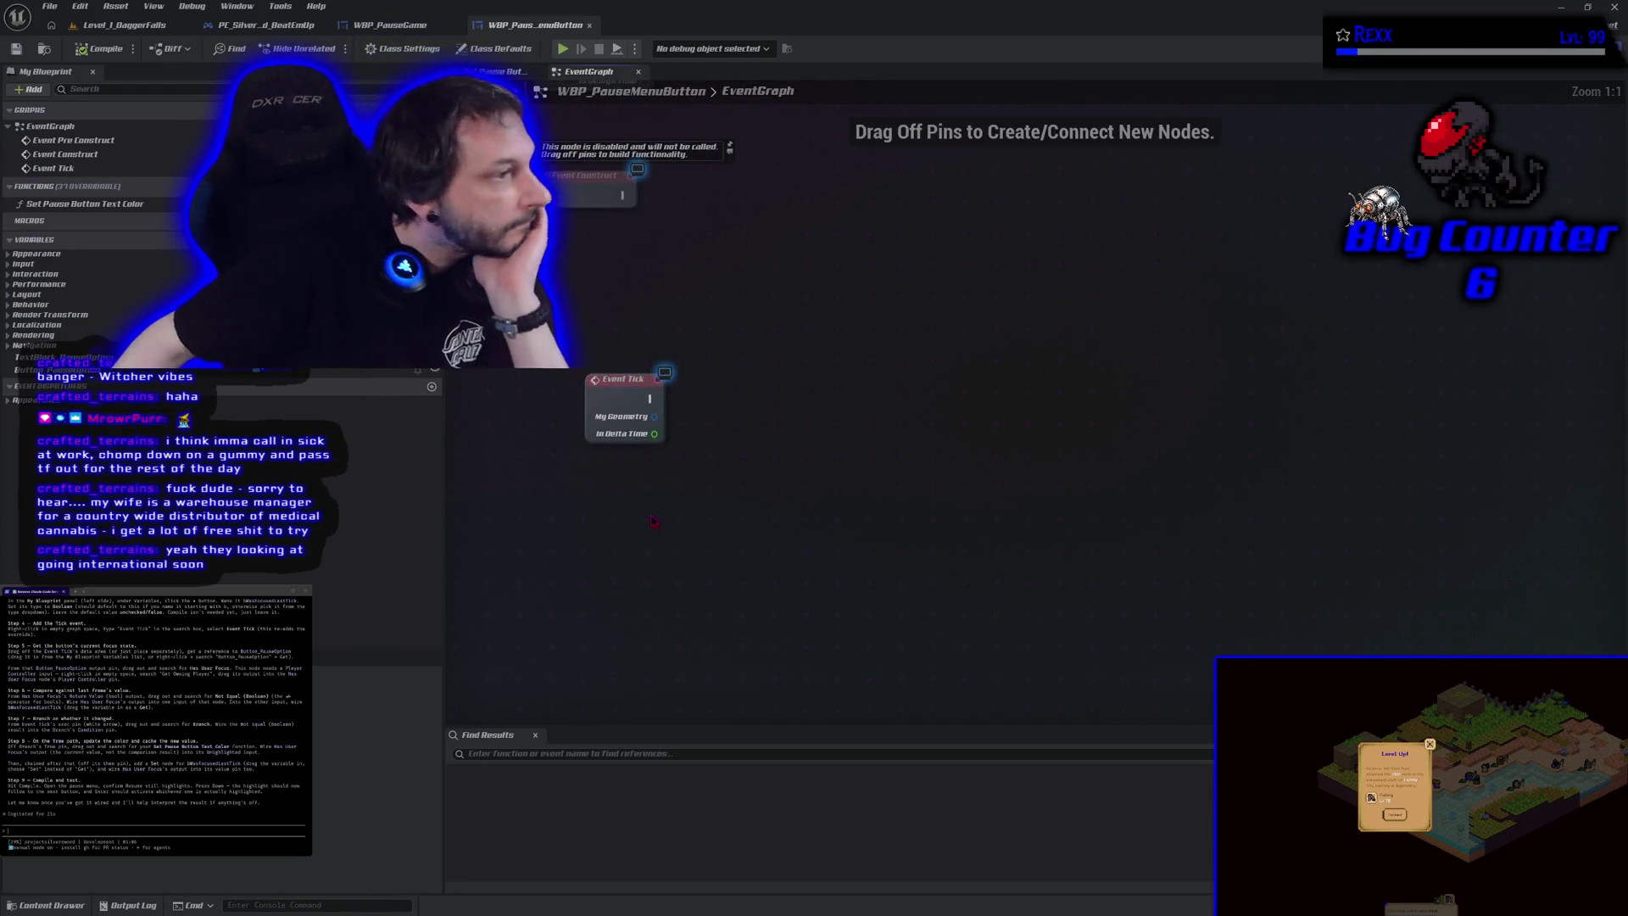
scroll(152, 704, "up", 5)
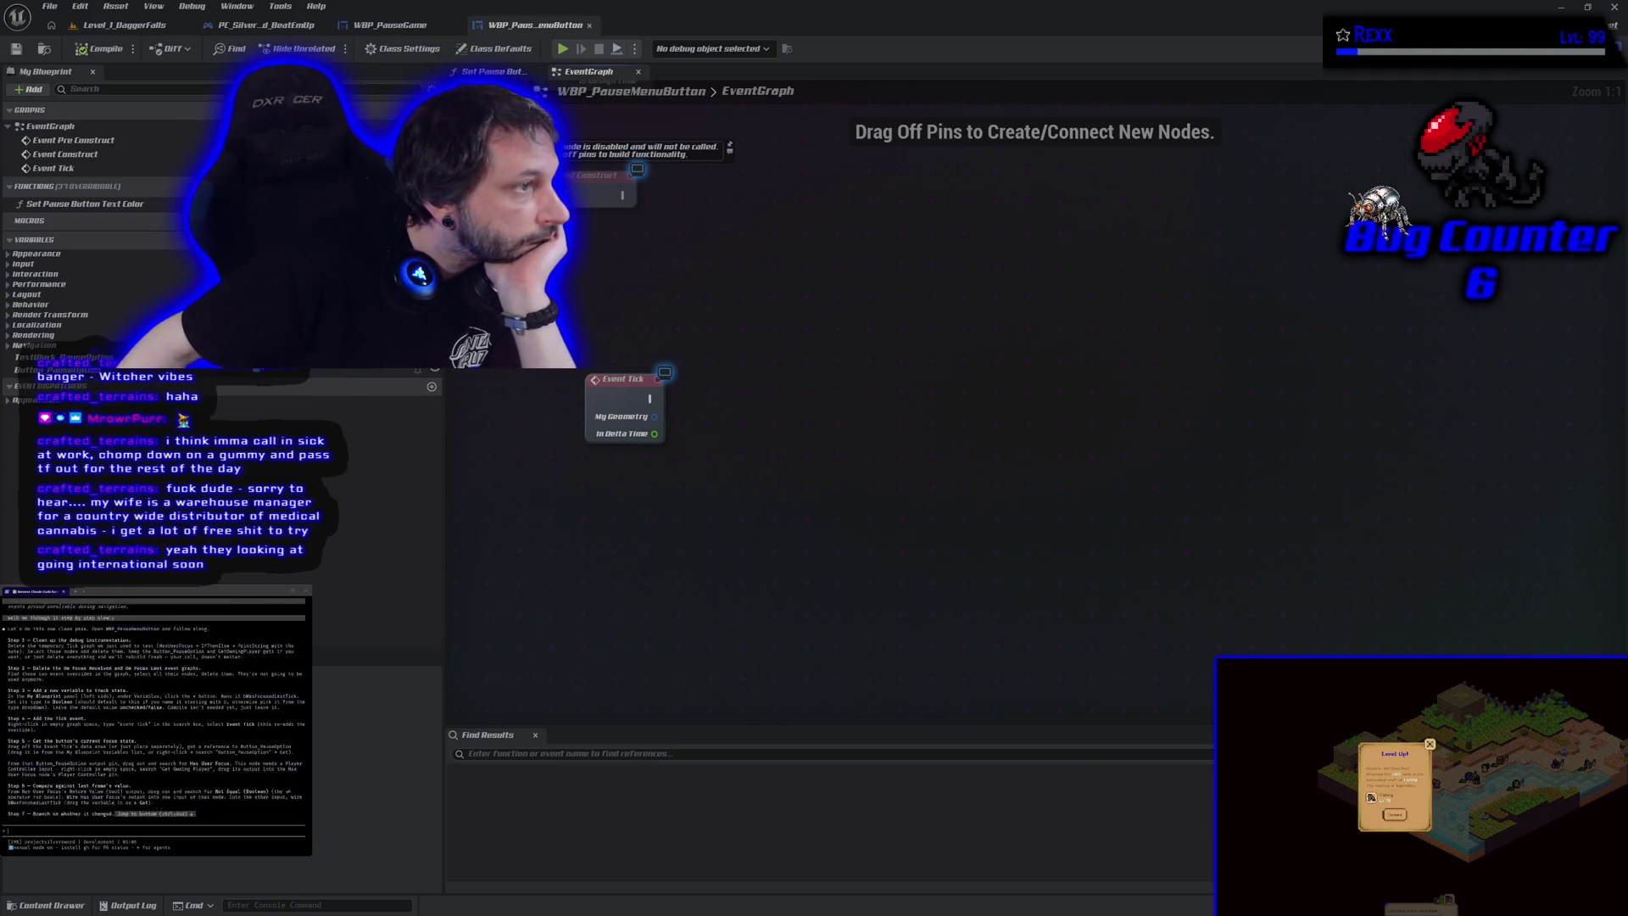
scroll(152, 710, "up", 1)
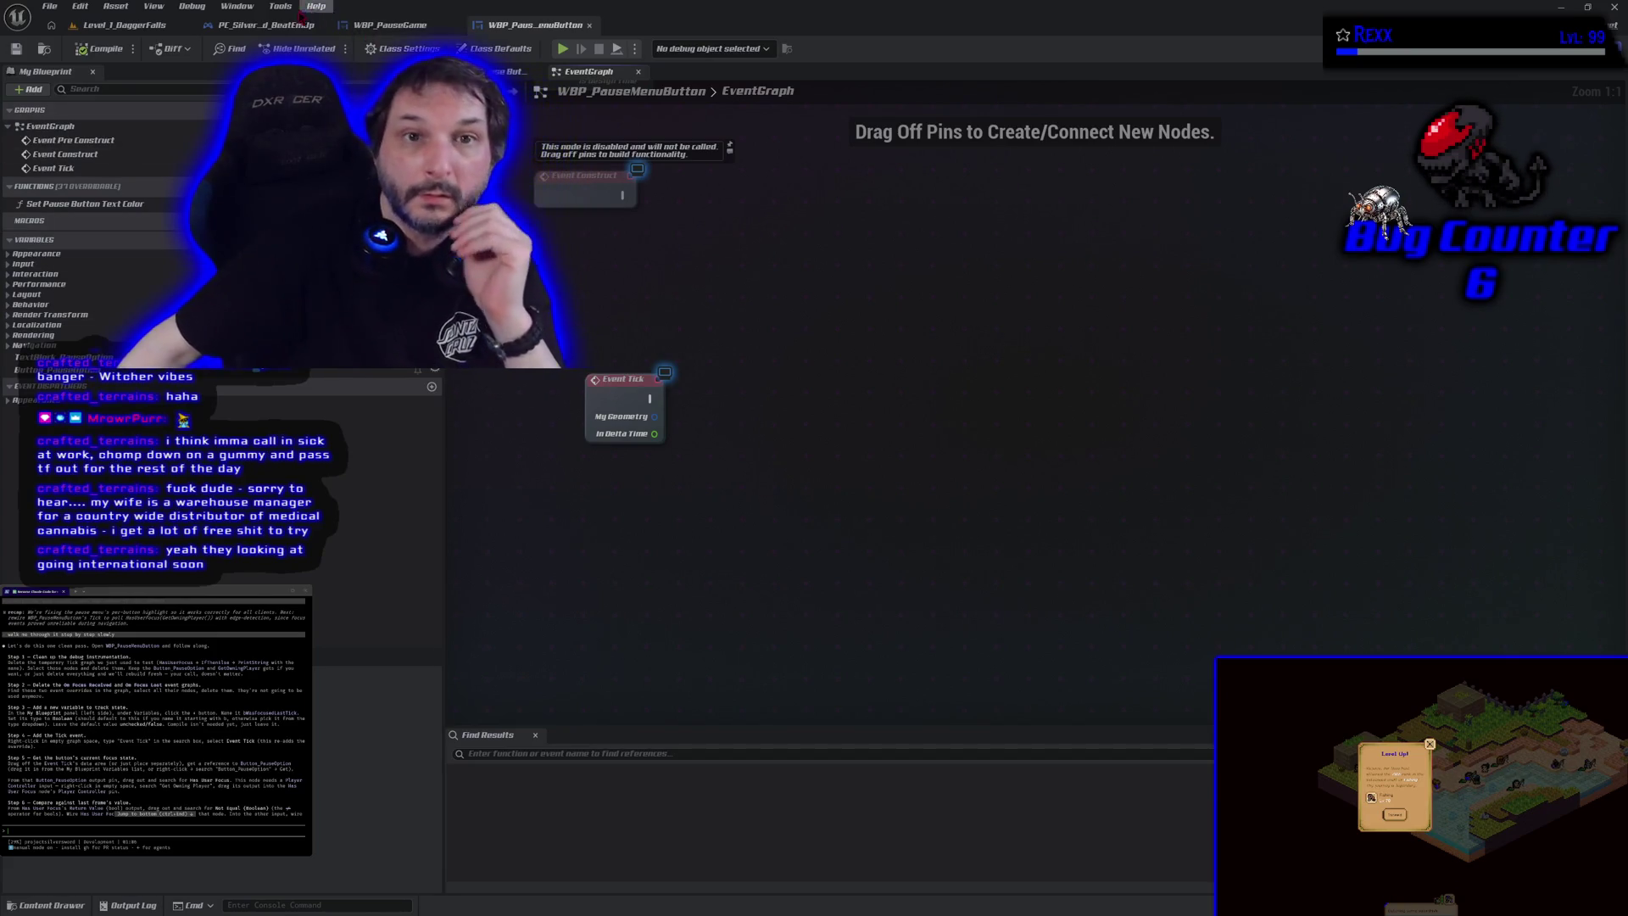
left_click(395, 26)
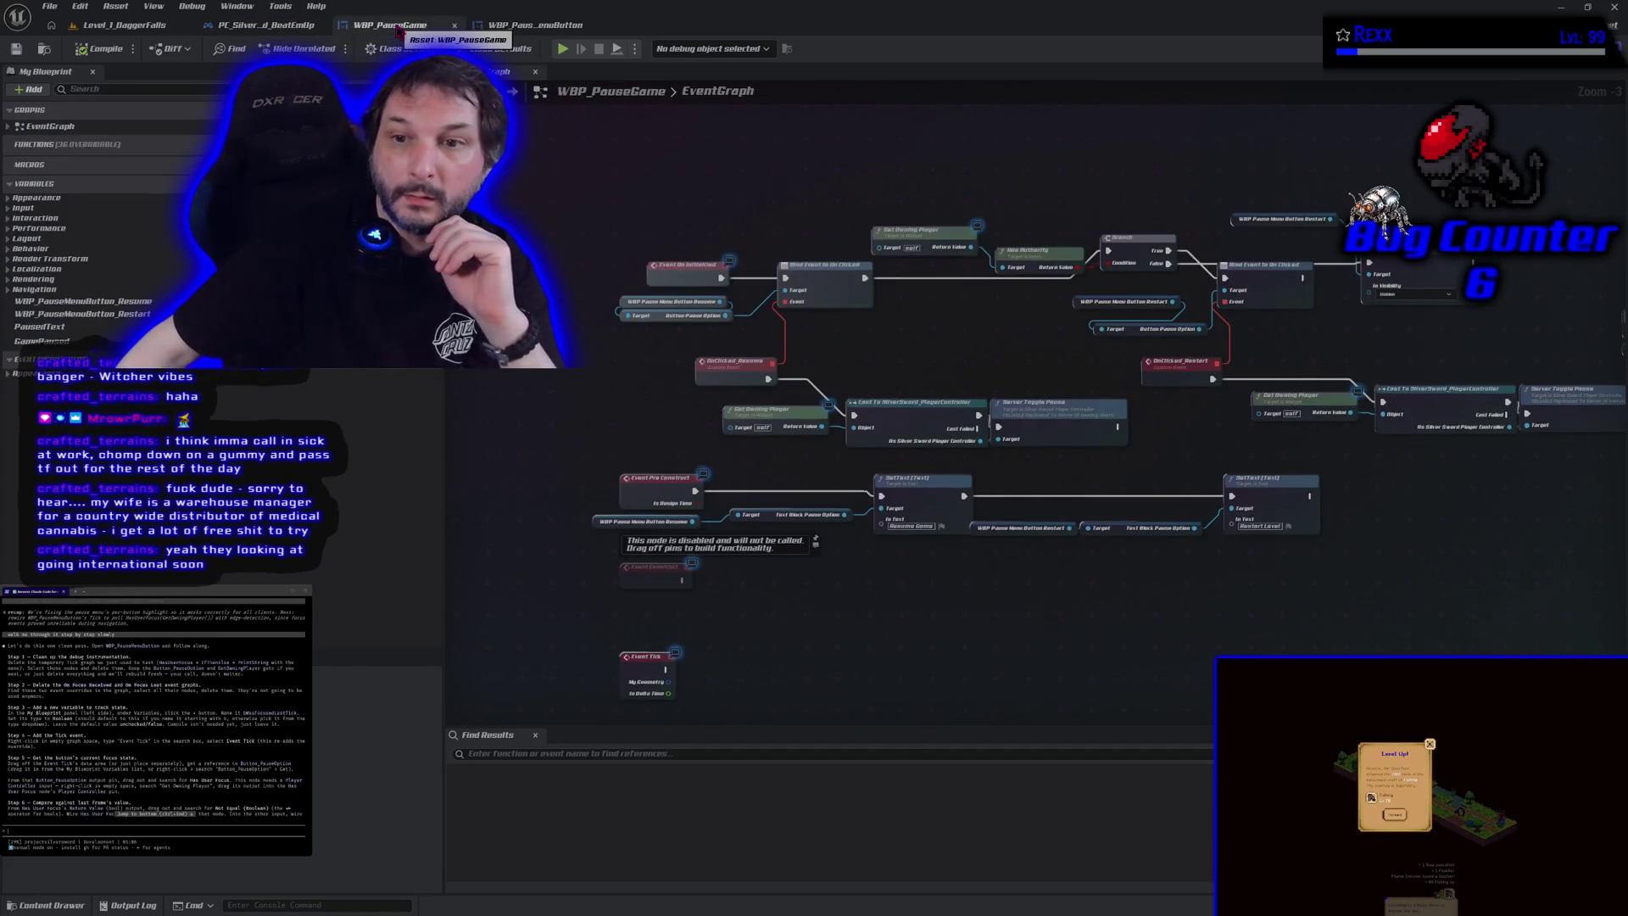
Step: Inspect WBP_PauseGame's OnClicked, SetText, camera fade and Restart Level wiring, then return to WBP_PauseMenuButton
mouse_move(1072, 668)
left_mouse_down()
mouse_move(734, 625)
mouse_move(662, 648)
left_mouse_up()
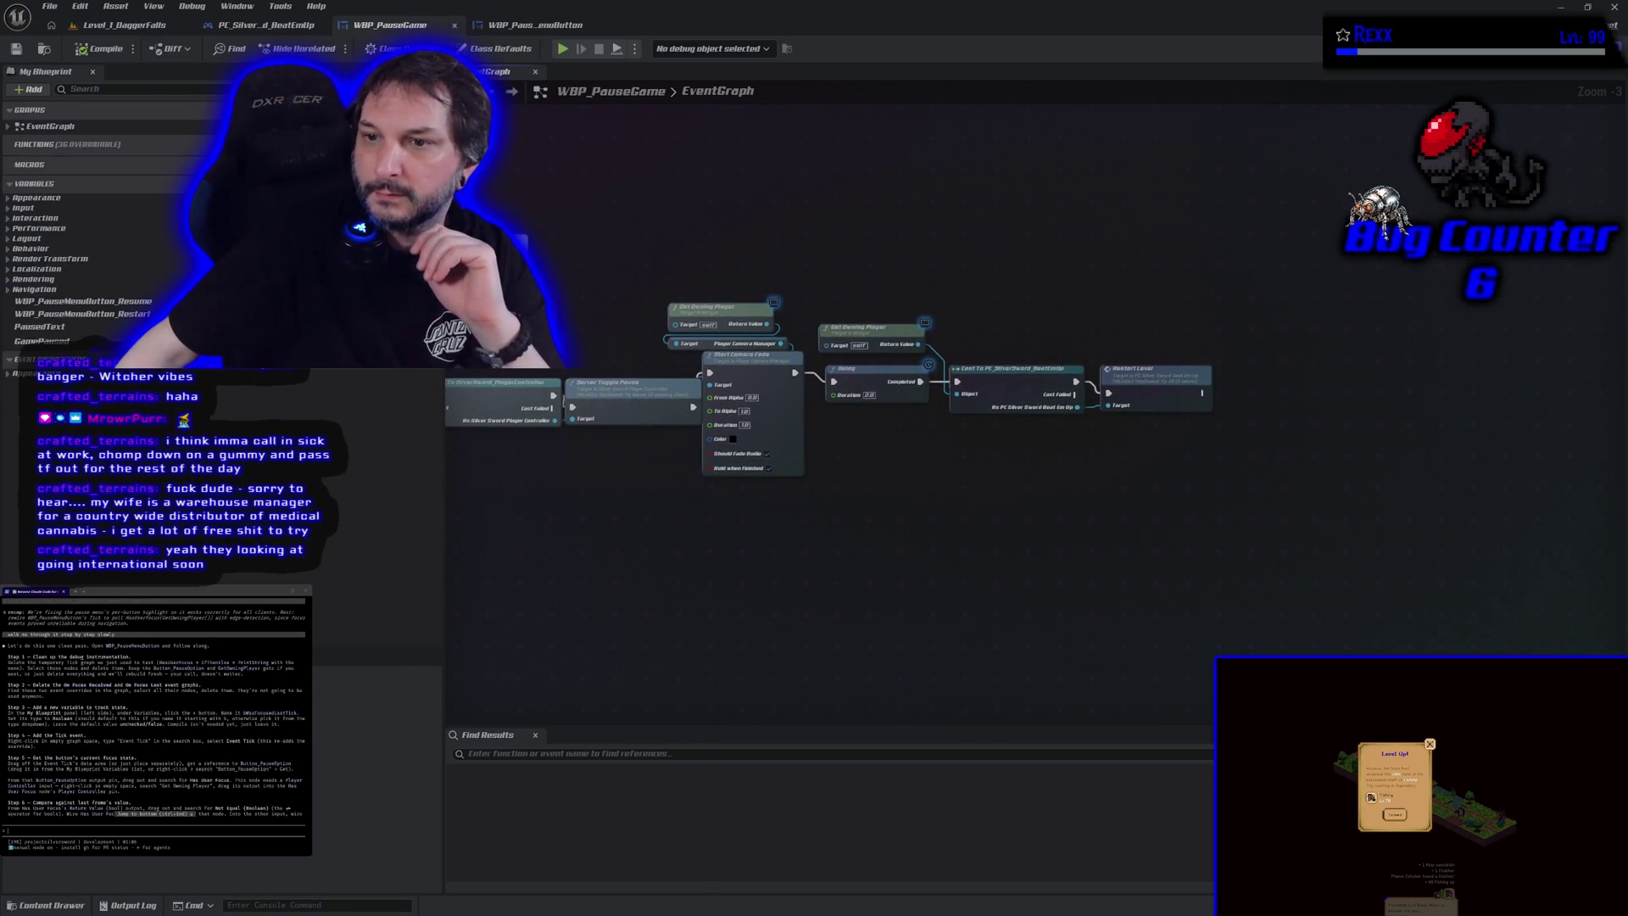
left_click_drag(458, 636, 1000, 652)
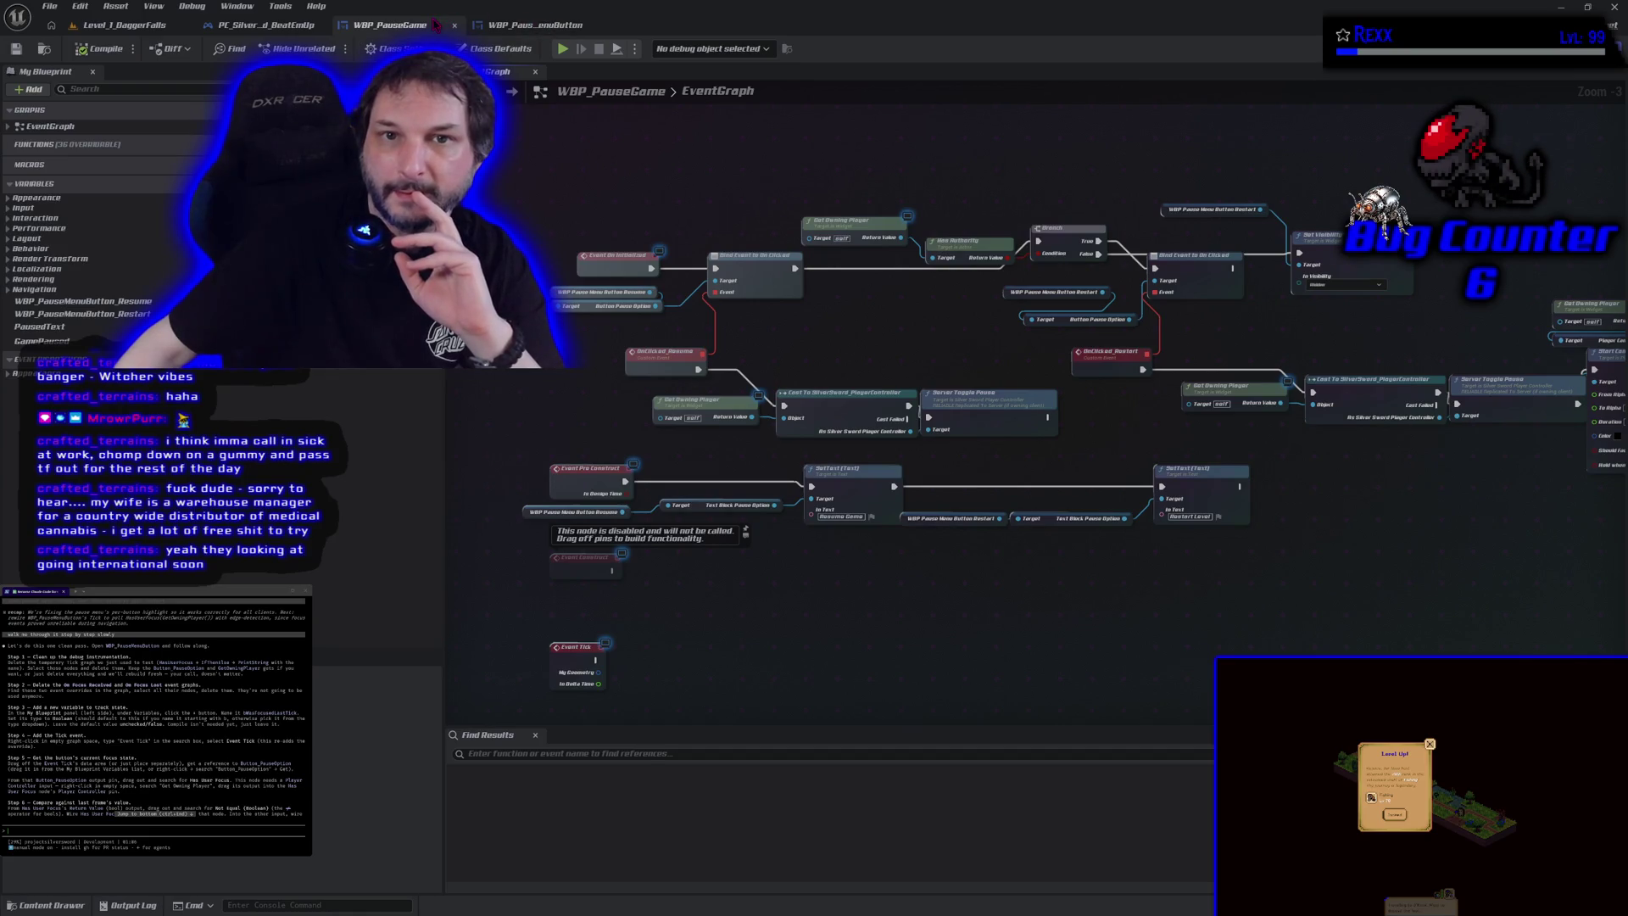
left_click(526, 24)
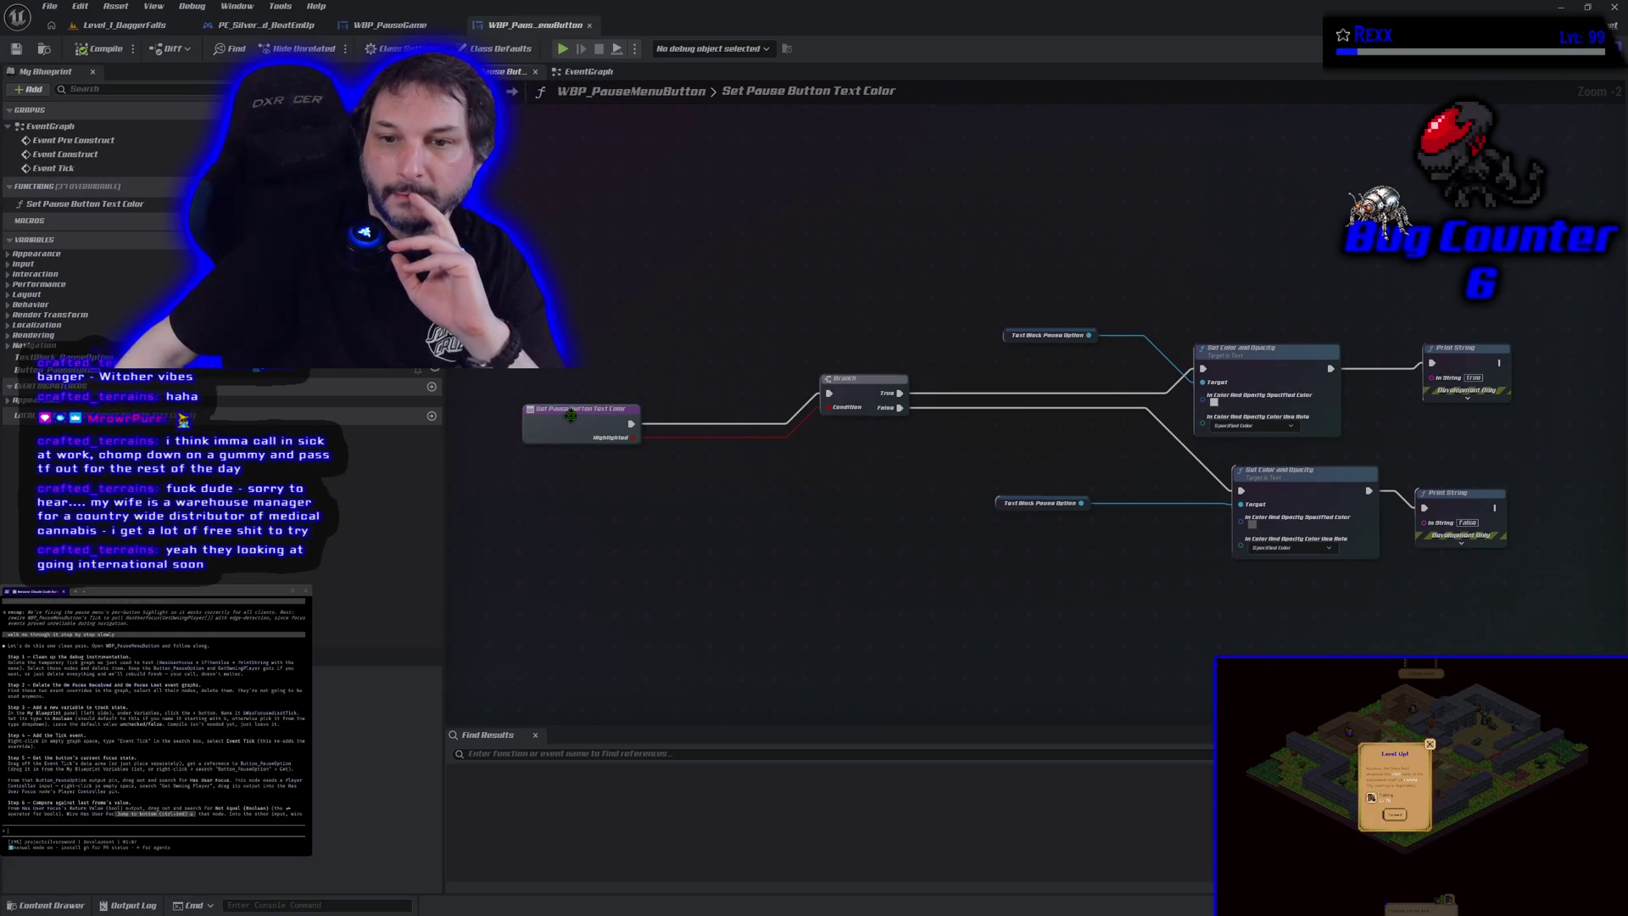
Step: Rearrange the function entry, Text Block Pause Option and both Set Color and Opacity nodes beside the Branch
left_click(666, 386)
left_click_drag(666, 386, 747, 386)
left_click_drag(856, 549, 553, 545)
mouse_move(986, 490)
left_mouse_down()
mouse_move(641, 475)
mouse_move(688, 472)
left_mouse_up()
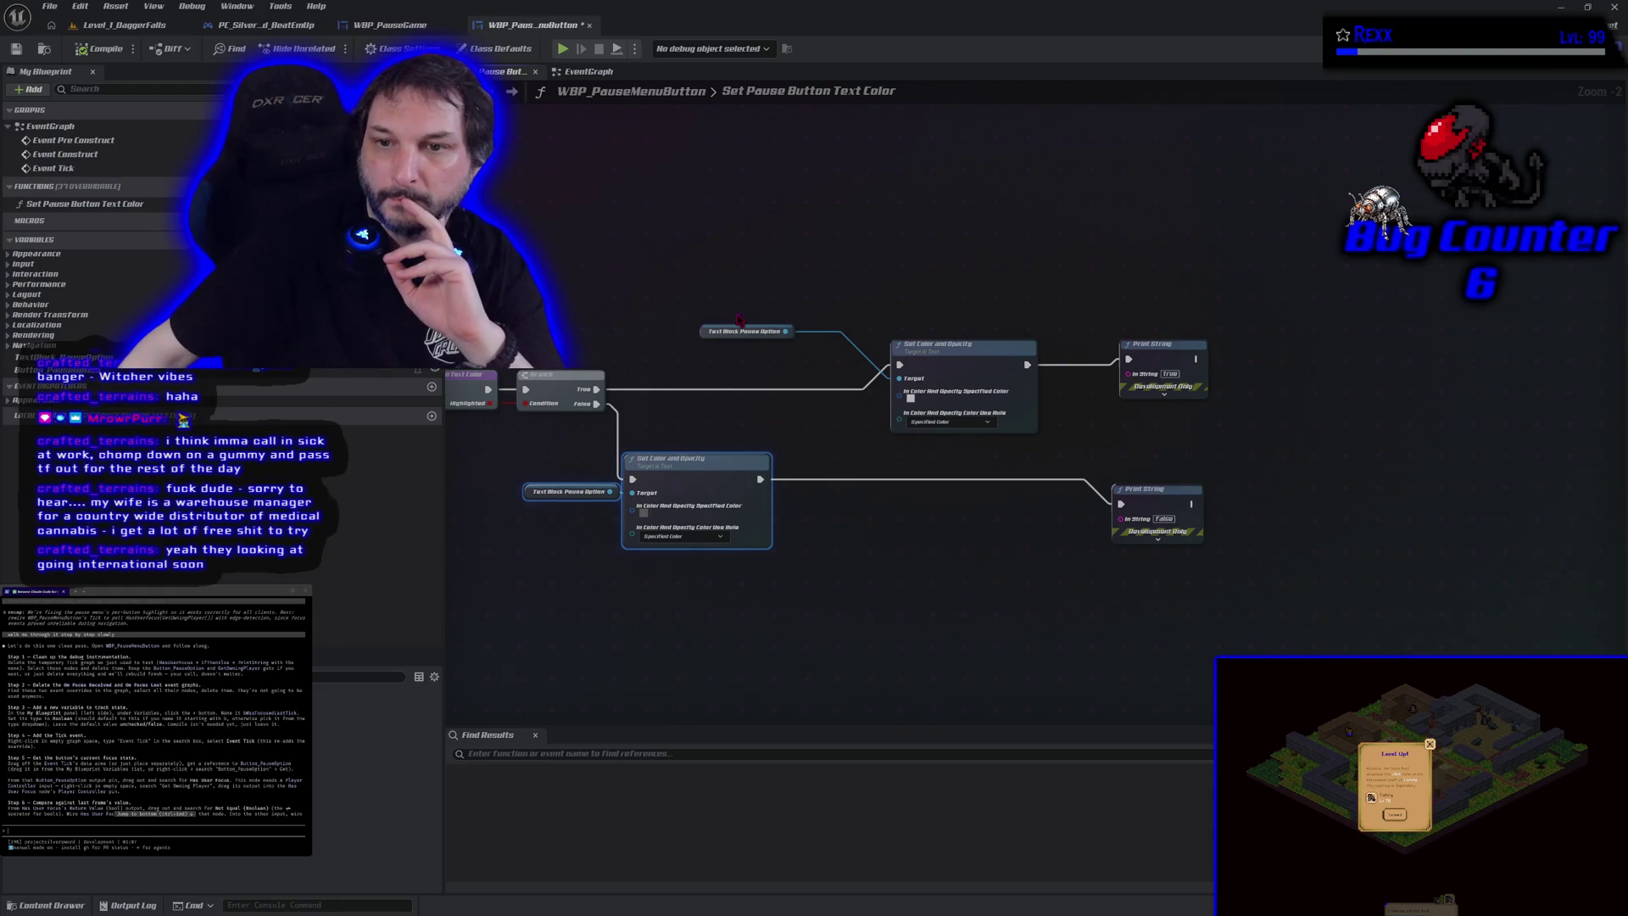
left_click_drag(711, 332, 903, 337)
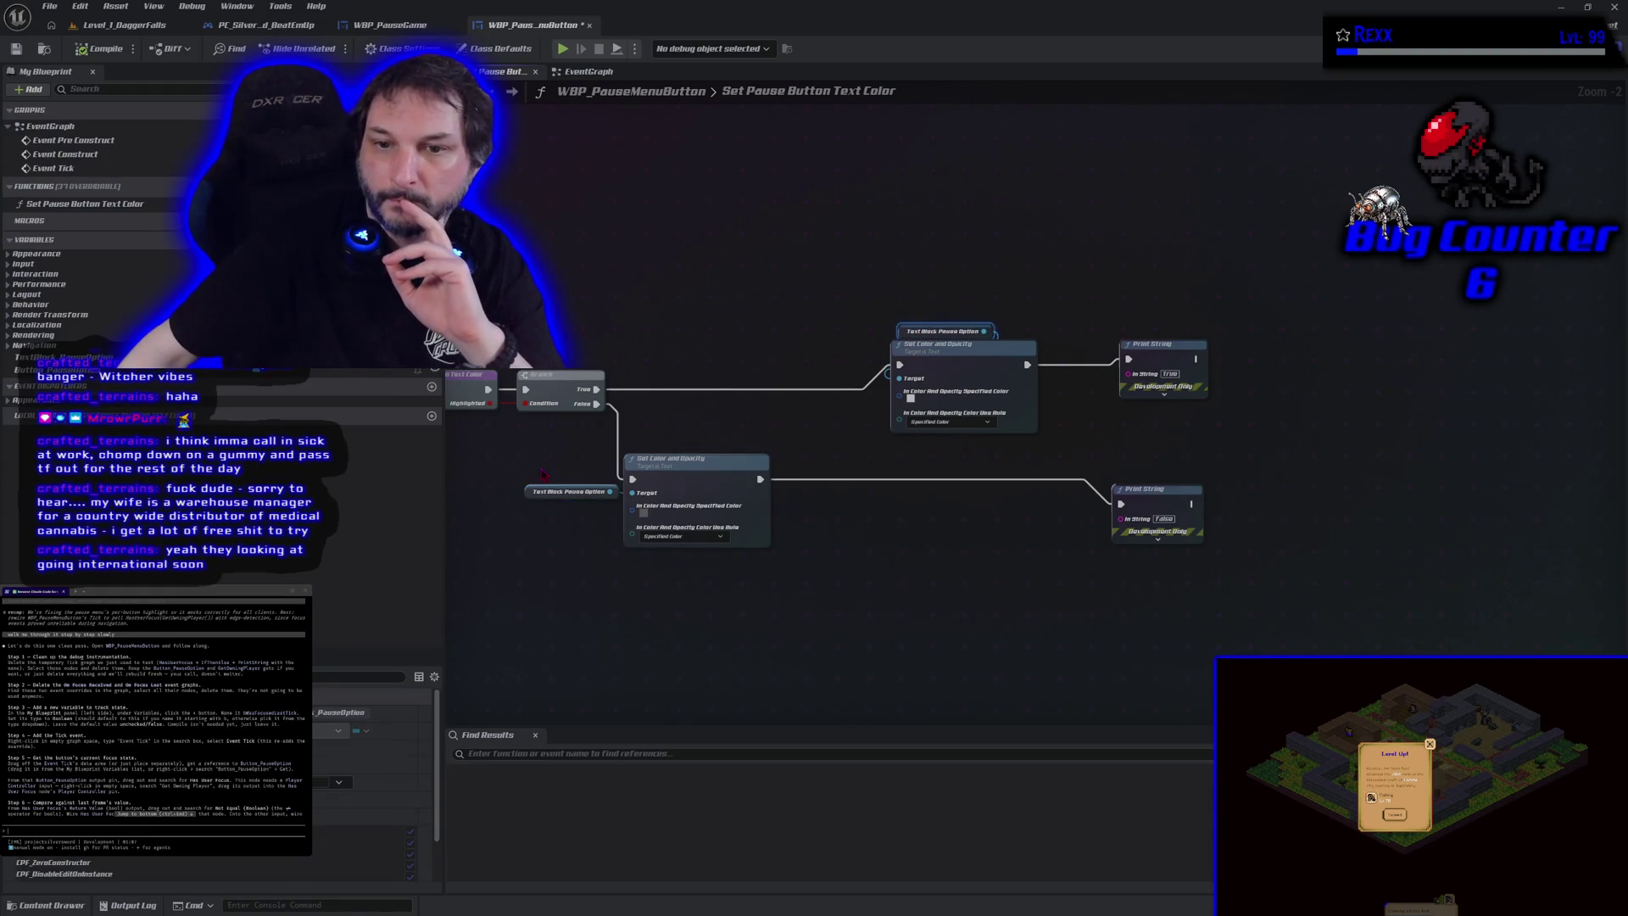
mouse_move(532, 496)
left_mouse_down()
mouse_move(663, 468)
mouse_move(654, 456)
left_mouse_up()
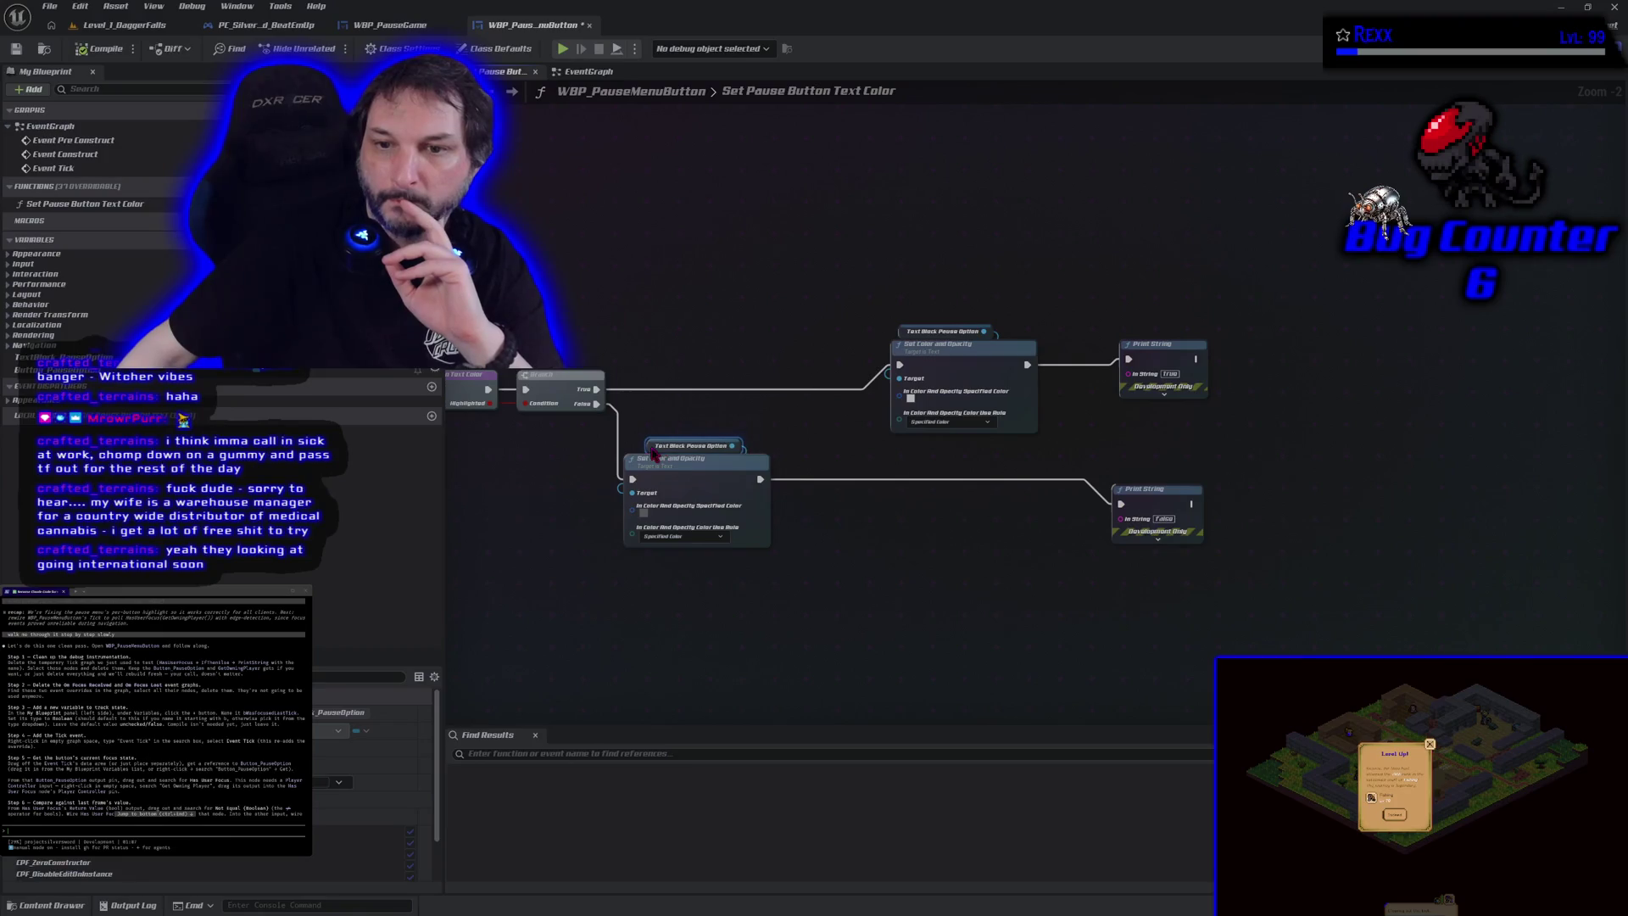
mouse_move(949, 369)
left_mouse_down()
mouse_move(775, 338)
mouse_move(685, 291)
left_mouse_up()
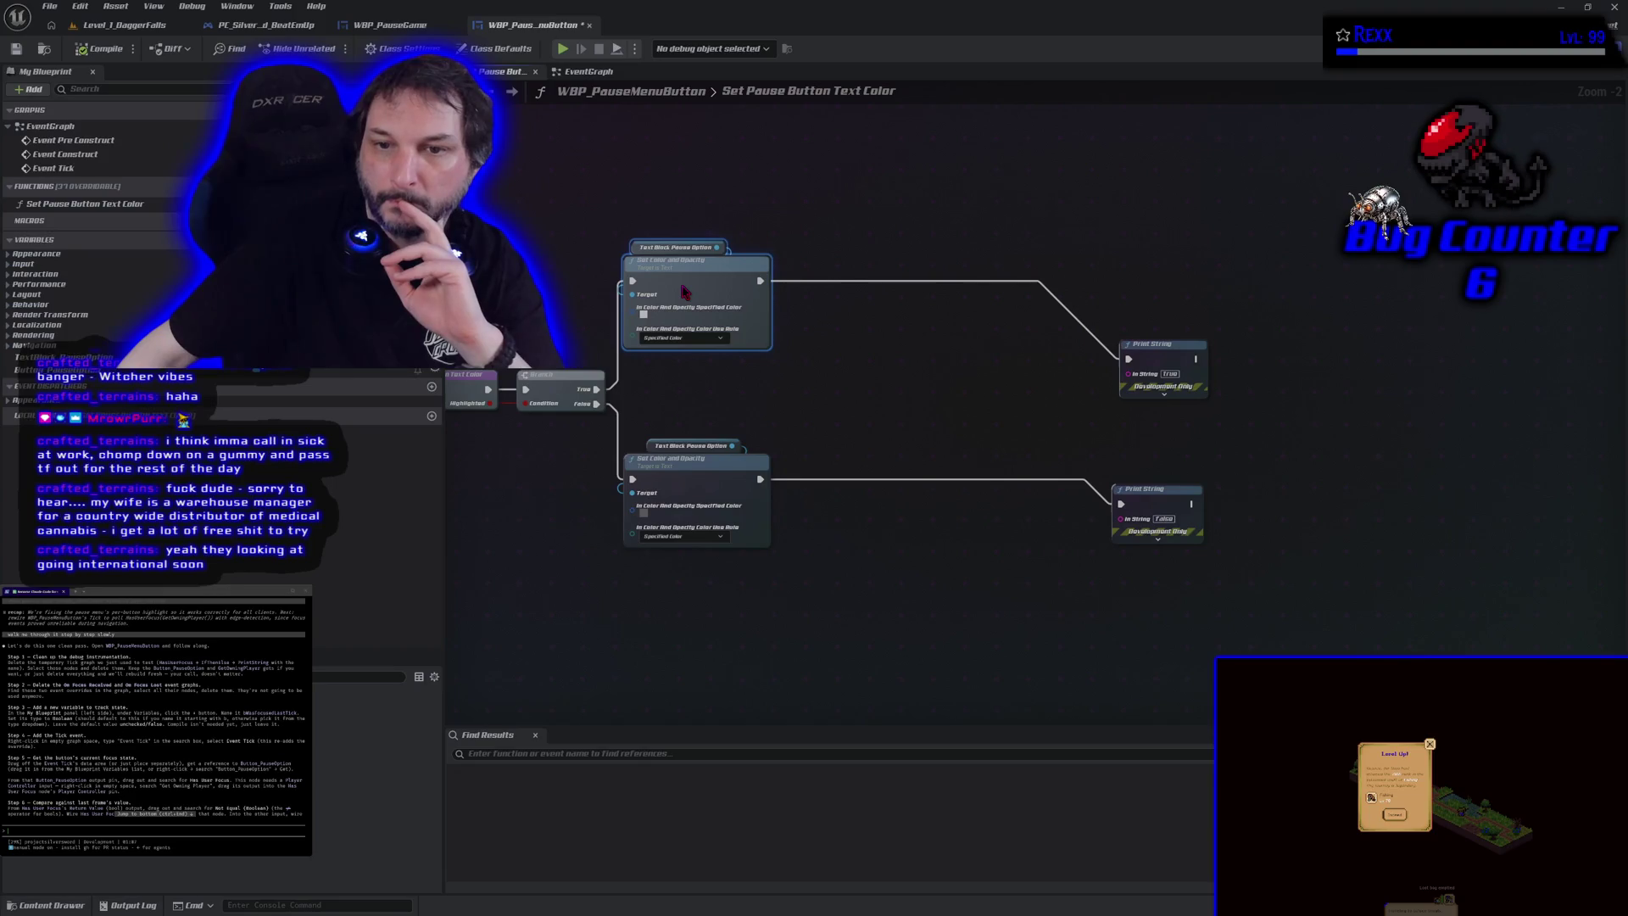
Step: Delete both debug Print String nodes and save the button blueprint
left_click_drag(1140, 302, 1153, 599)
key("Delete")
mouse_move(848, 382)
left_mouse_down()
mouse_move(905, 404)
mouse_move(1143, 377)
left_mouse_up()
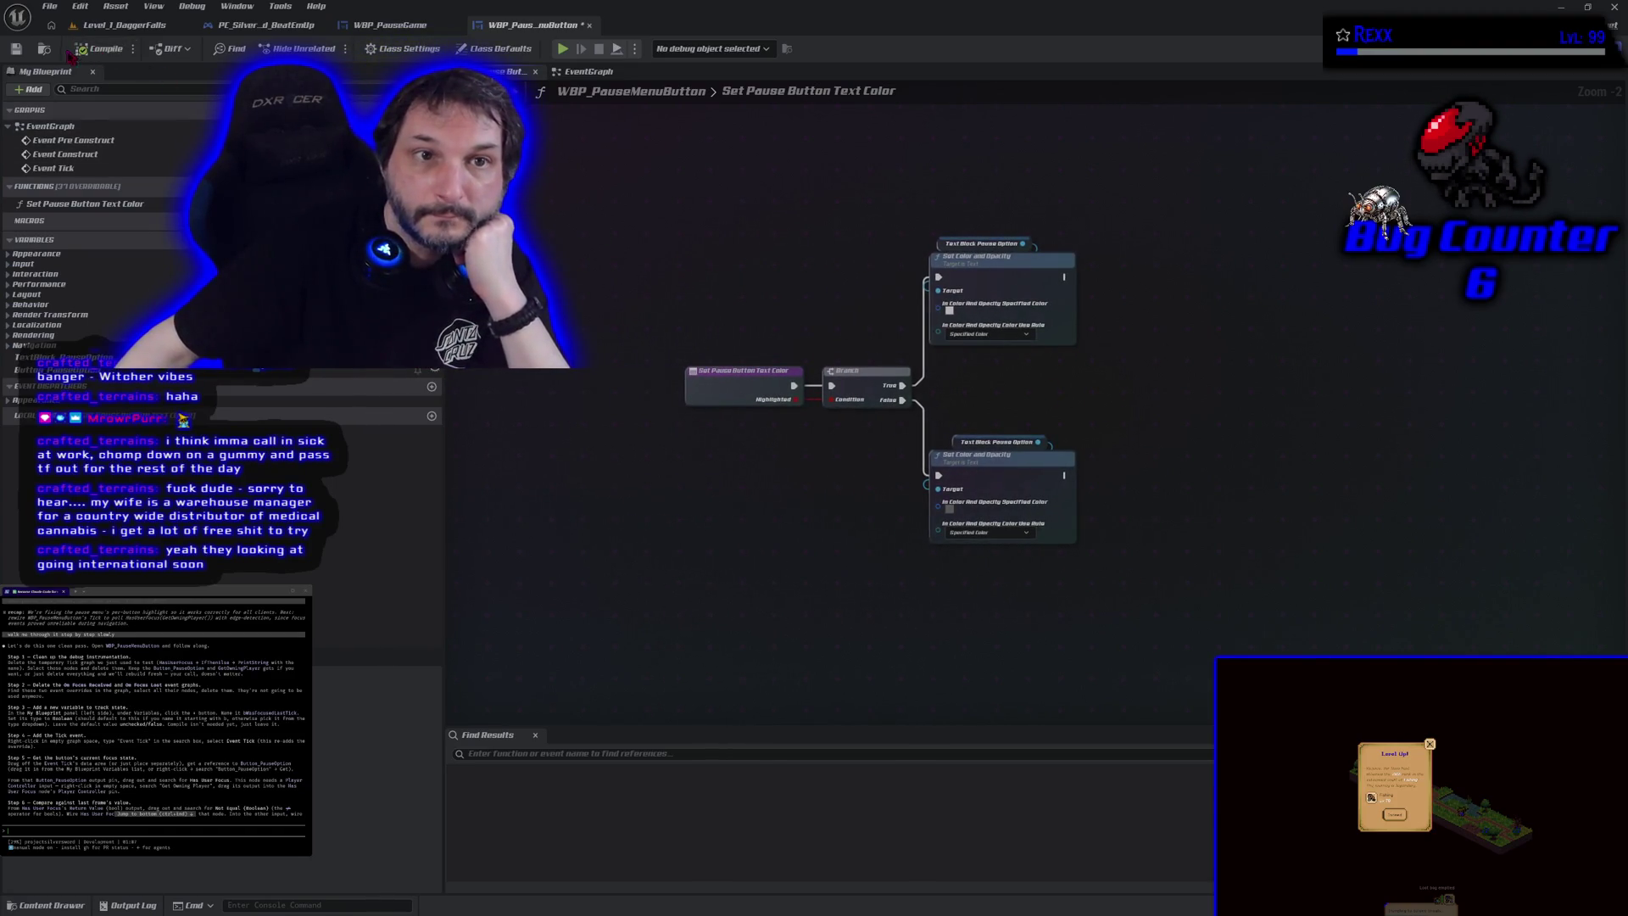
left_click(15, 48)
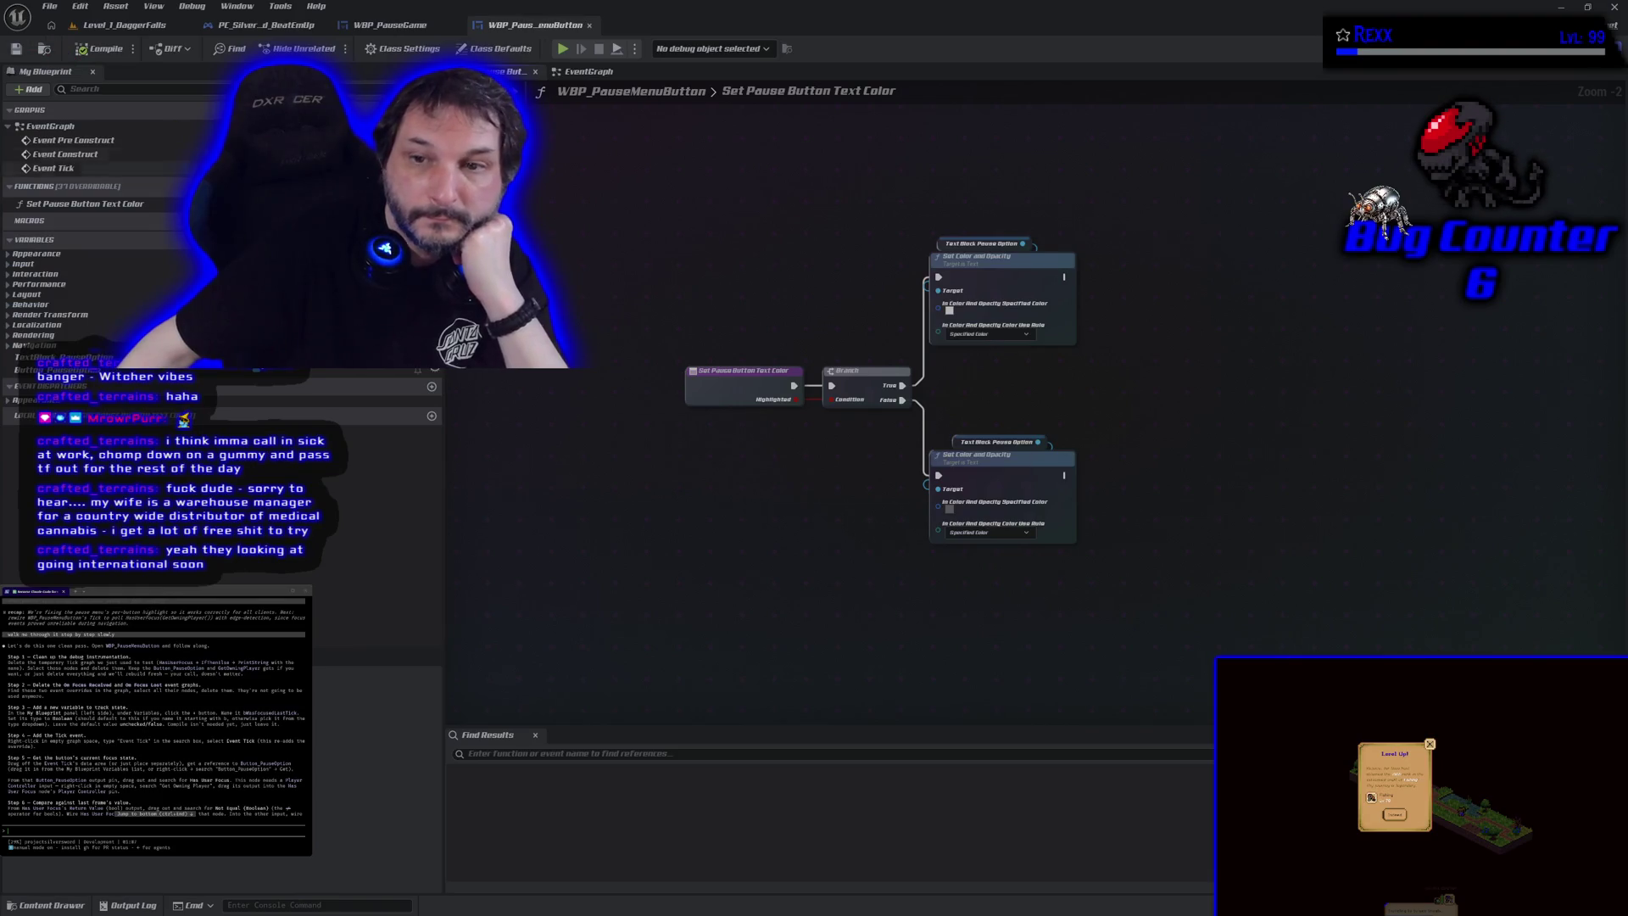
left_click(589, 72)
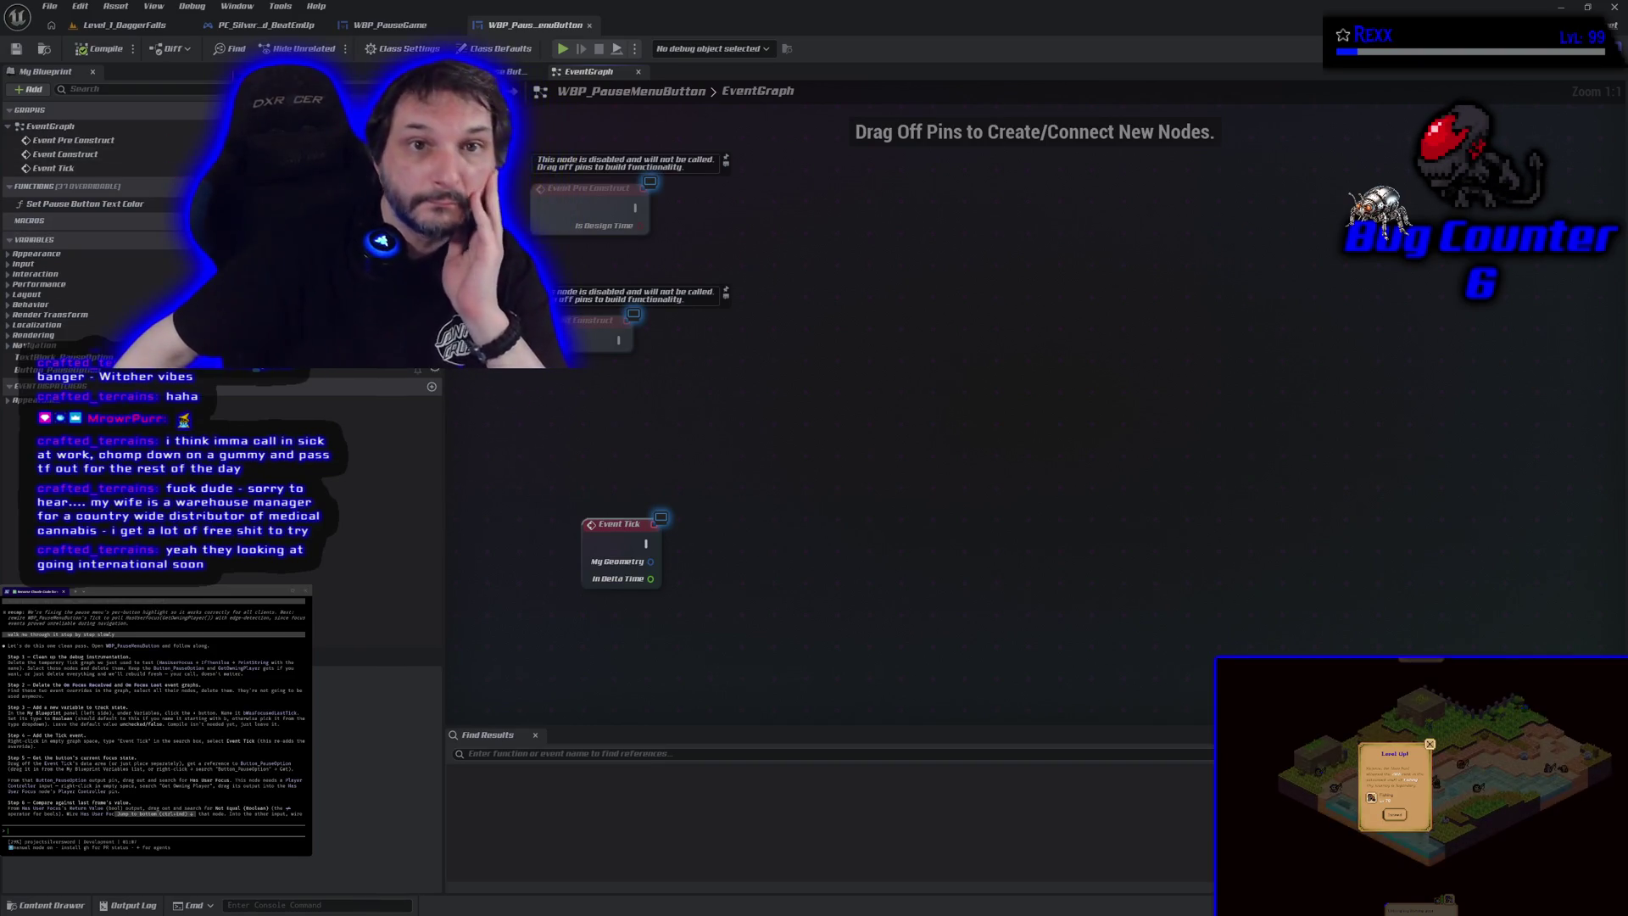
Step: Delete the Set Keyboard Focus node from PC_SilverSword_BeatEmUp and save the player controller
left_click(246, 28)
scroll(827, 348, "down", 6)
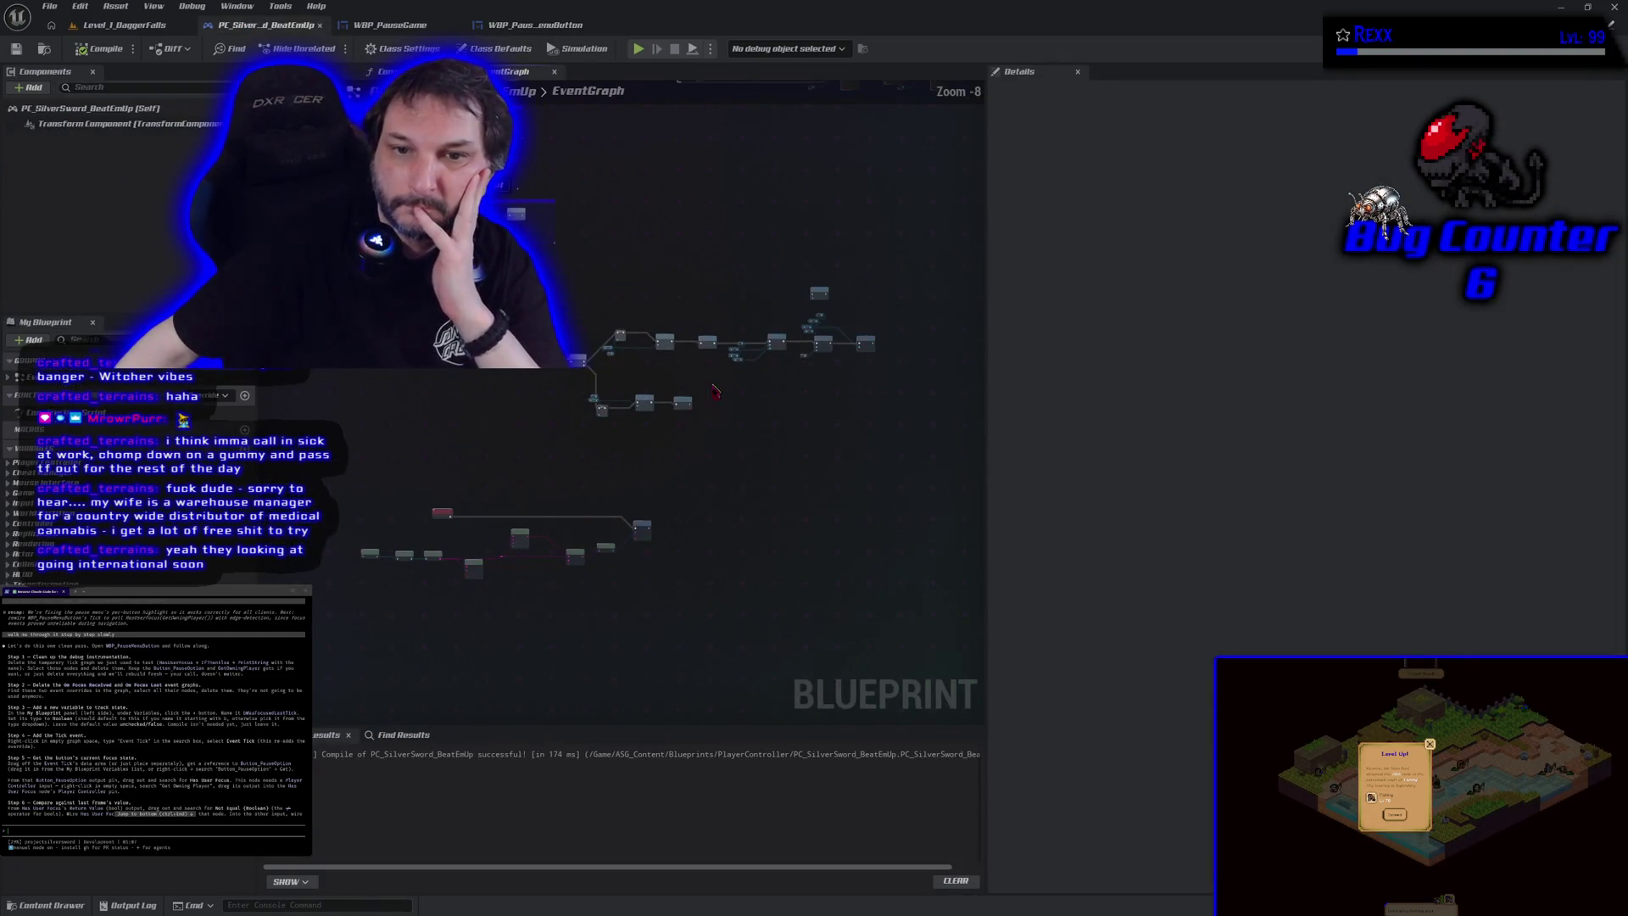
scroll(826, 348, "up", 5)
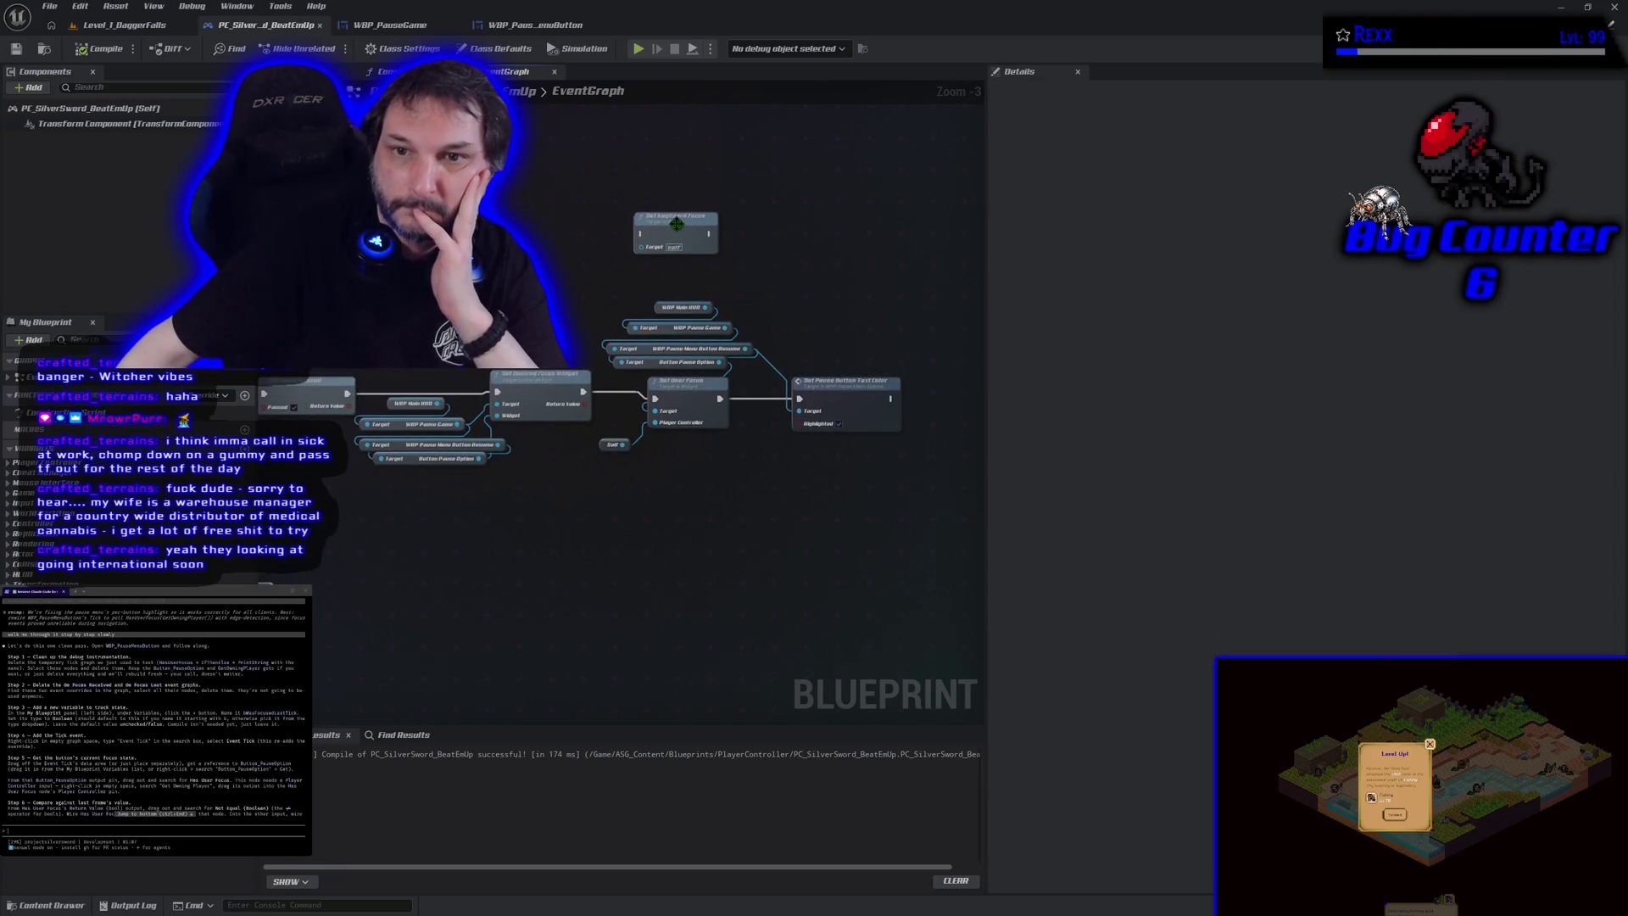
key("Delete")
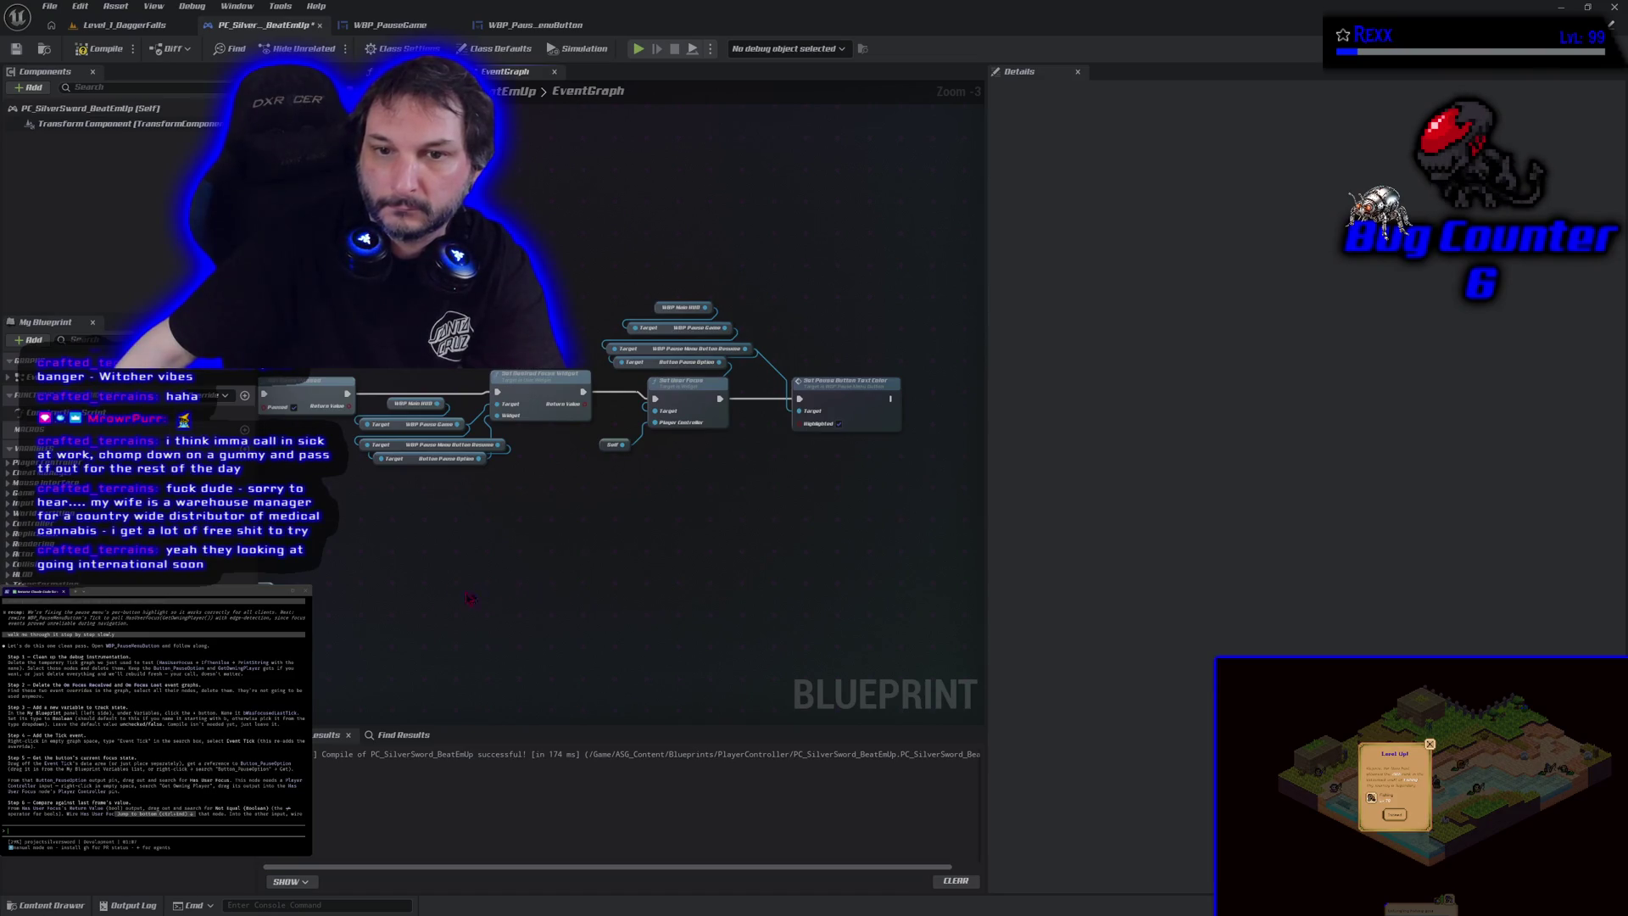
mouse_move(425, 603)
left_mouse_down()
mouse_move(745, 487)
mouse_move(810, 483)
mouse_move(785, 475)
mouse_move(796, 516)
left_mouse_up()
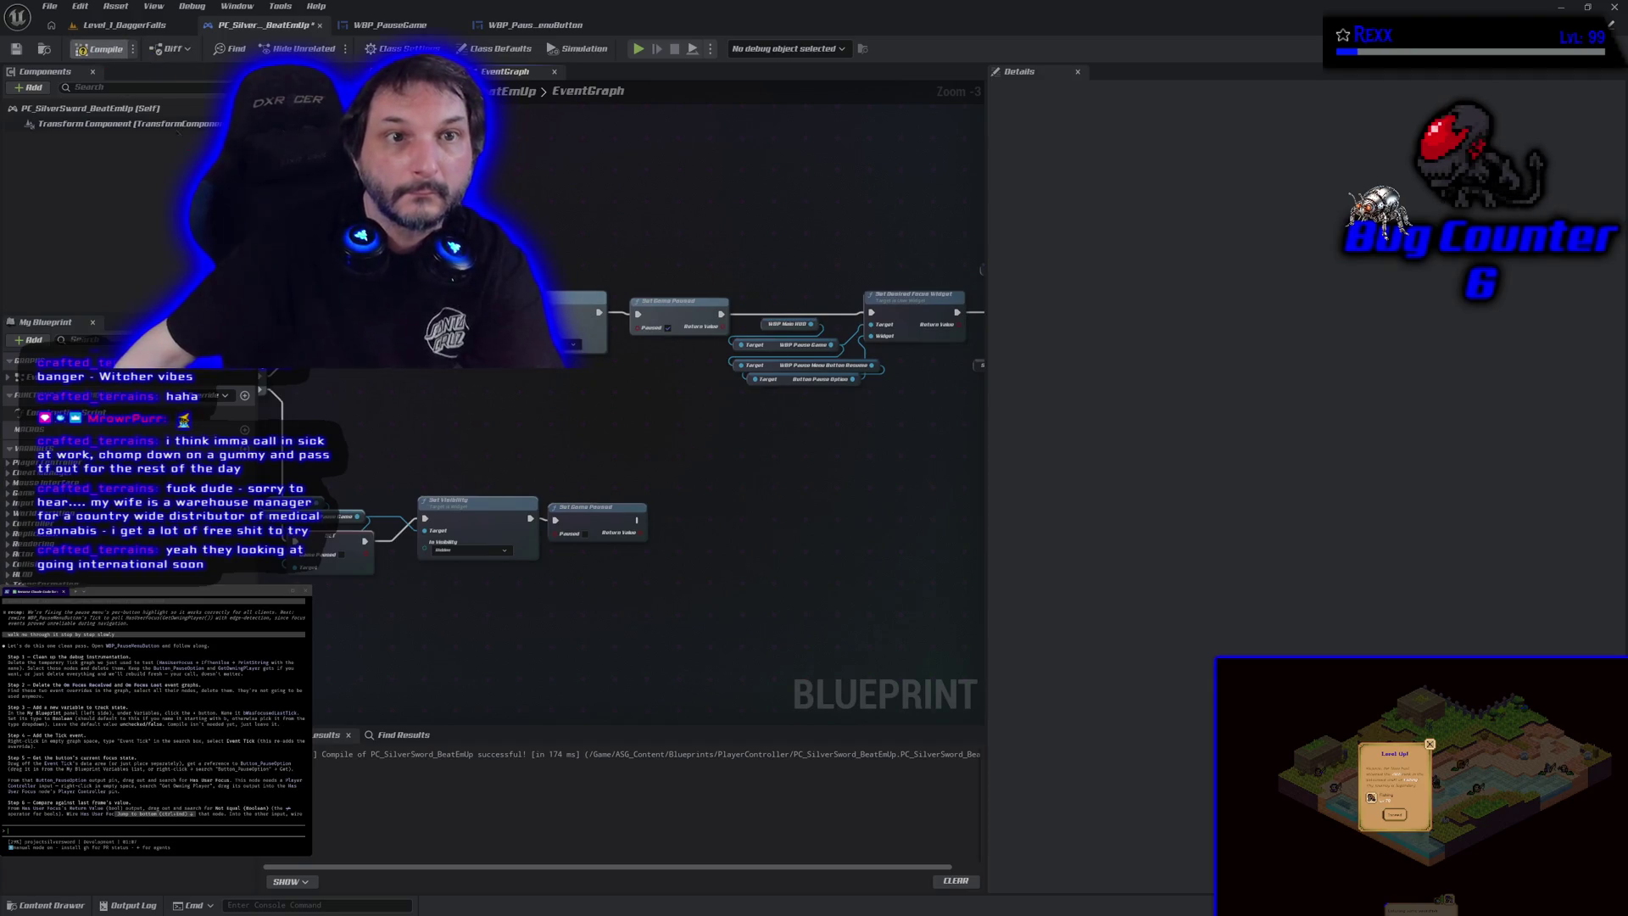
key("ctrl+s")
Step: Playtest in the editor, opening and closing the pause menu with Esc
scroll(560, 445, "down", 1)
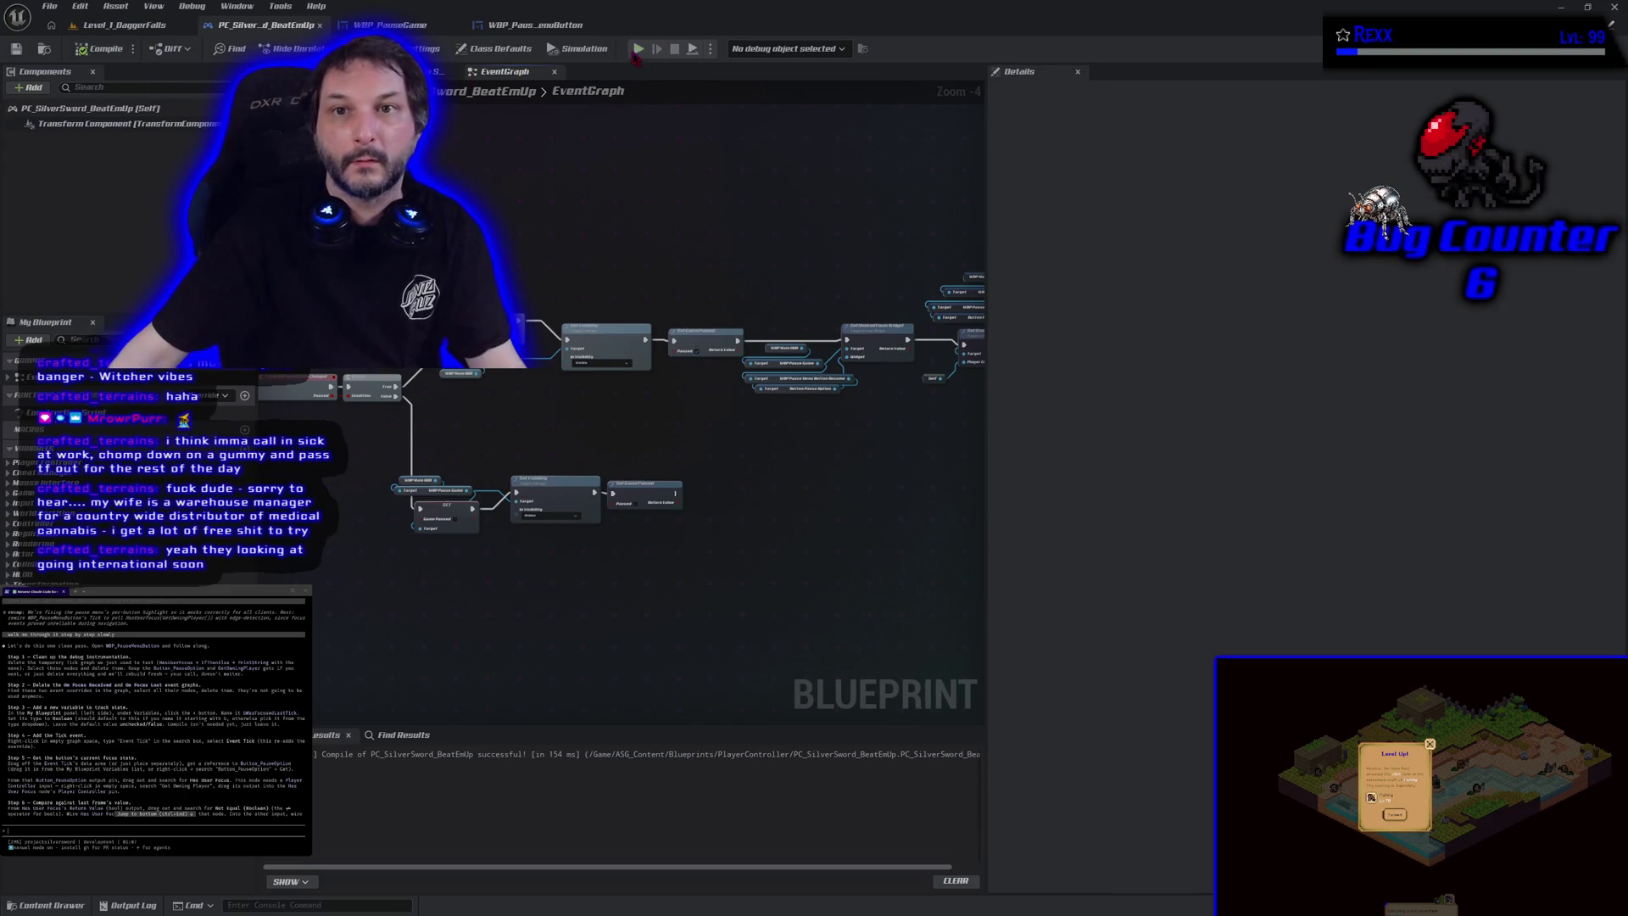
left_click(644, 51)
key("Escape")
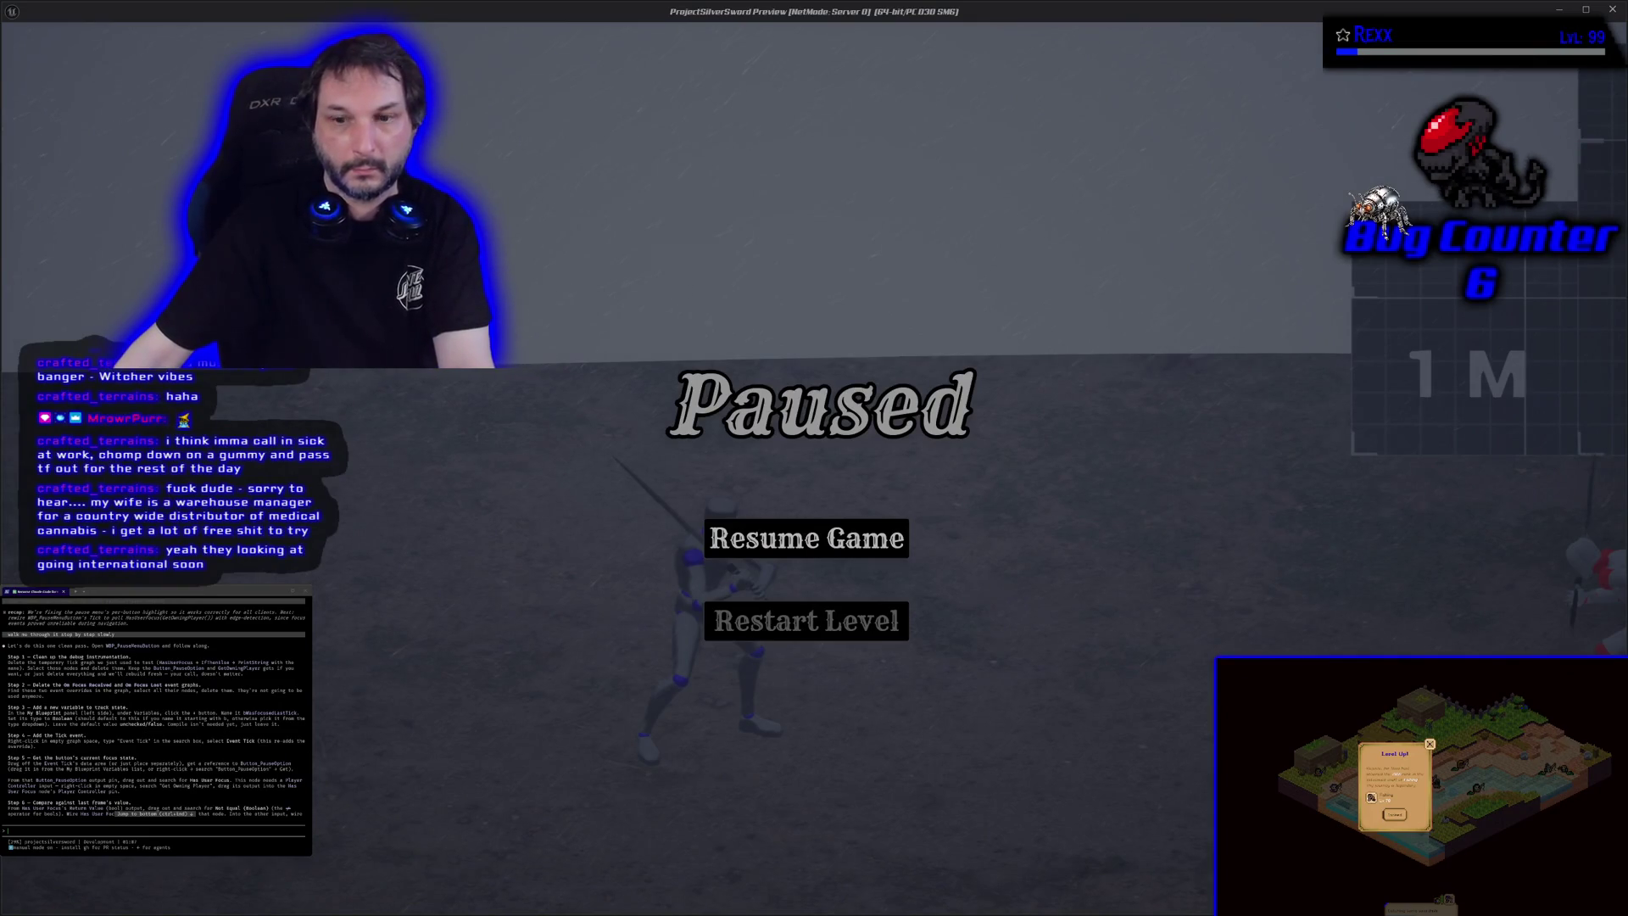
key("Escape")
key("Escape")
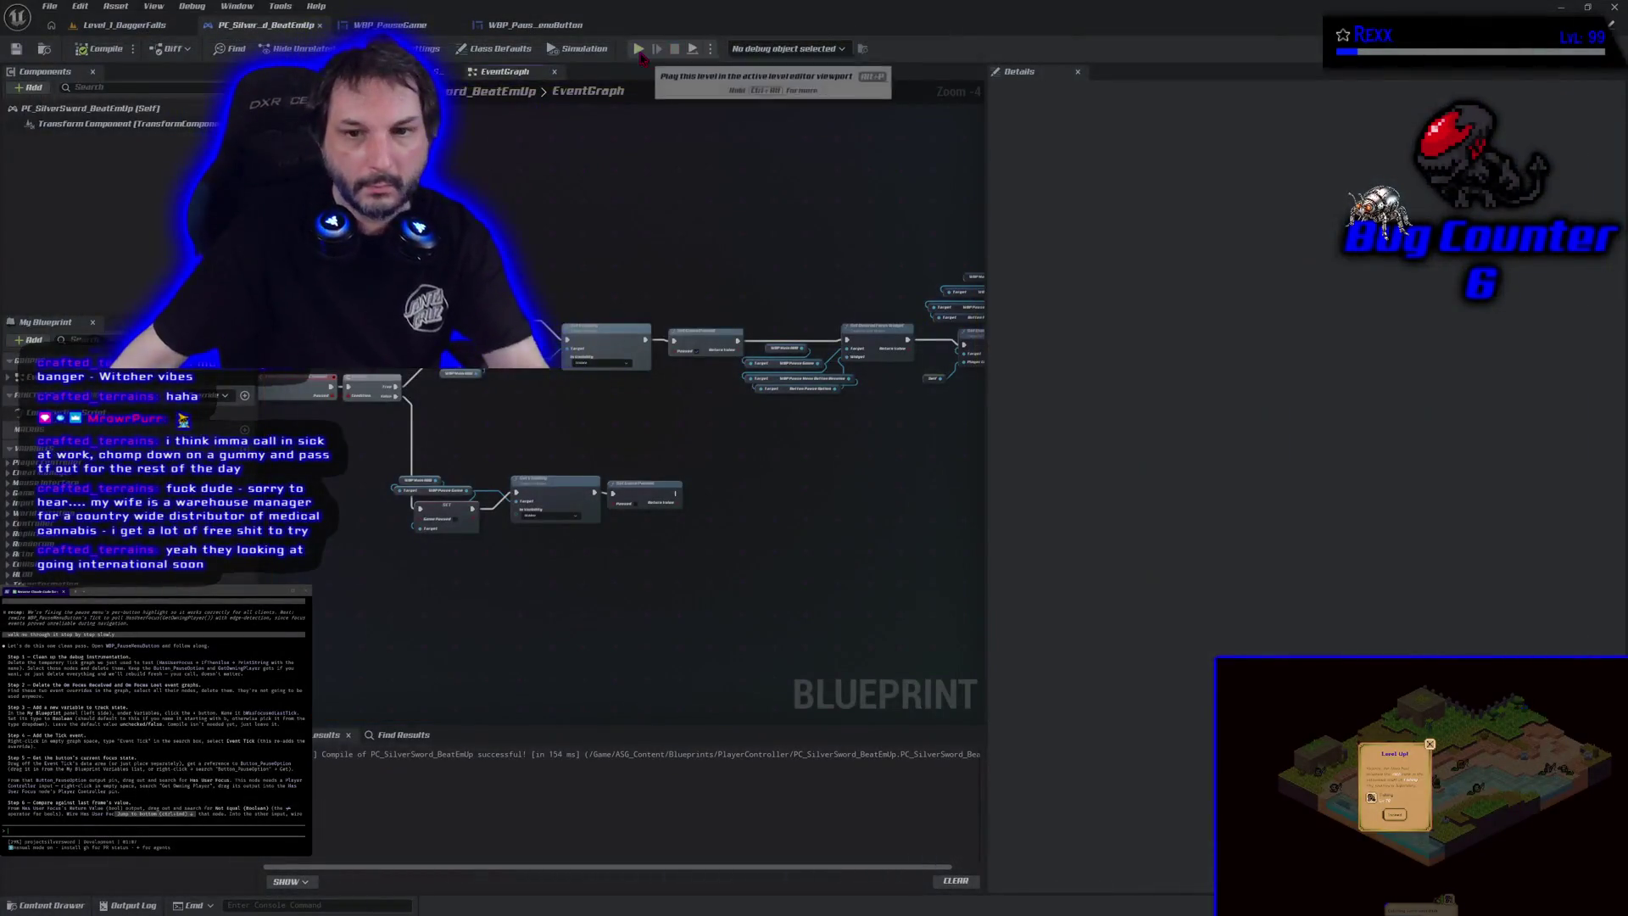
scroll(575, 231, "down", 2)
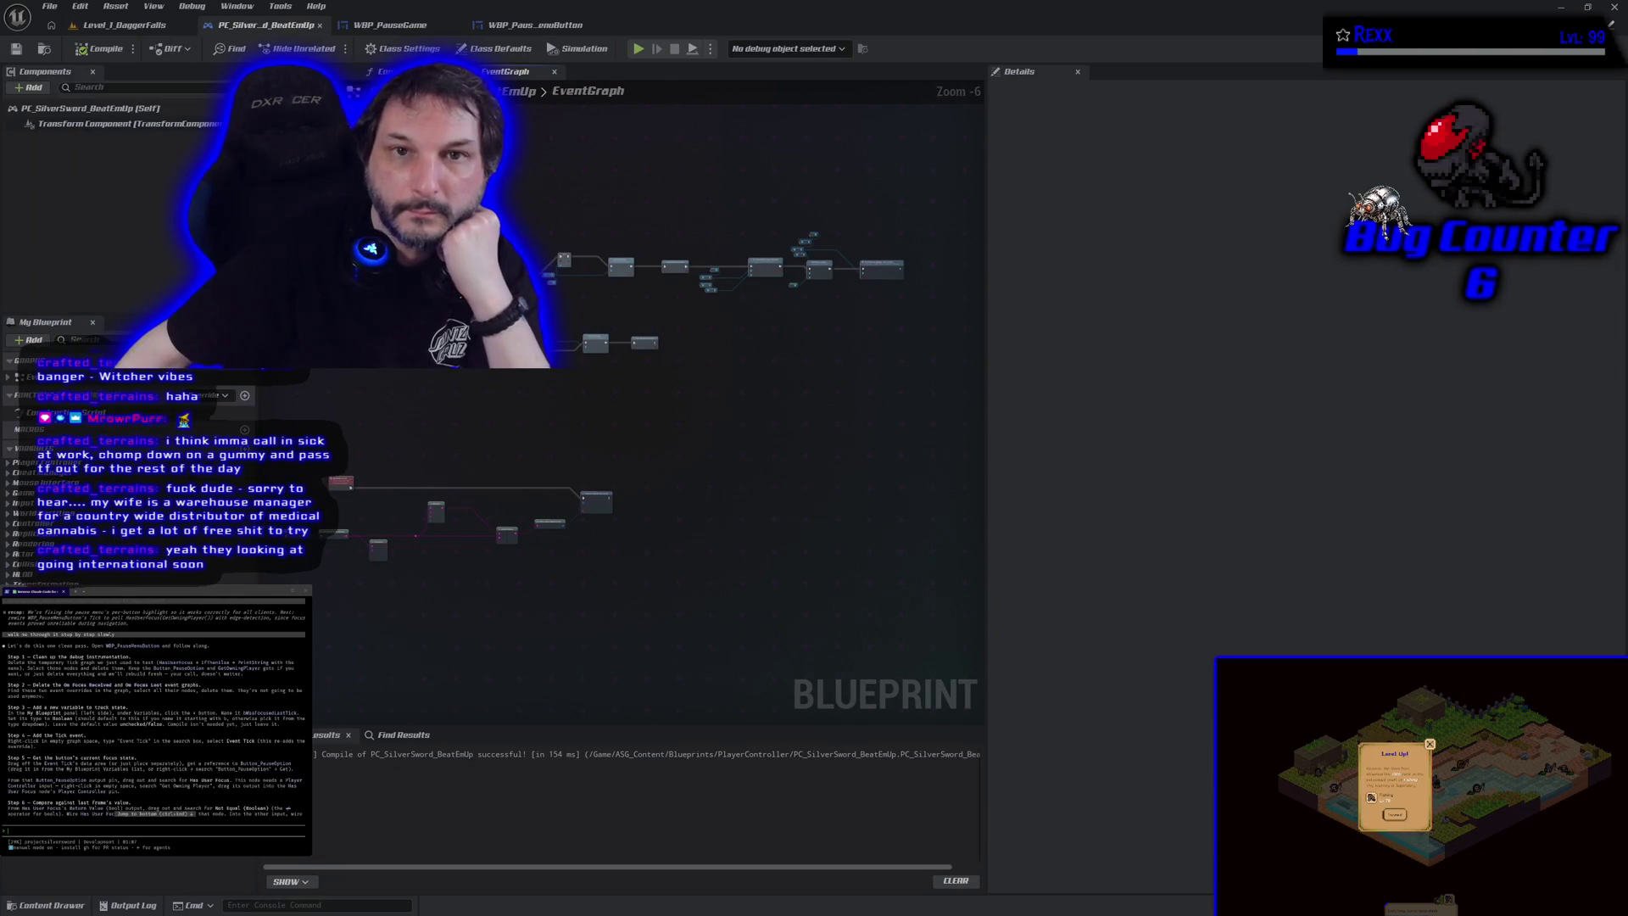
left_click(534, 24)
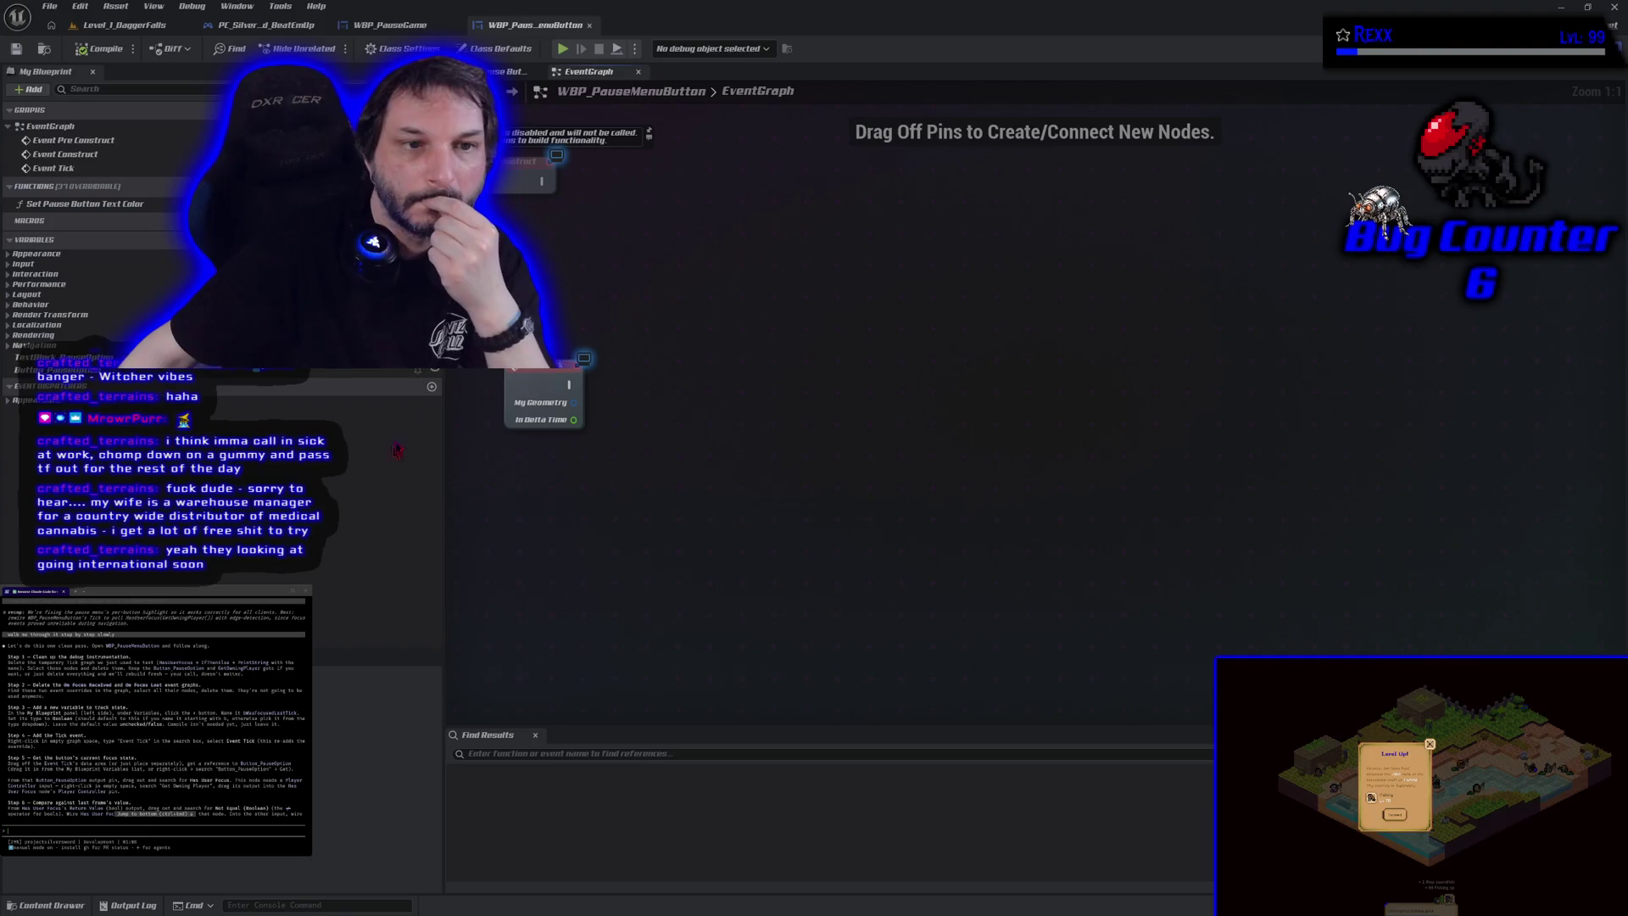
Step: Create Boolean bWasFocusedLastTick and drop a Button_PauseOption getter into the EventGraph
left_click(432, 240)
type("bWasFocu")
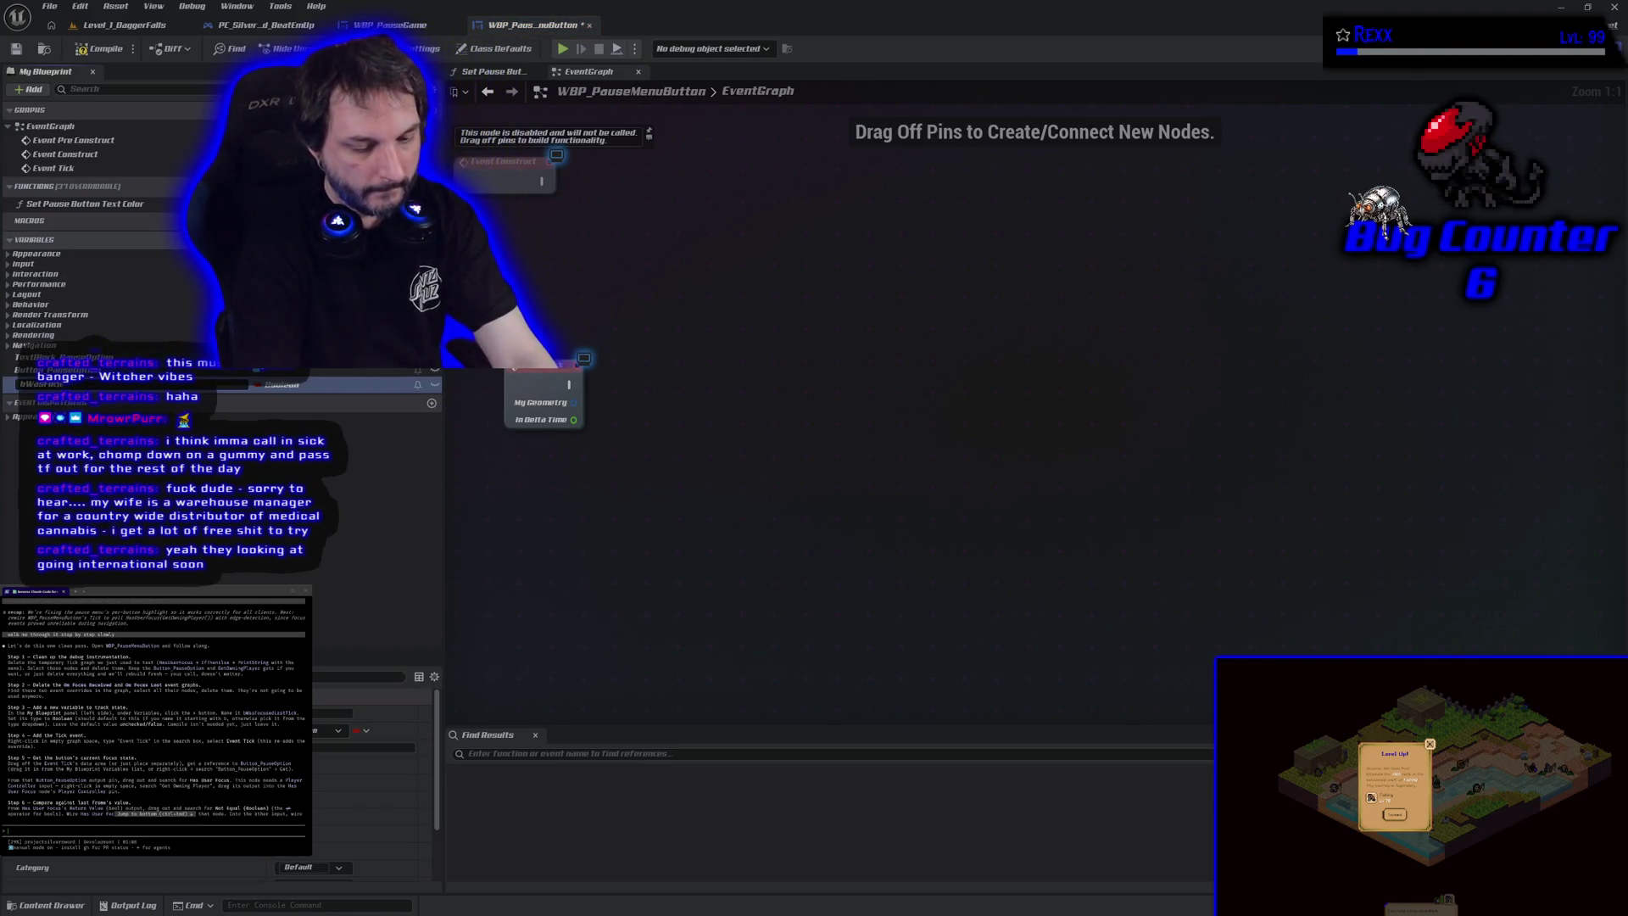
type("sedLastTick")
key("Return")
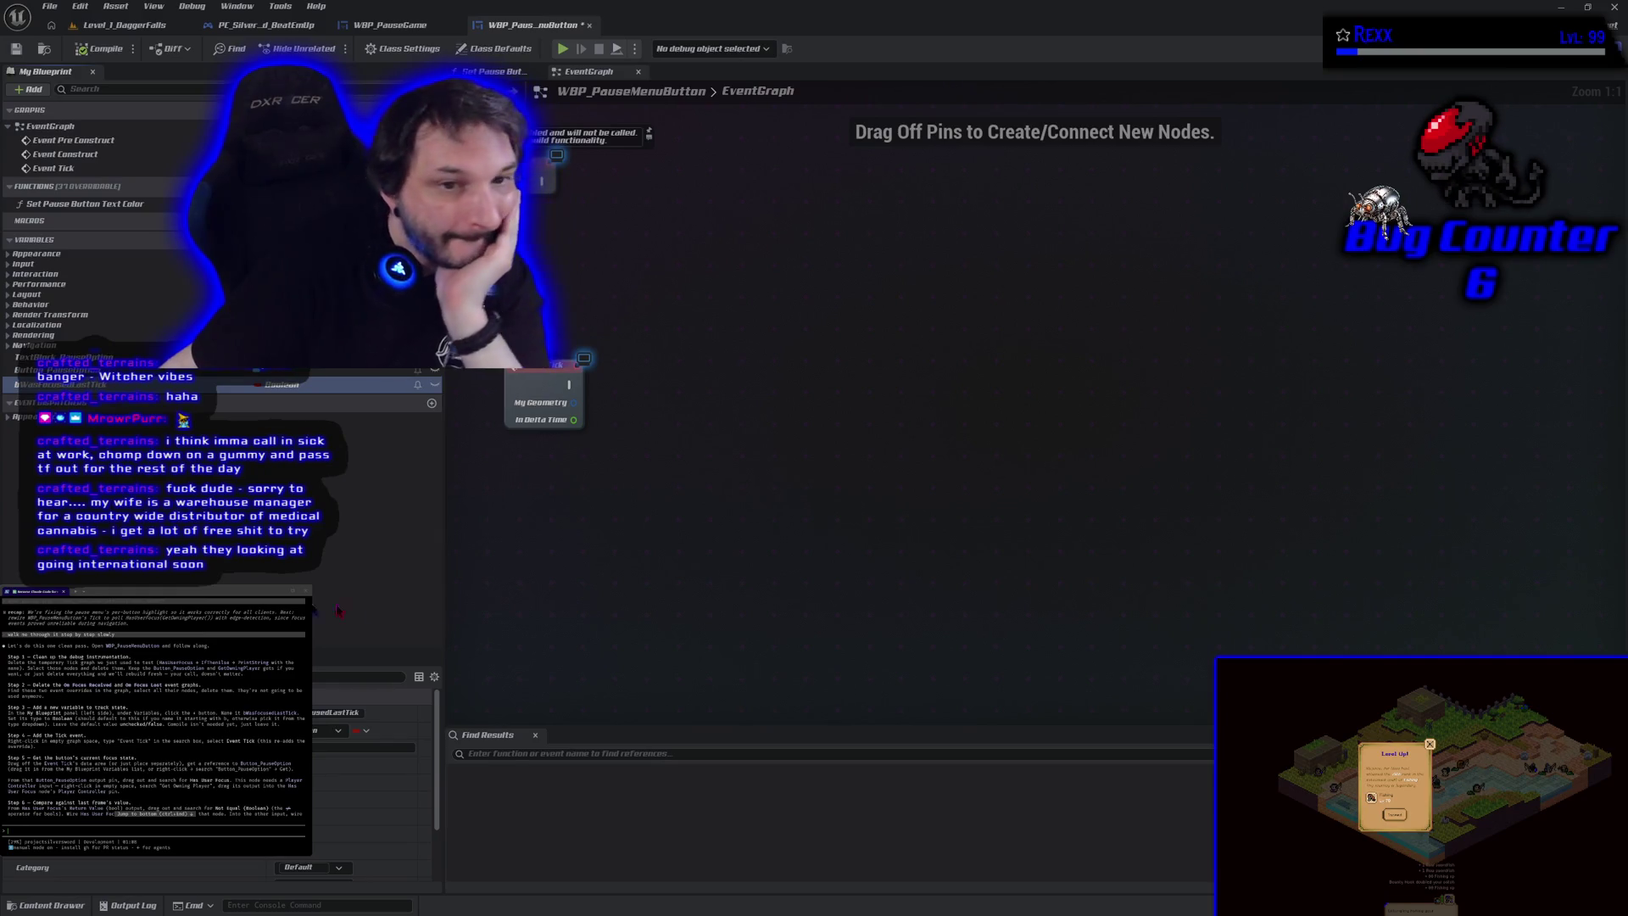
mouse_move(50, 370)
left_mouse_down()
mouse_move(400, 509)
mouse_move(543, 461)
mouse_move(481, 463)
left_mouse_up()
left_click(613, 489)
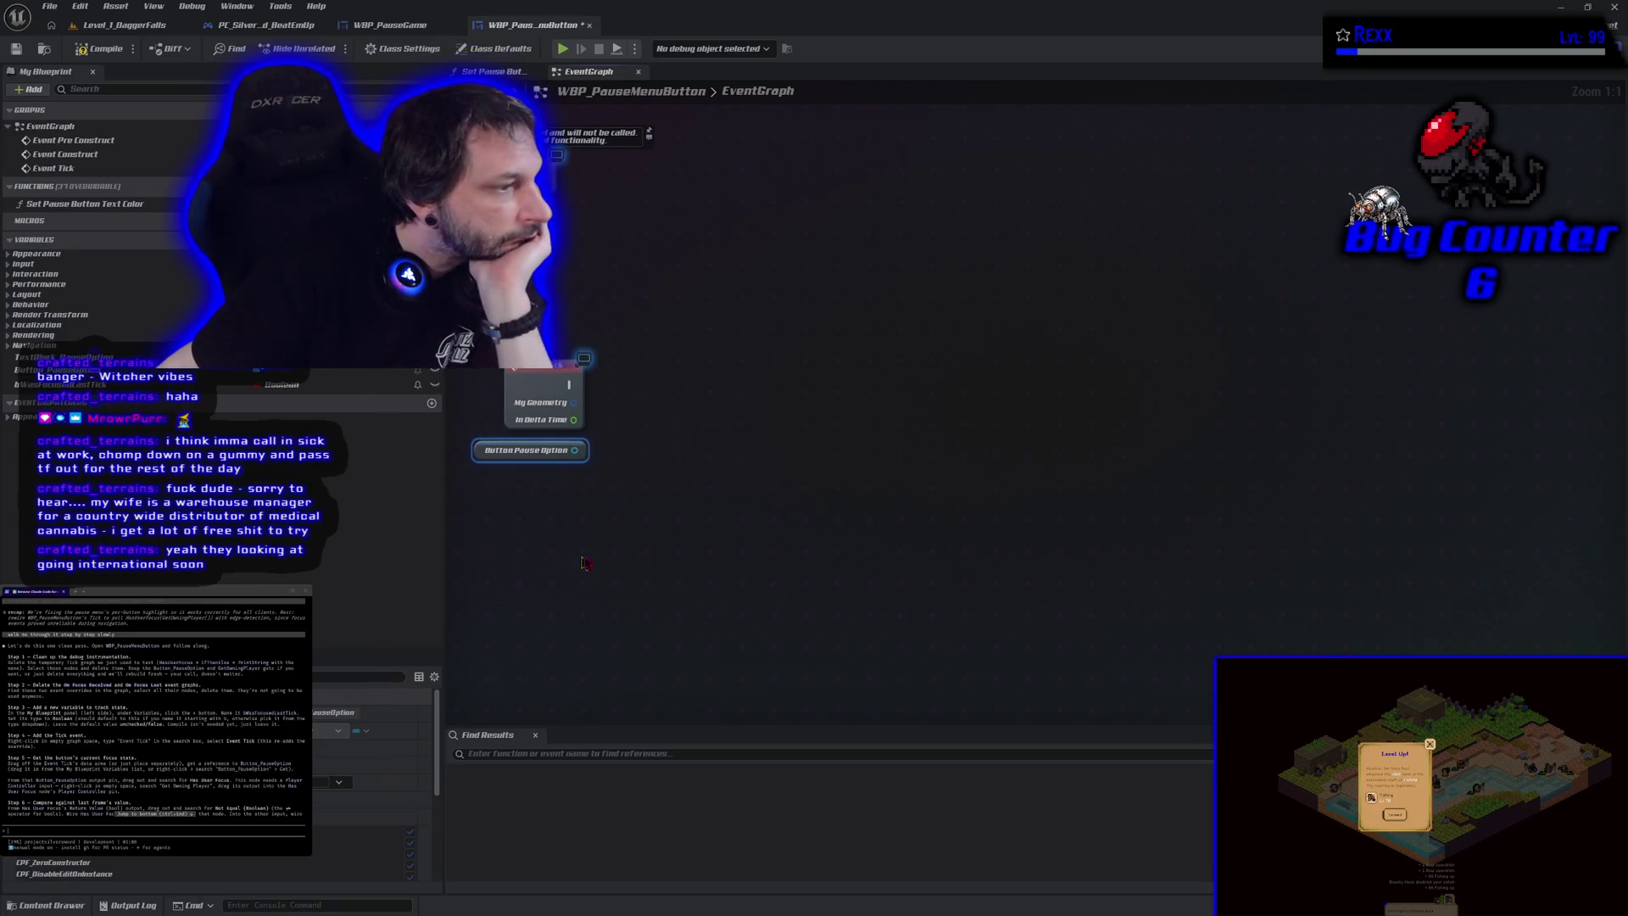
Step: Add a Has User Focus node from Button Pause Option's output
left_click_drag(575, 451, 621, 438)
type("has user")
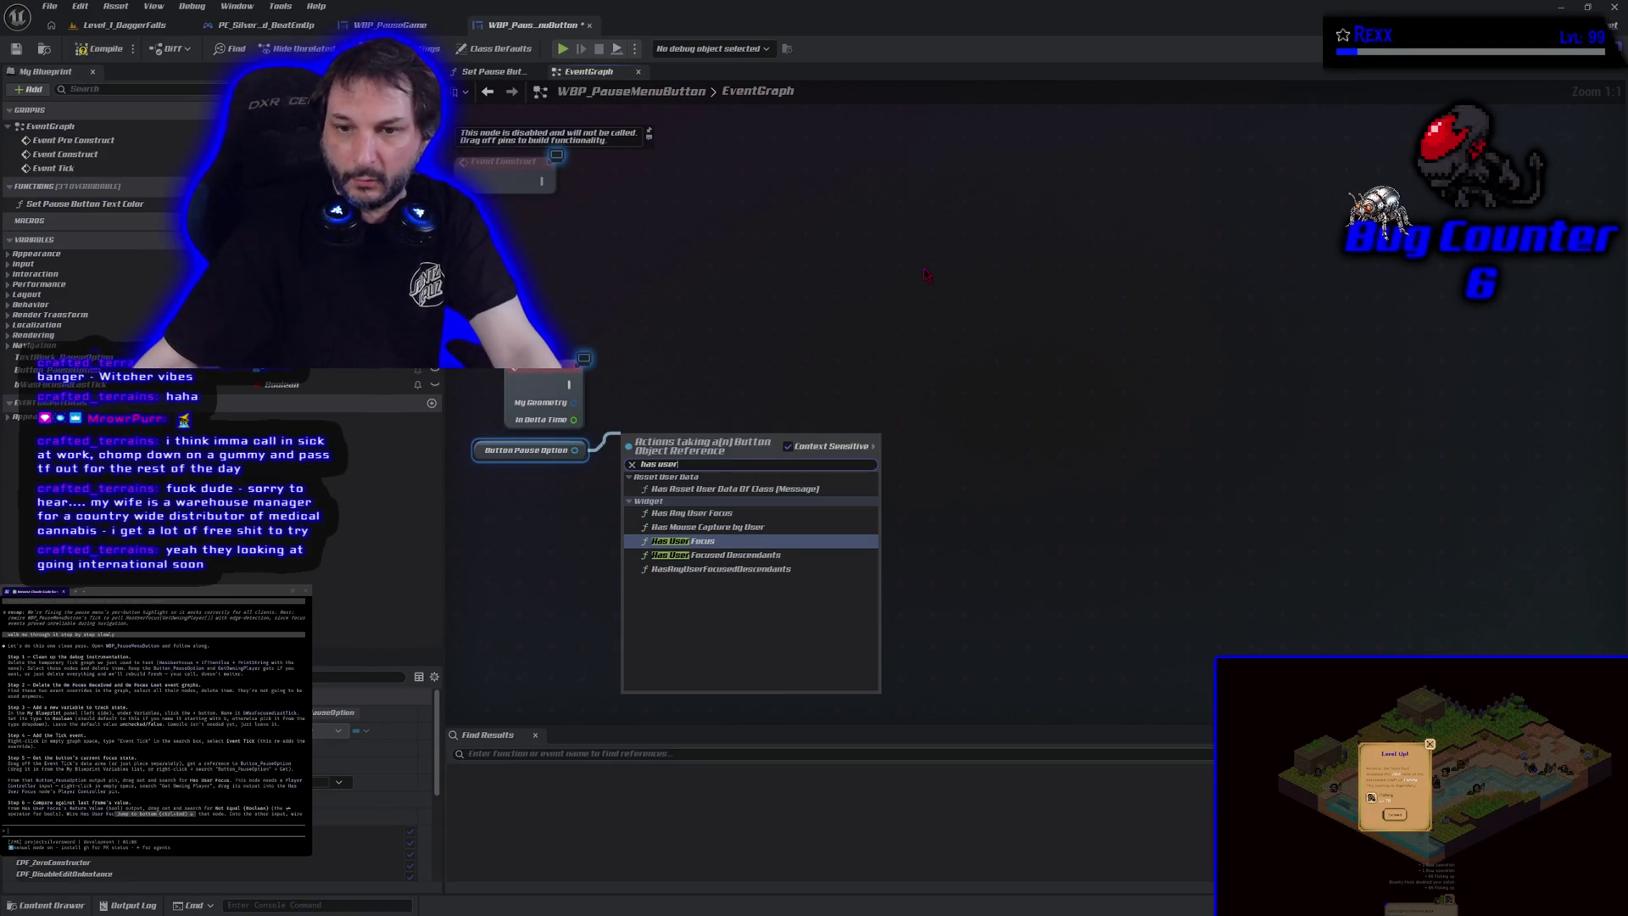
key("Down")
key("Up")
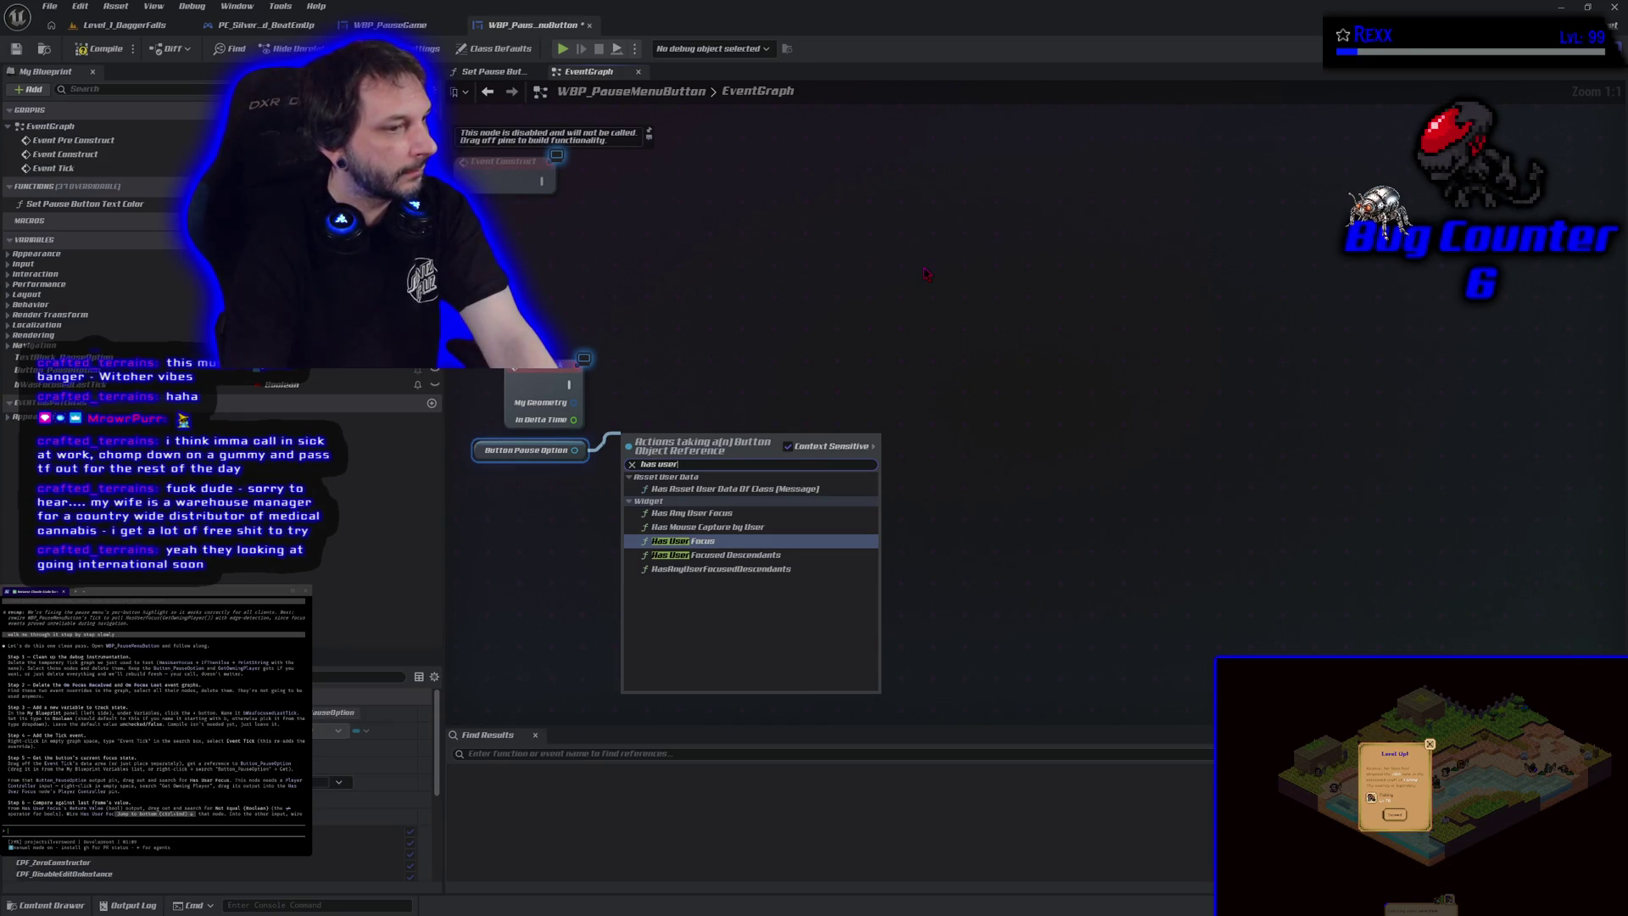
key("Return")
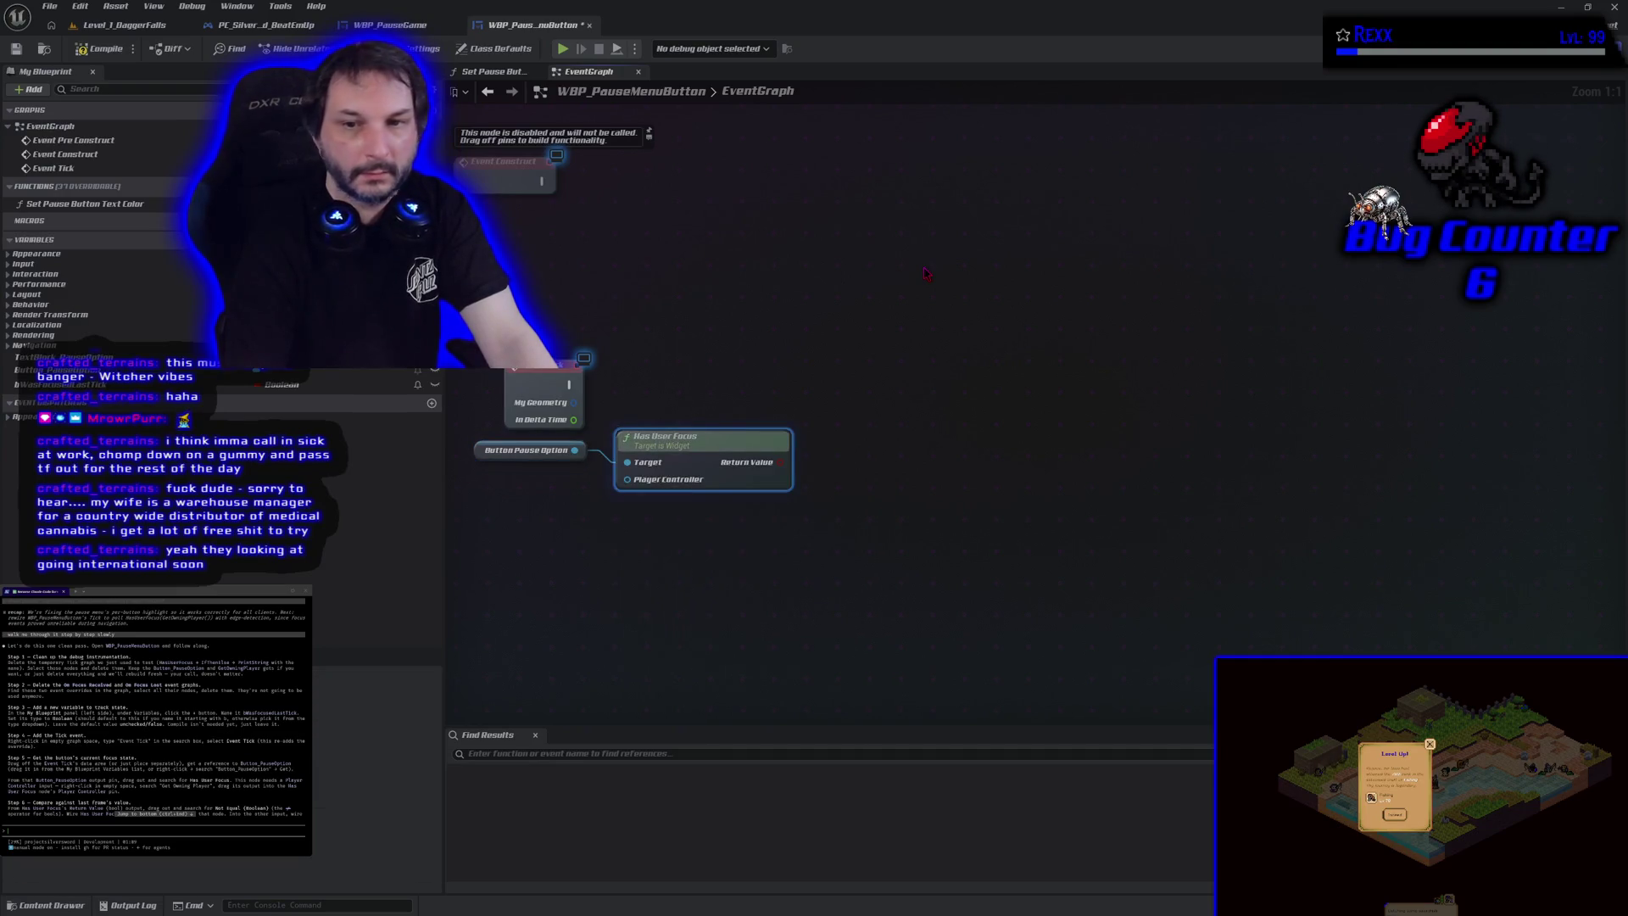
Step: Add a Branch conditioned on the Has User Focus result and driven by Event Tick
left_click(865, 392)
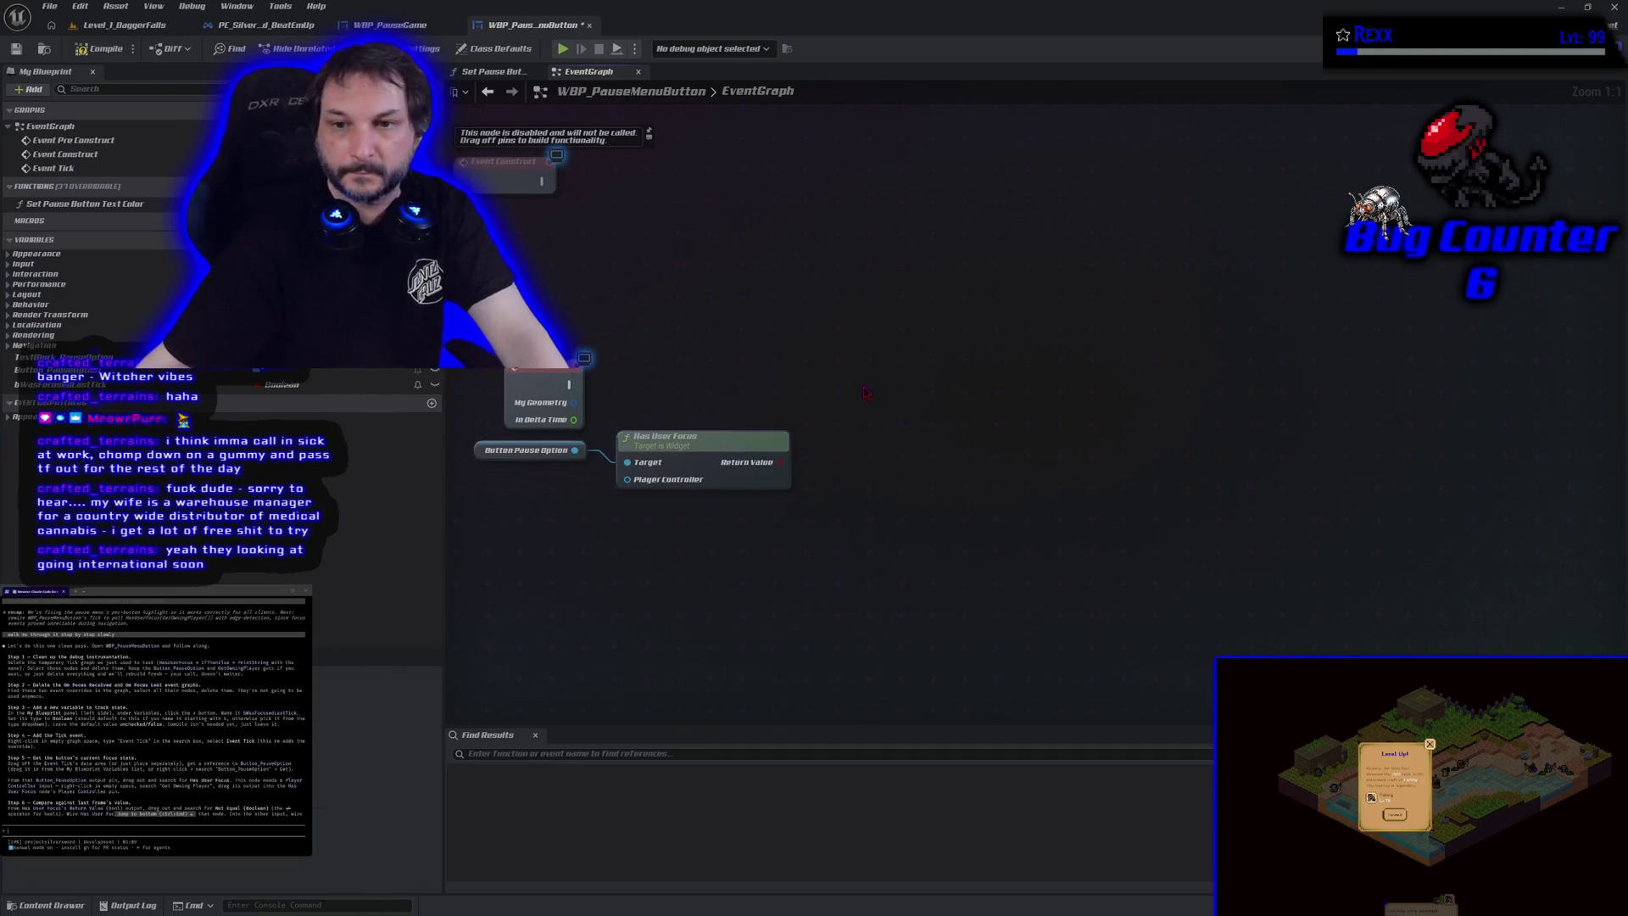
left_click(865, 392)
left_click_drag(780, 462, 882, 438)
mouse_move(569, 384)
left_mouse_down()
mouse_move(886, 417)
mouse_move(890, 386)
mouse_move(849, 390)
mouse_move(849, 376)
left_mouse_up()
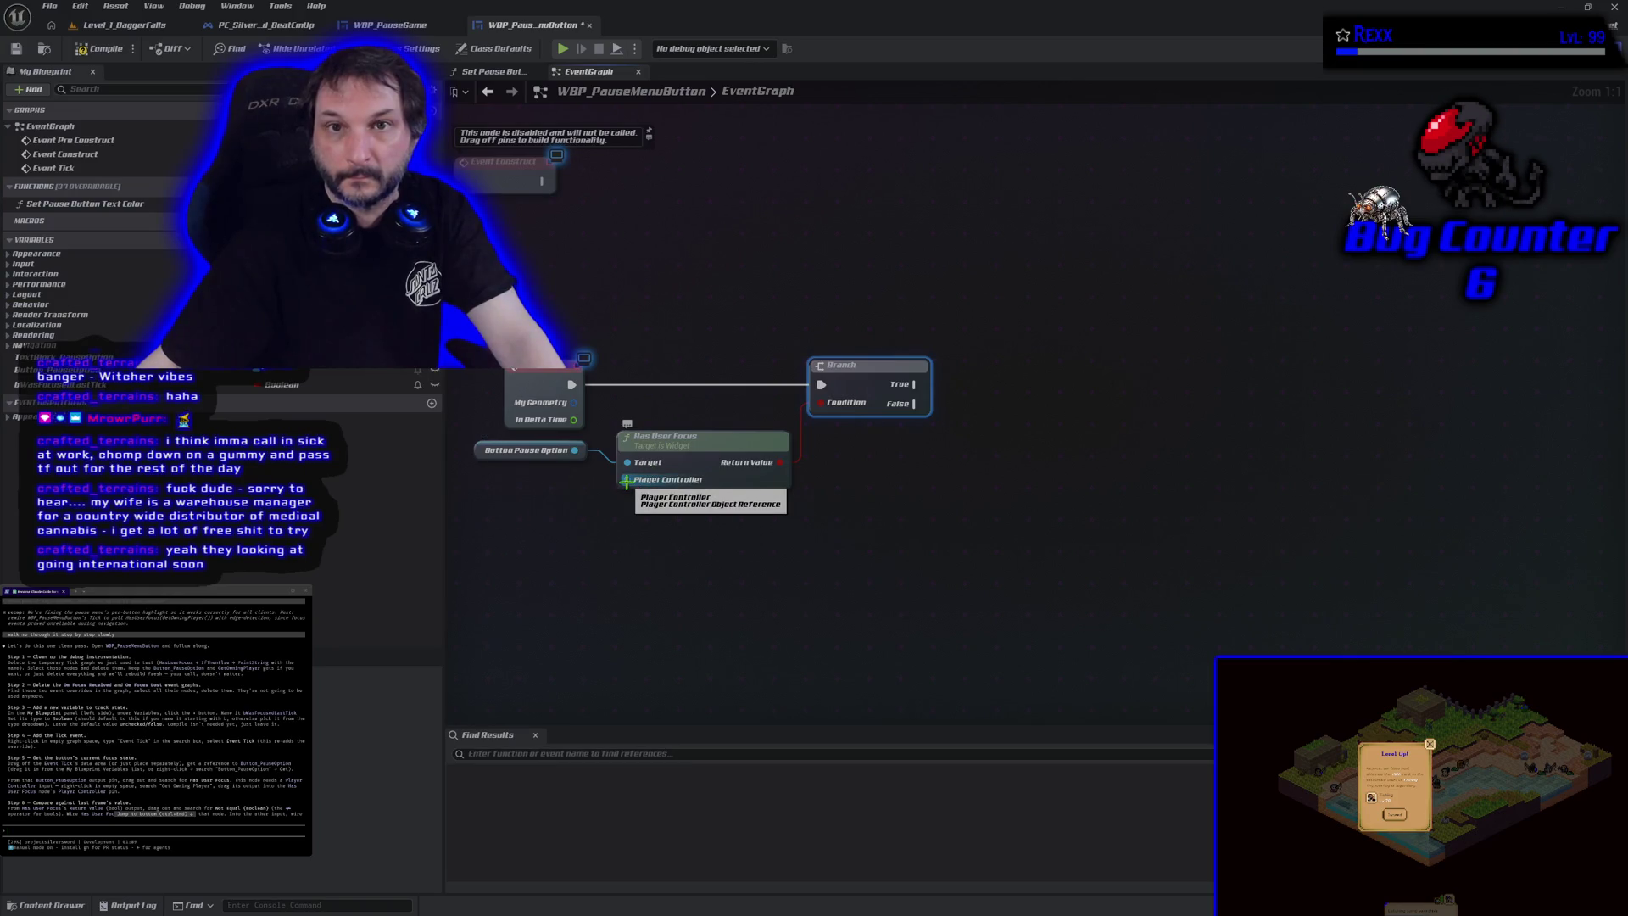
left_click_drag(625, 480, 521, 518)
Step: Connect Get Owning Player to Has User Focus's Player Controller pin and compile the blueprint
type("get")
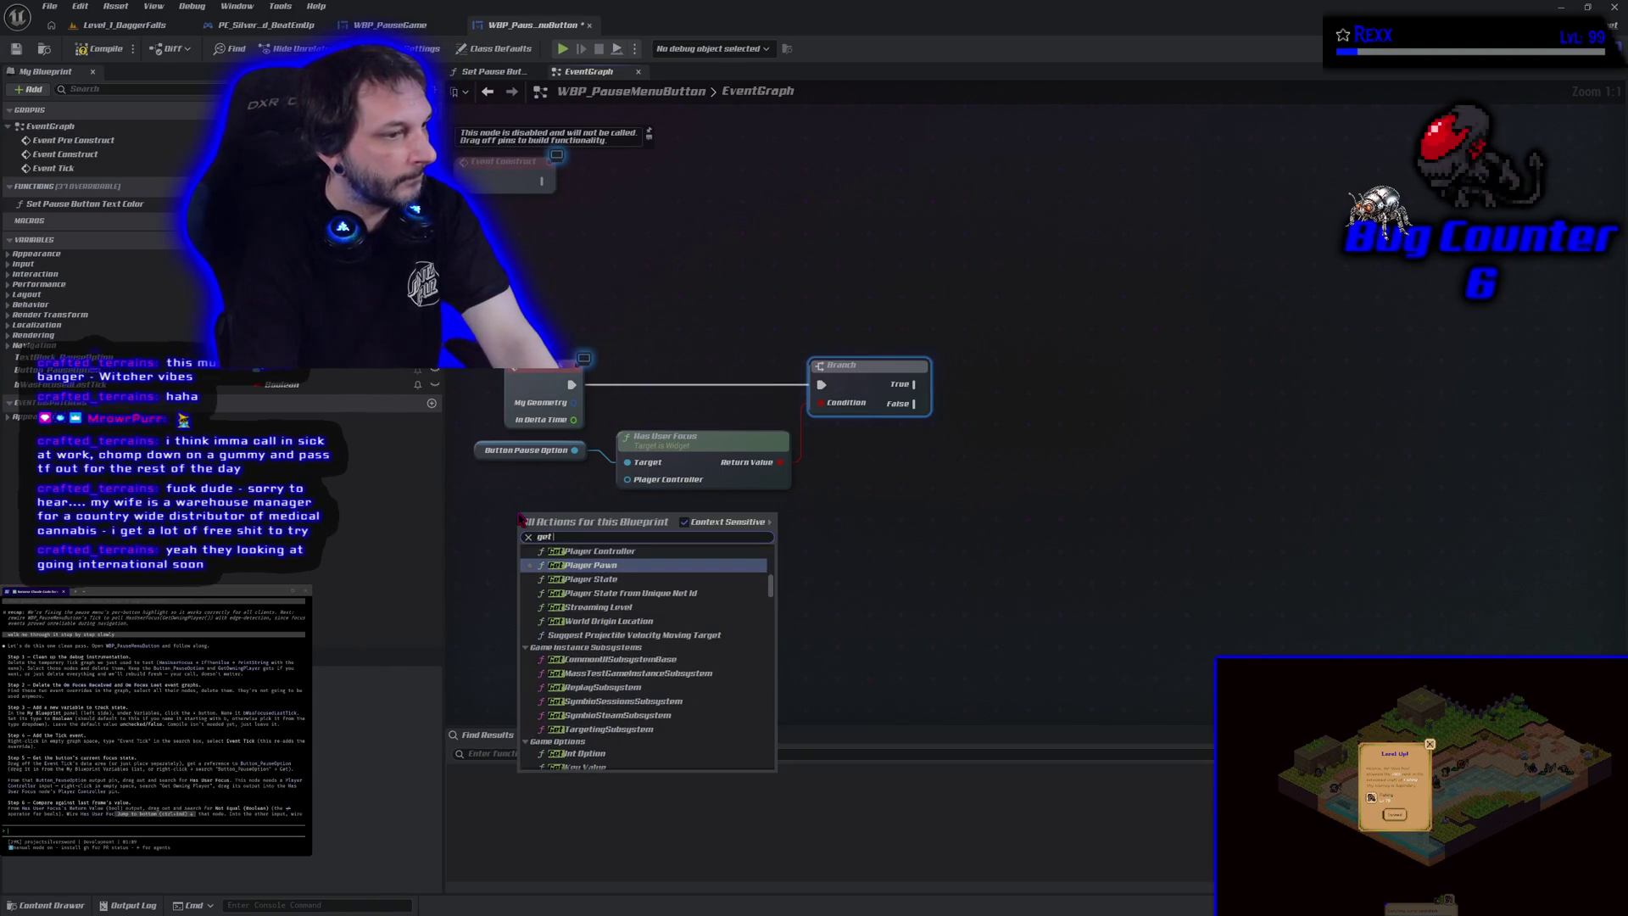
type(" owning pla")
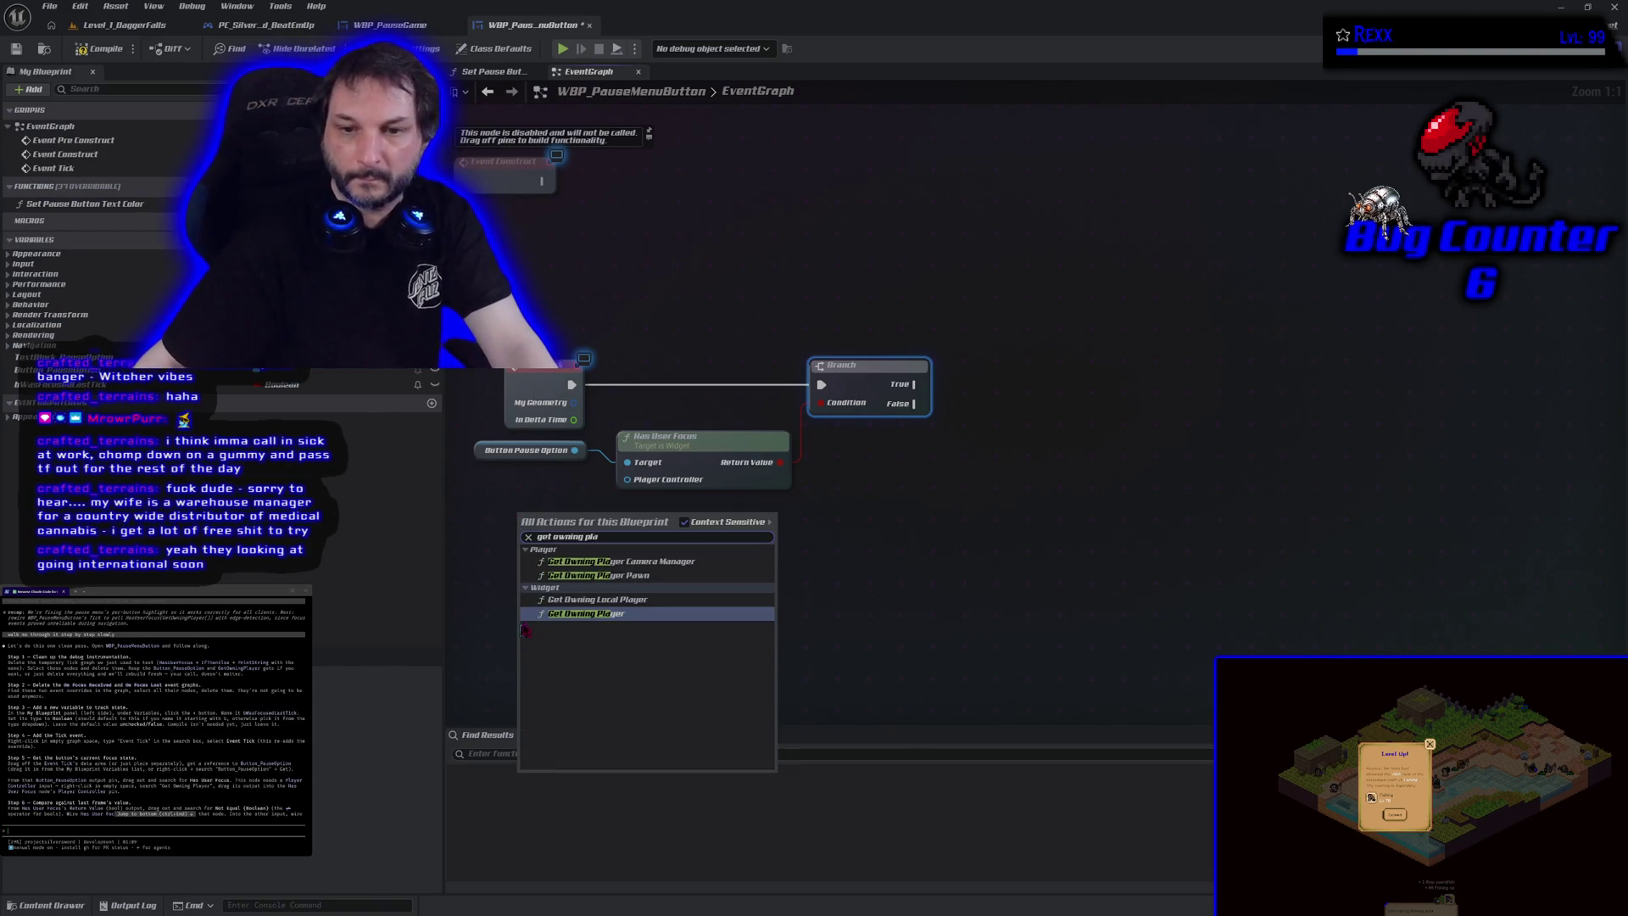
key("Return")
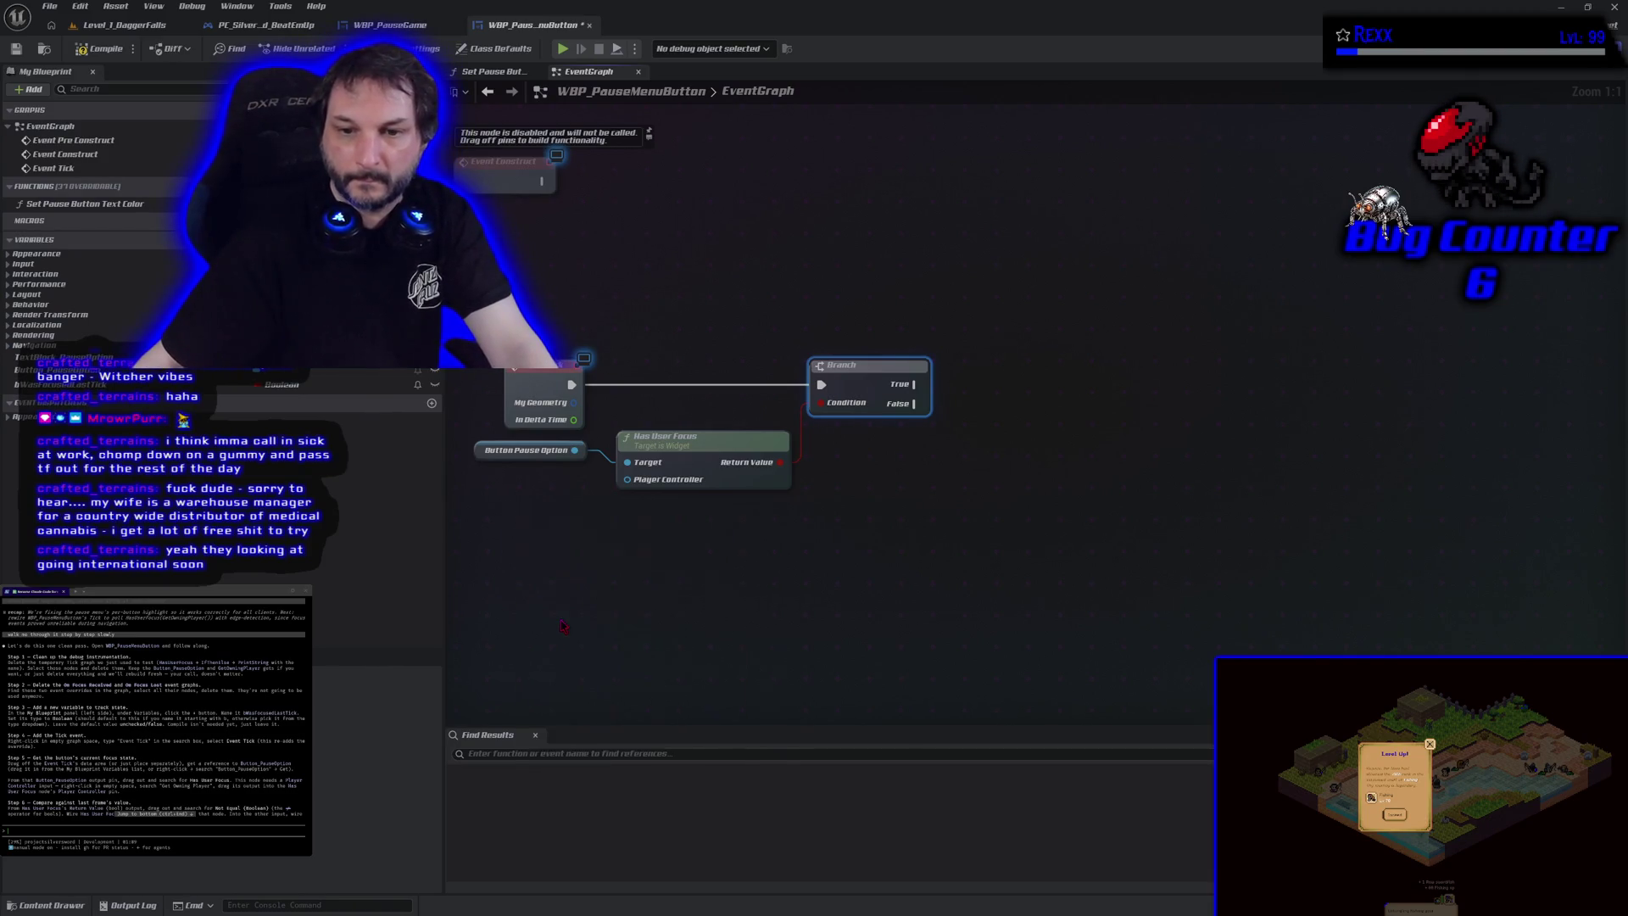
mouse_move(564, 518)
left_mouse_down()
mouse_move(494, 478)
mouse_move(648, 505)
mouse_move(627, 480)
left_mouse_up()
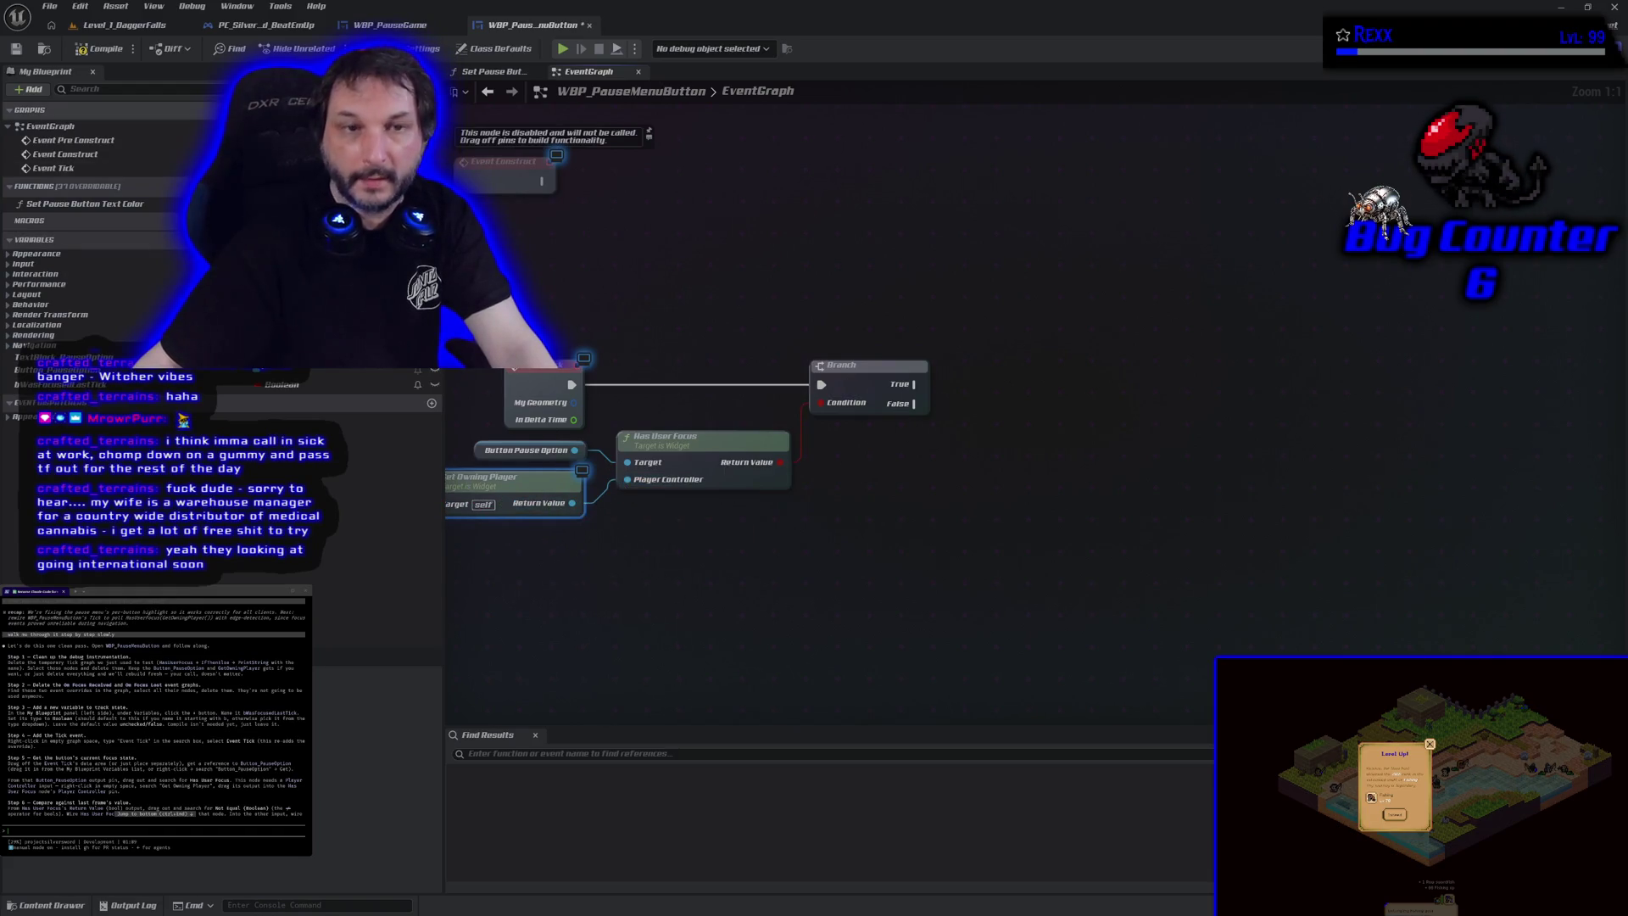
left_click(81, 50)
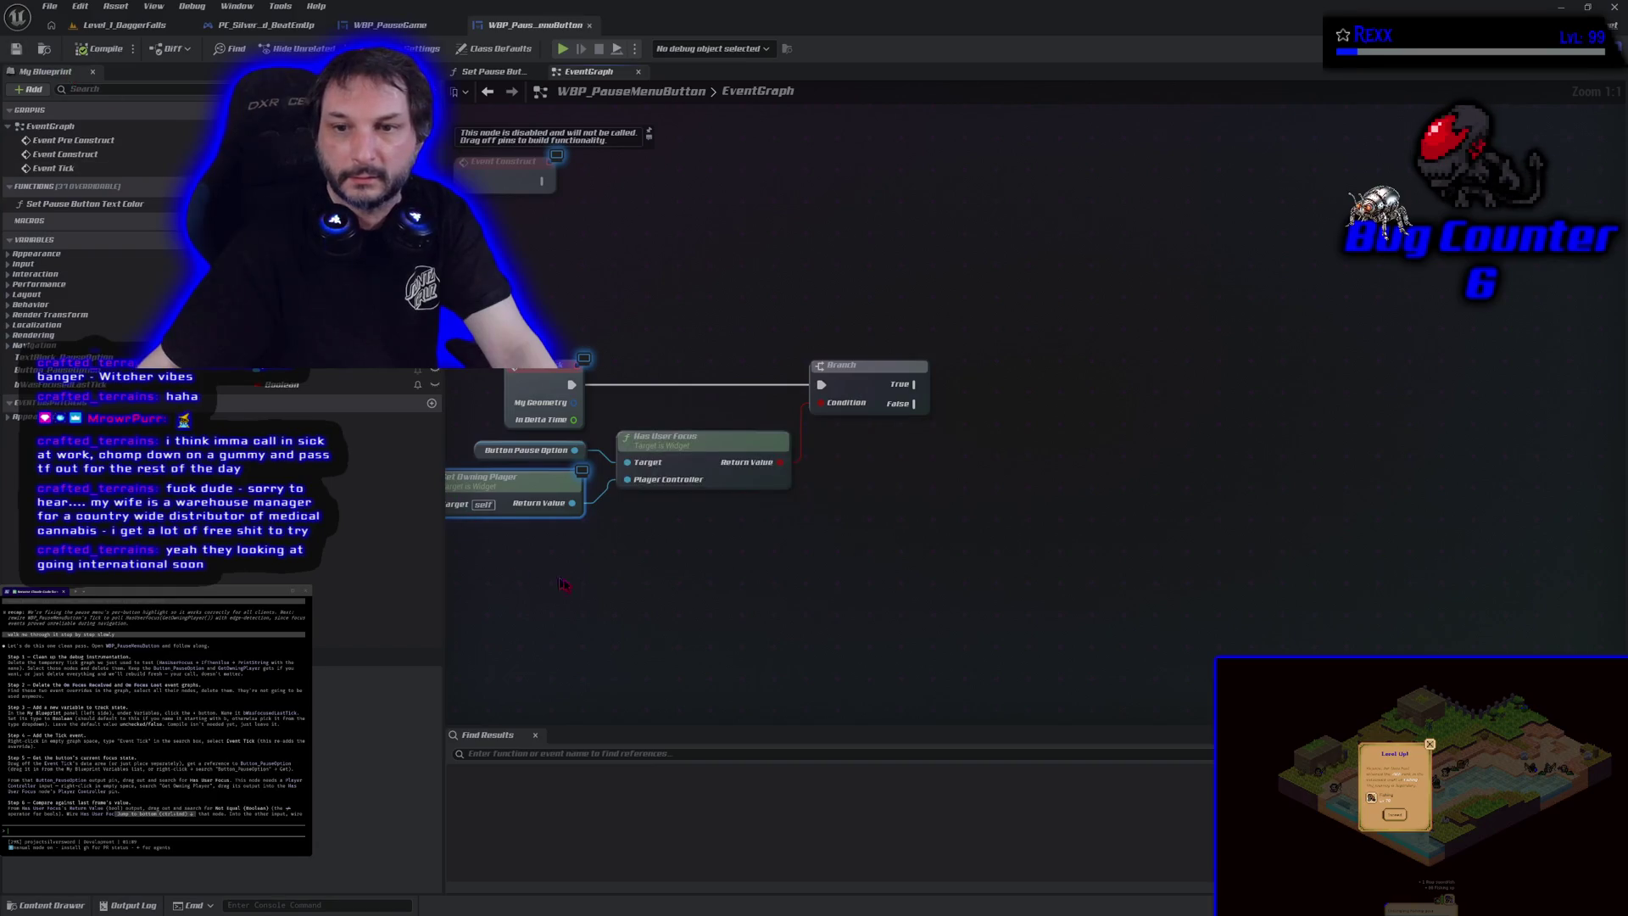
left_click_drag(687, 572, 755, 571)
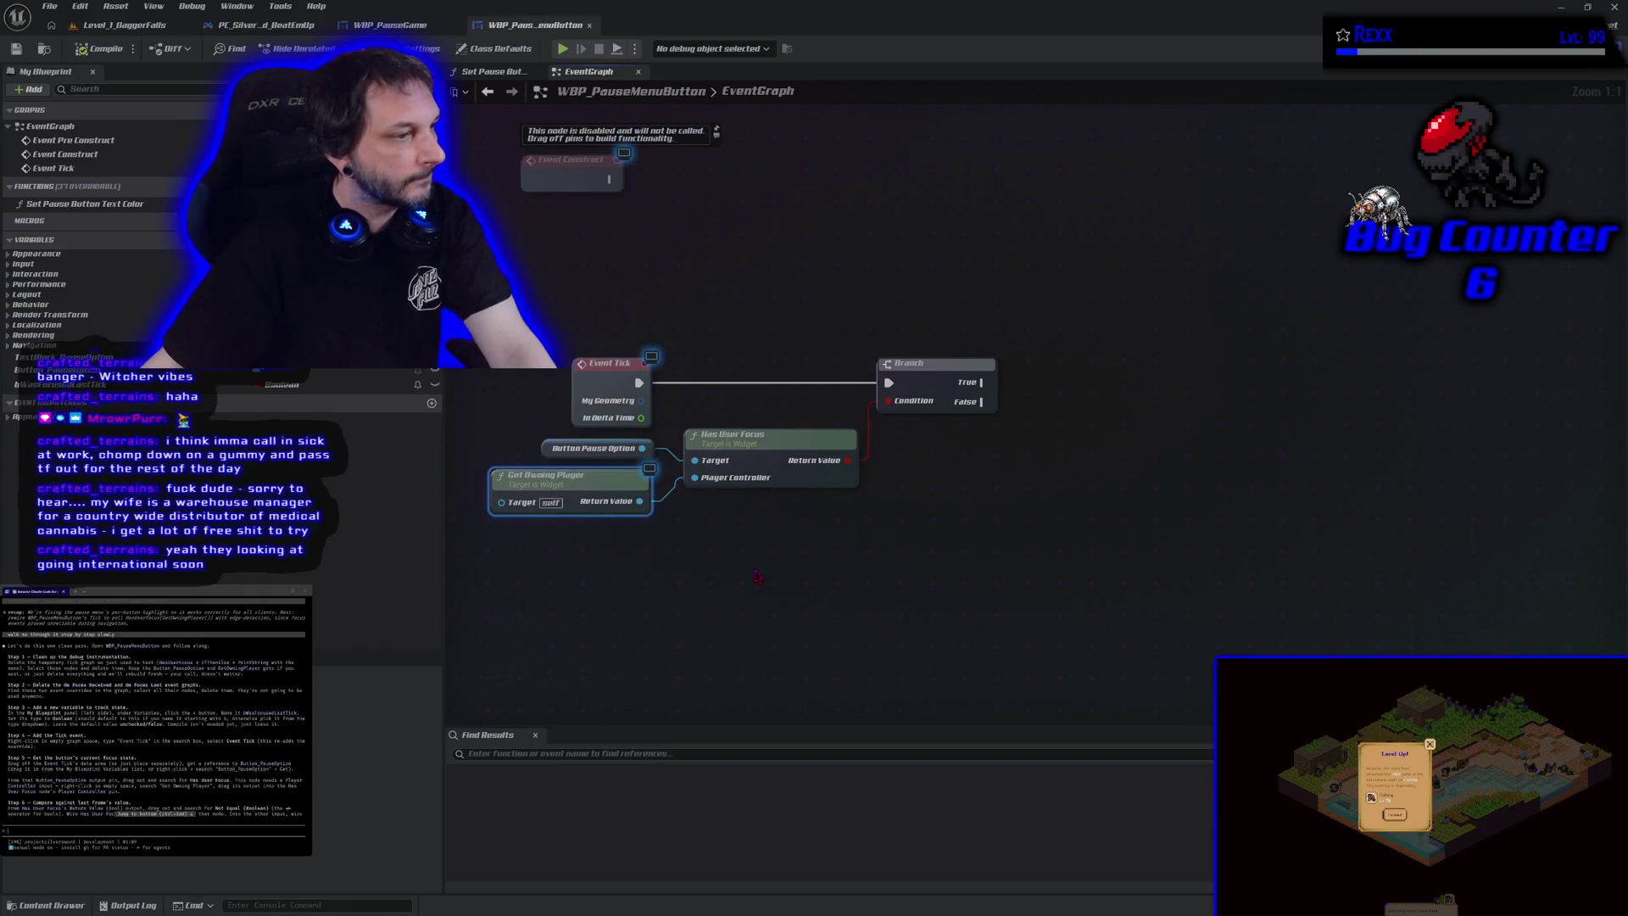
scroll(153, 713, "down", 5)
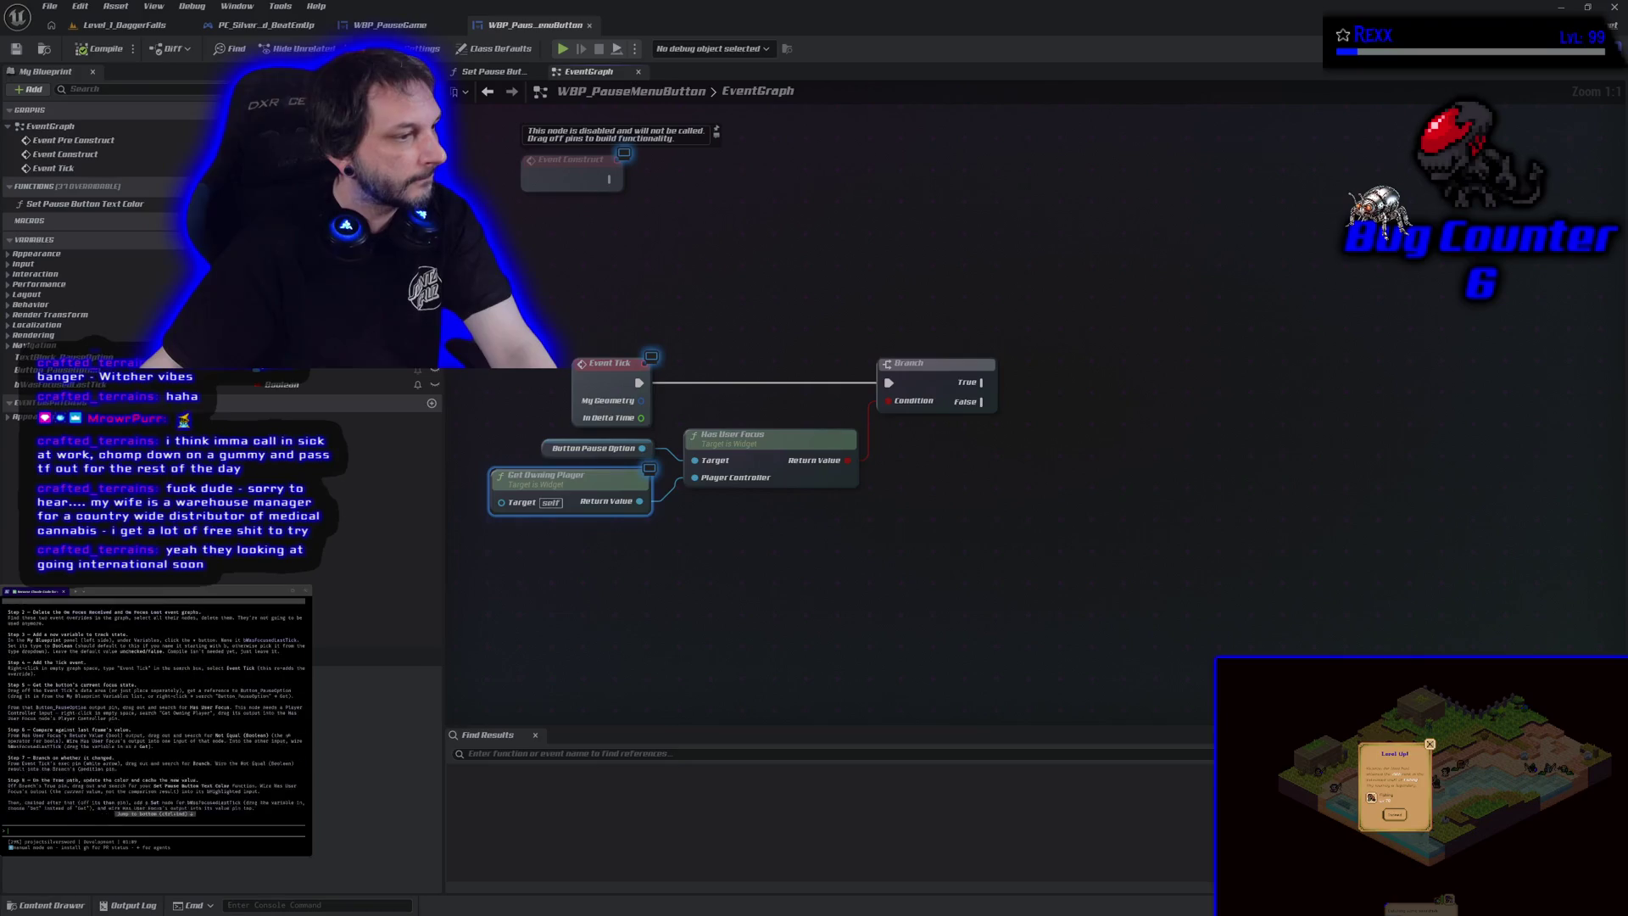
scroll(152, 712, "down", 1)
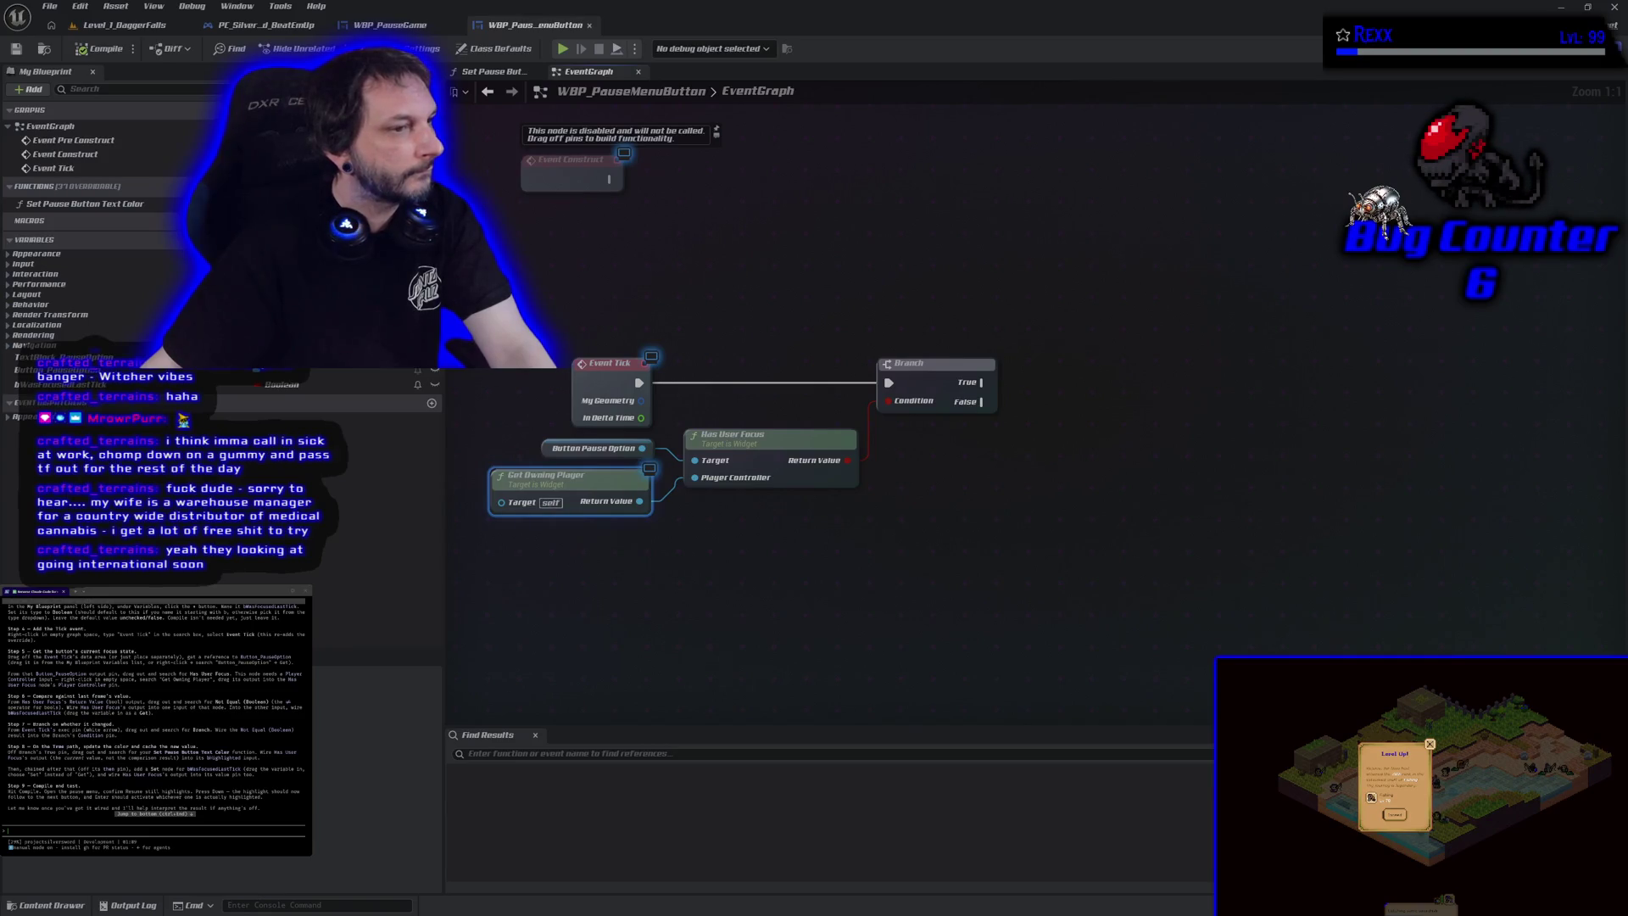
left_click(937, 371)
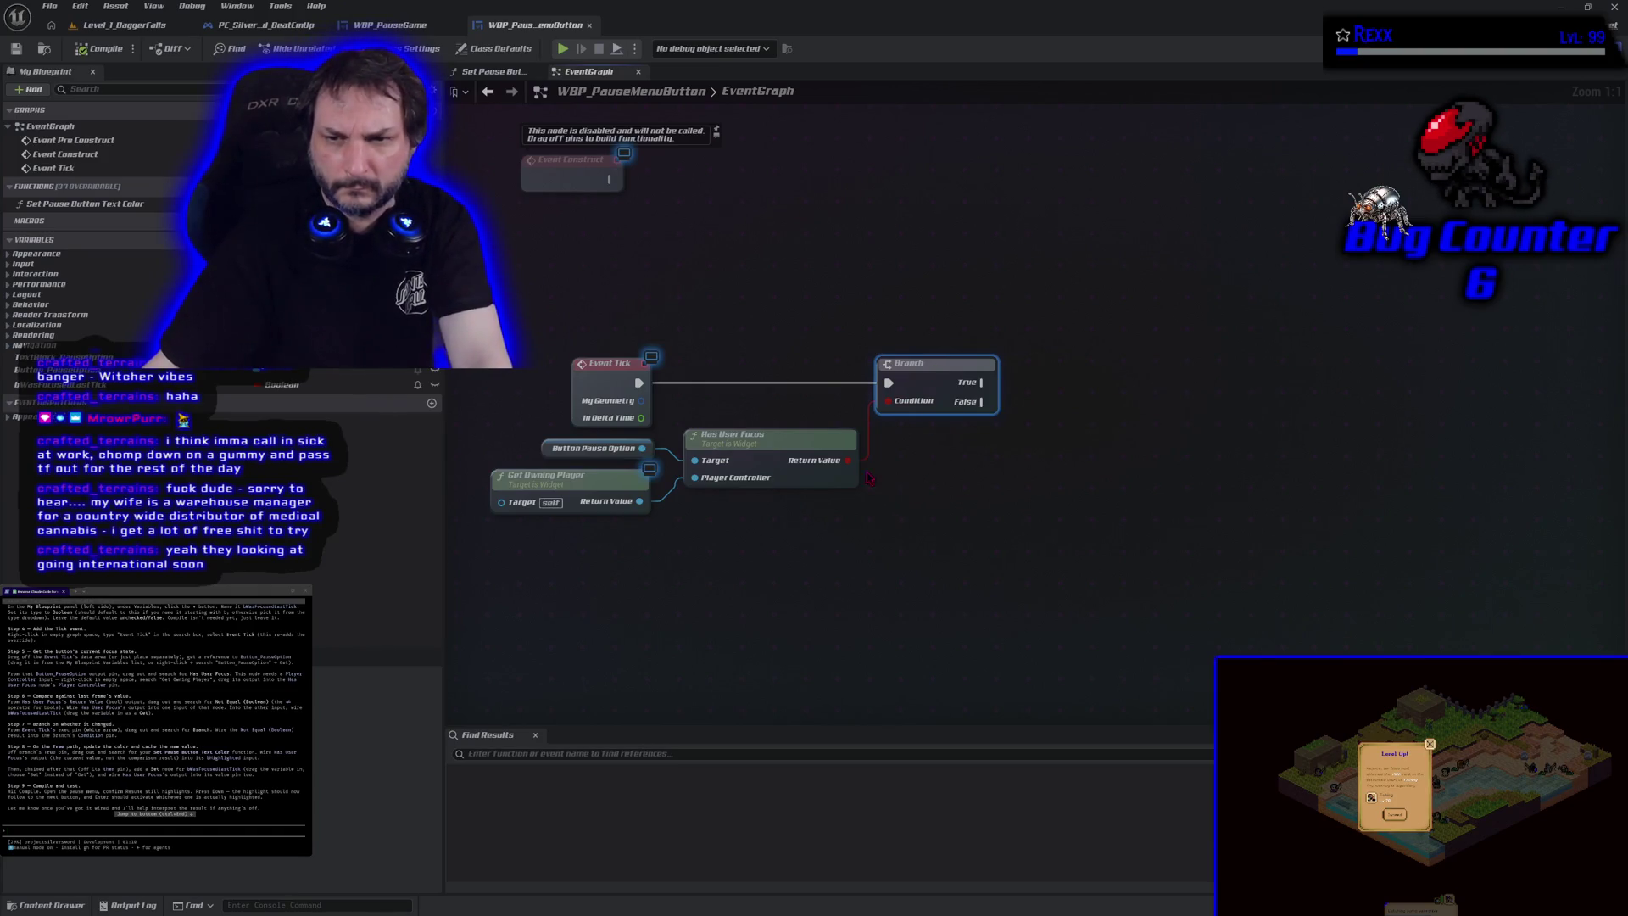
Step: Replace the Branch with a Not Equal comparing Has User Focus against Was Focused Last Tick
key("Delete")
left_click_drag(847, 461, 874, 458)
type("not")
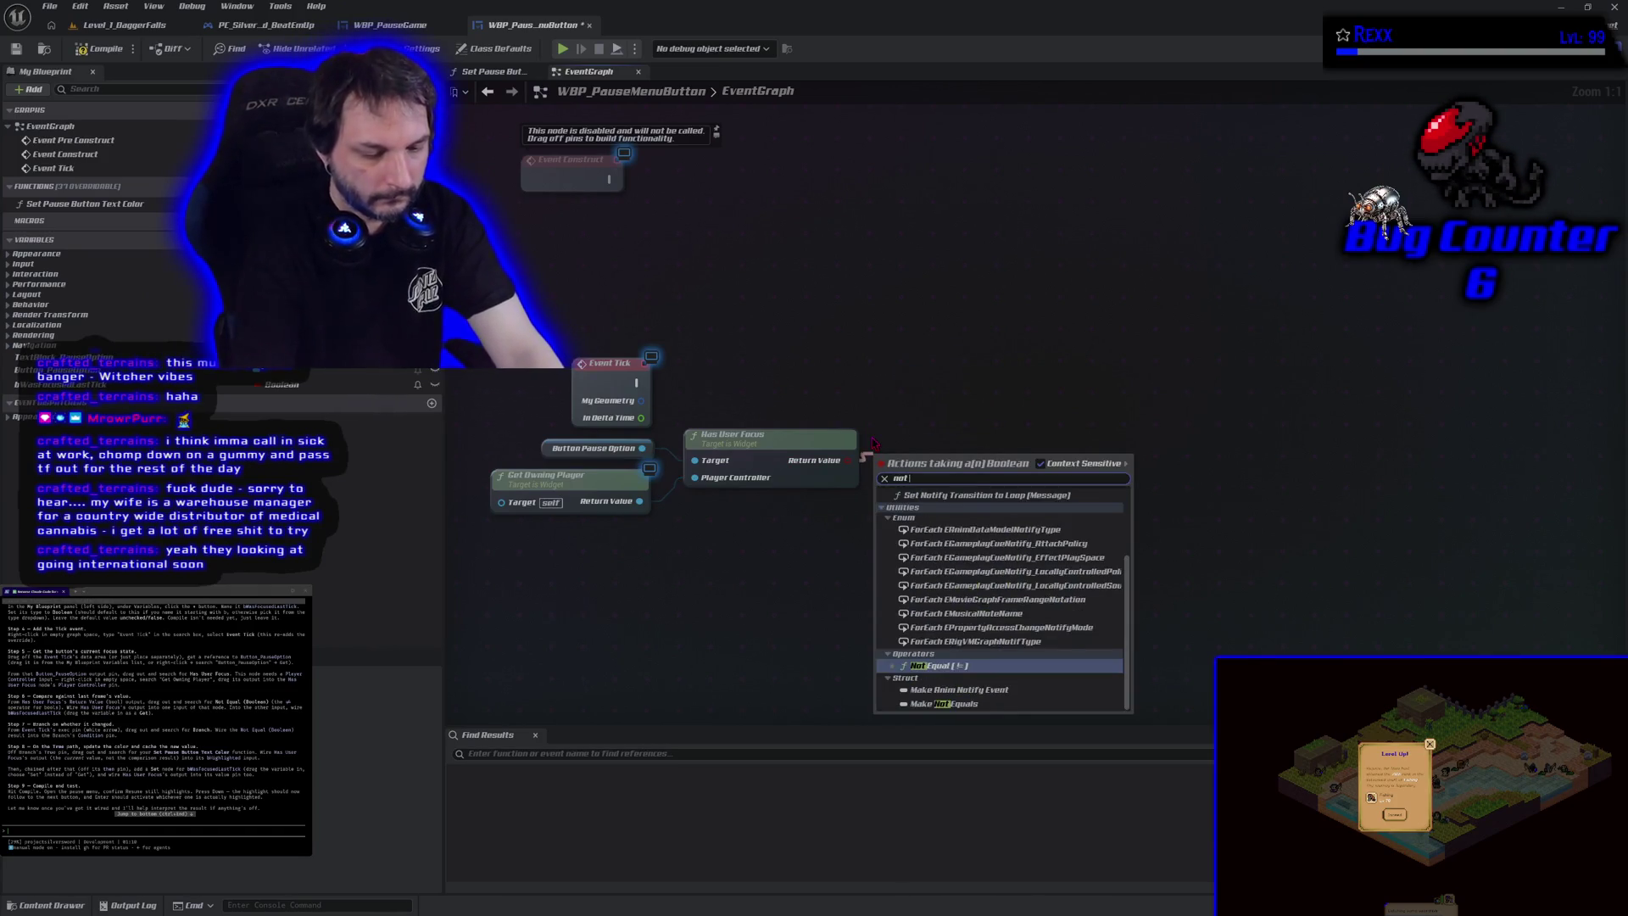
type(" equal")
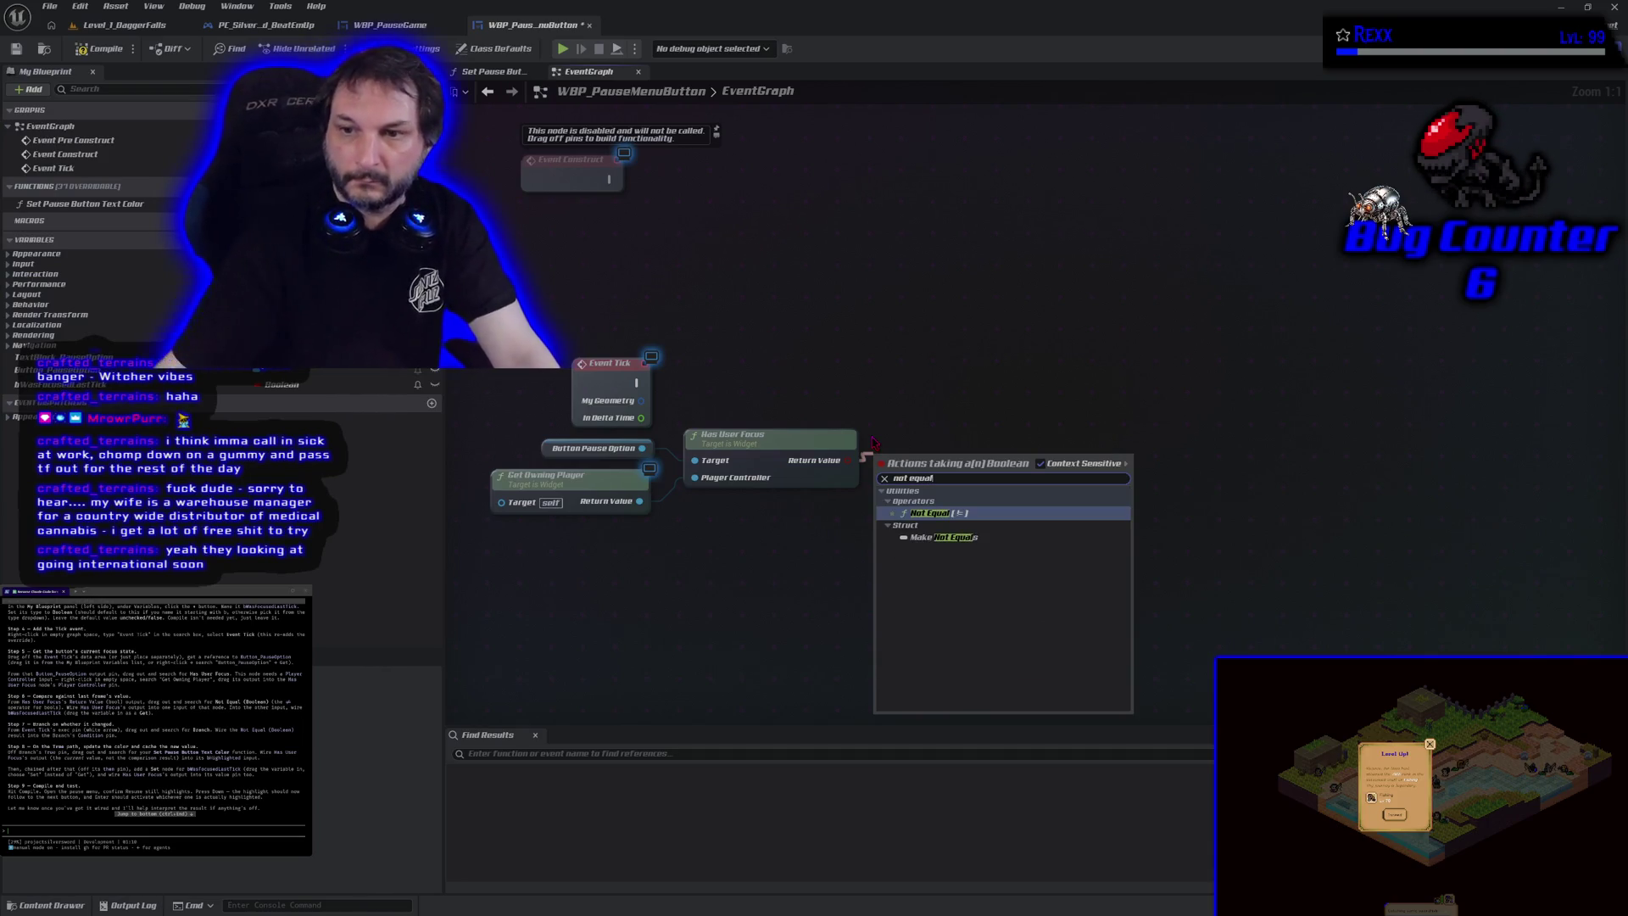
left_click(929, 513)
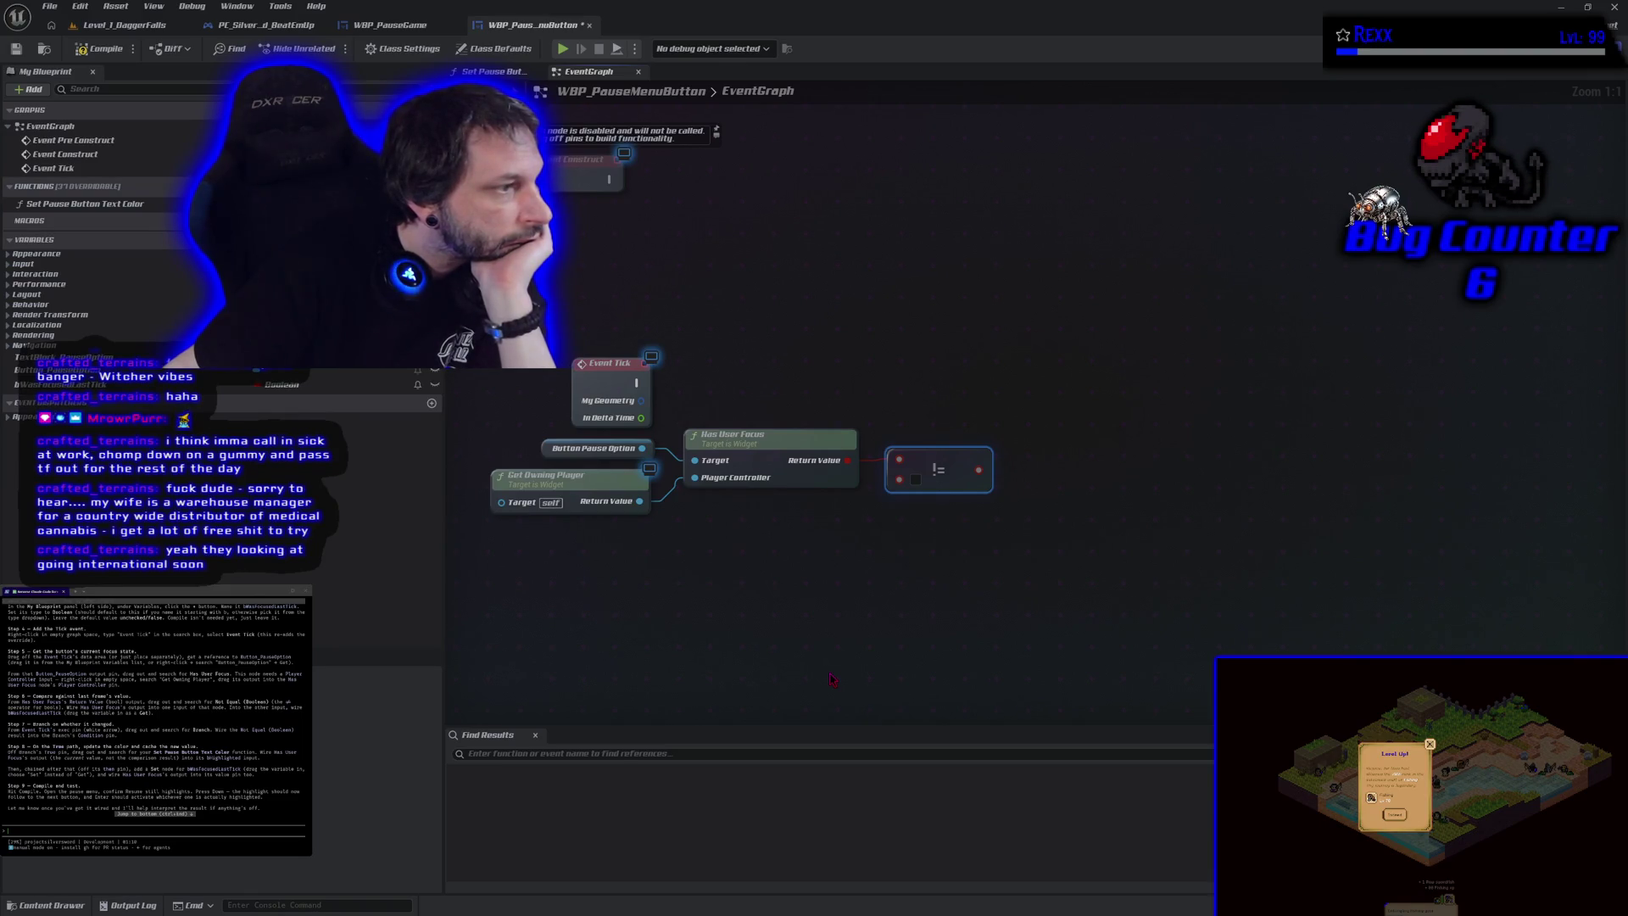
mouse_move(59, 384)
left_mouse_down()
mouse_move(763, 525)
mouse_move(899, 479)
left_mouse_up()
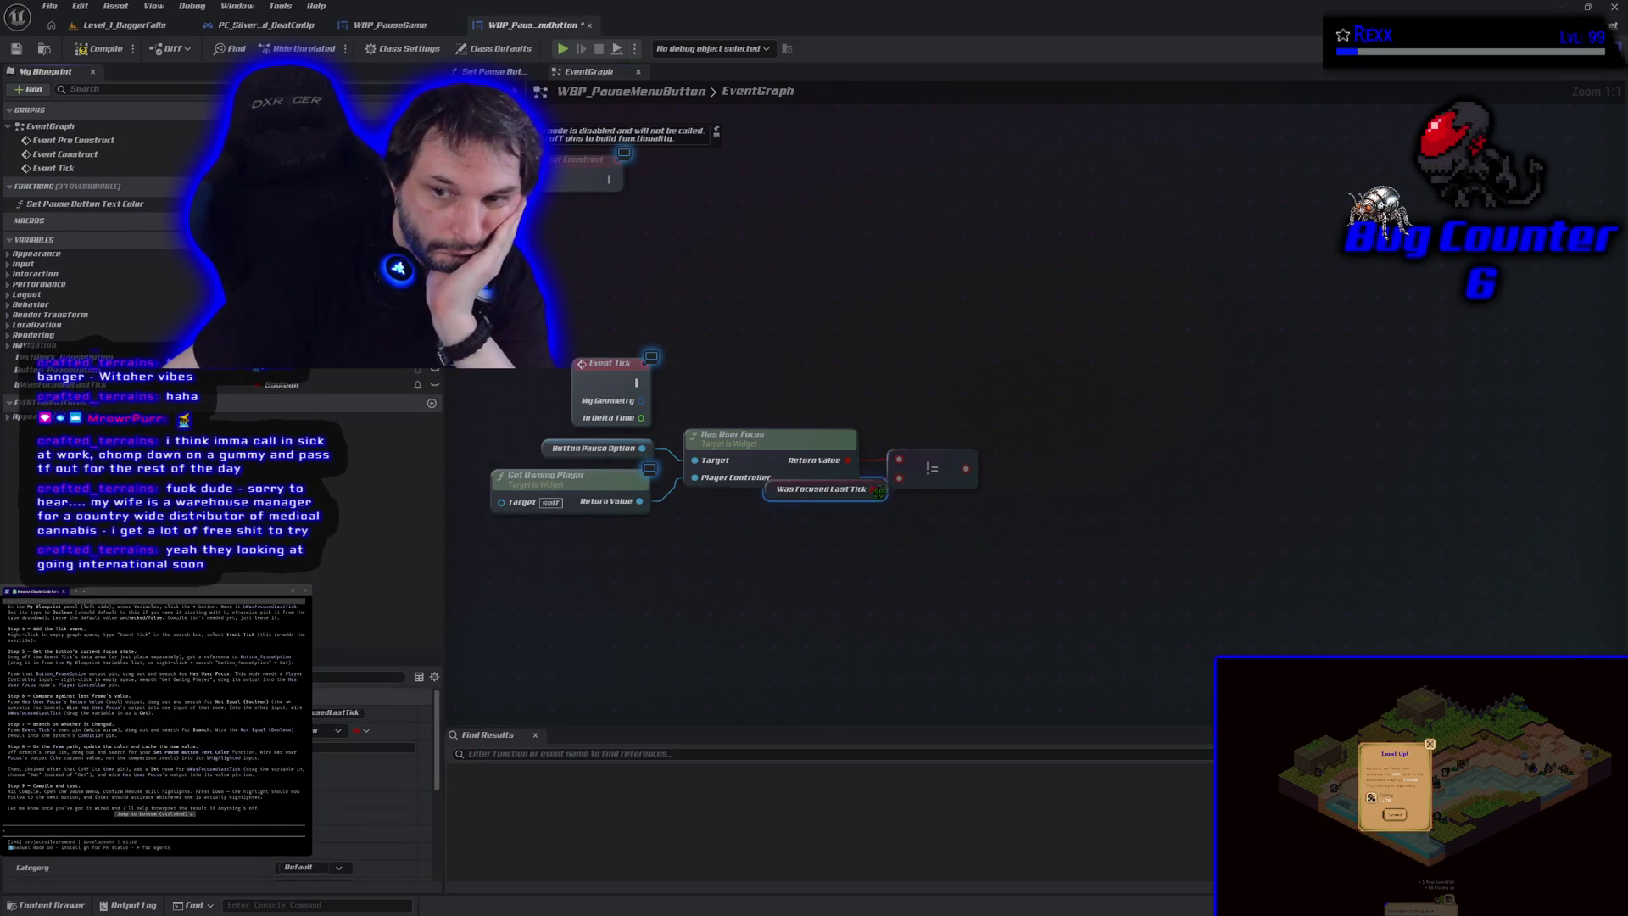
left_click_drag(771, 499, 747, 517)
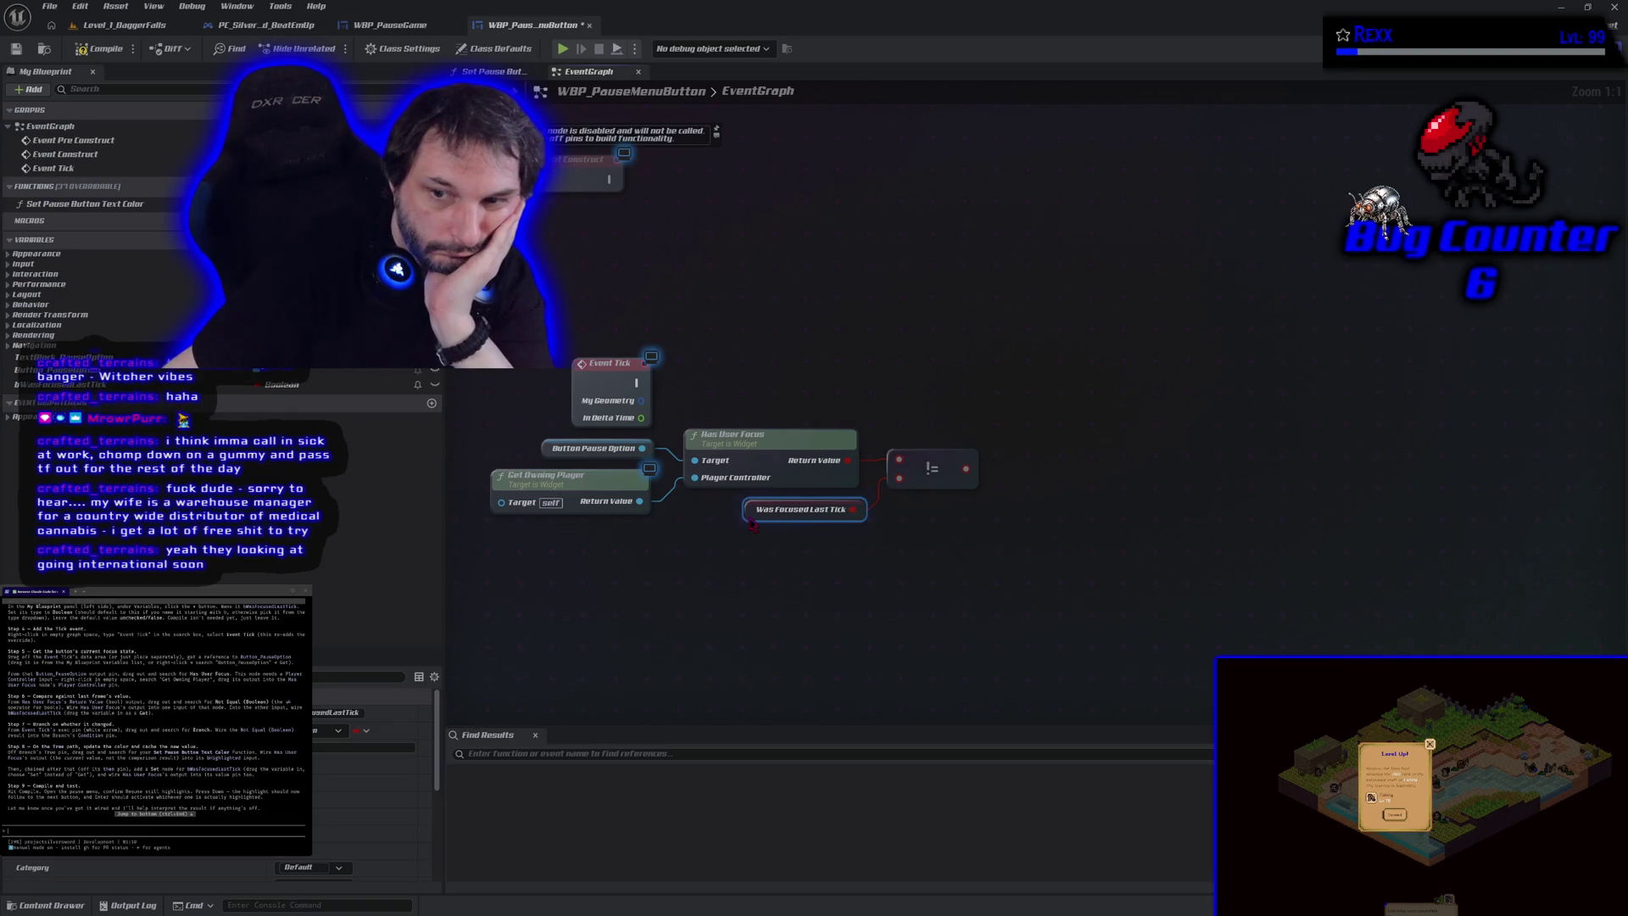
left_click(731, 579)
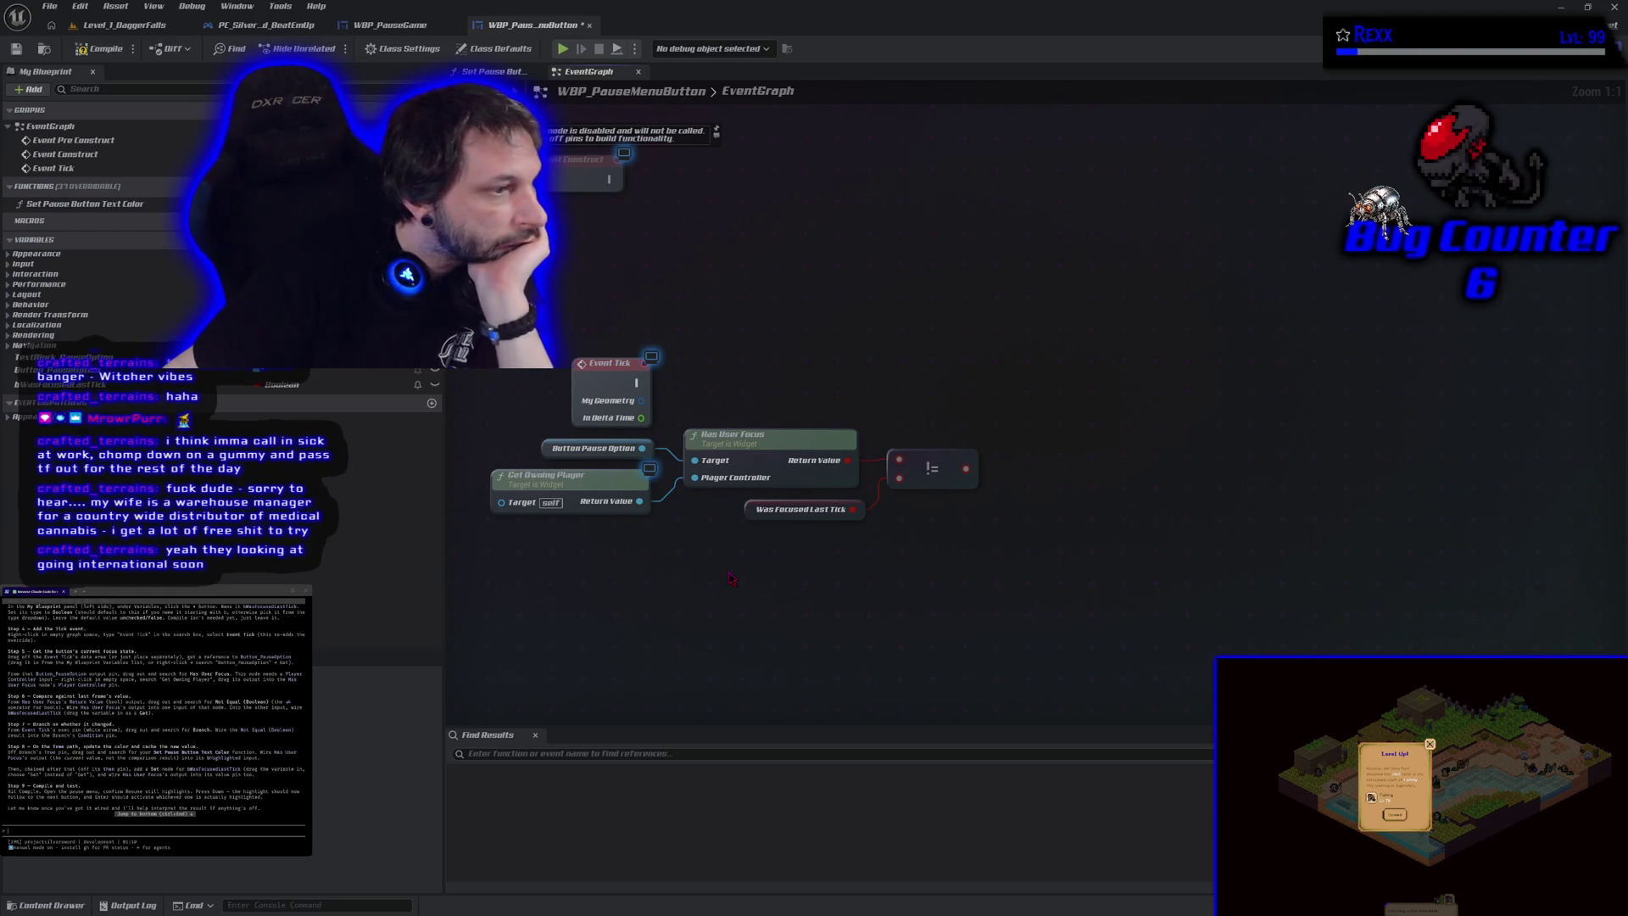
Step: Add a Branch on the Not Equal result and save the blueprint
left_click(1027, 391)
mouse_move(966, 468)
left_mouse_down()
mouse_move(1052, 447)
mouse_move(1022, 409)
mouse_move(638, 383)
left_mouse_up()
key("Escape")
left_click_drag(1029, 420, 1003, 392)
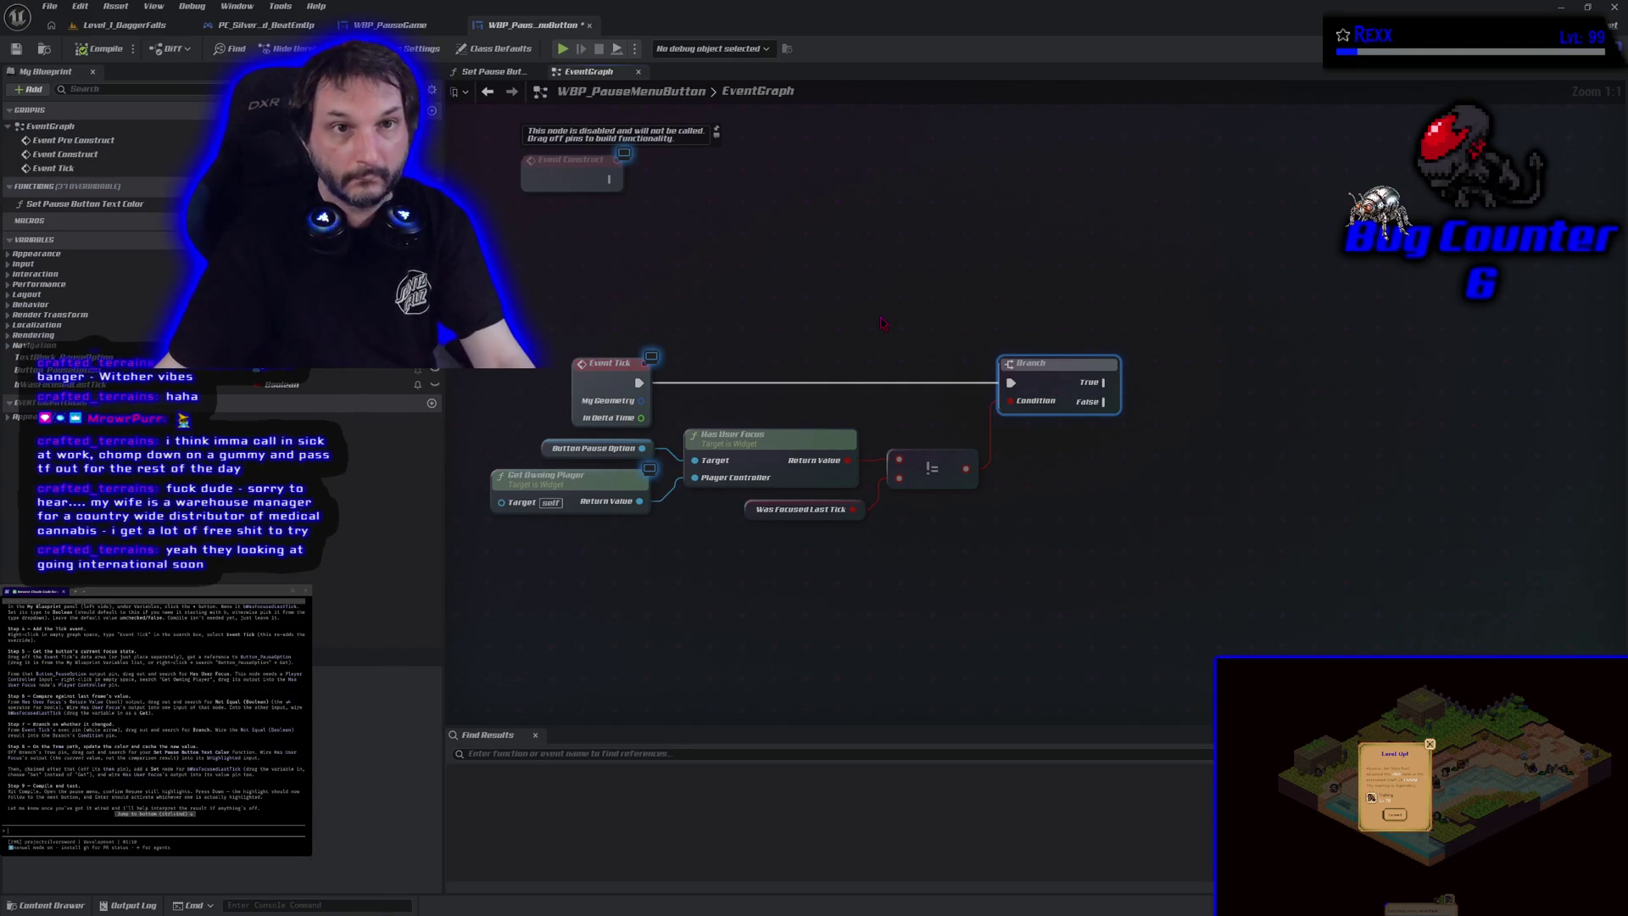
key("ctrl+s")
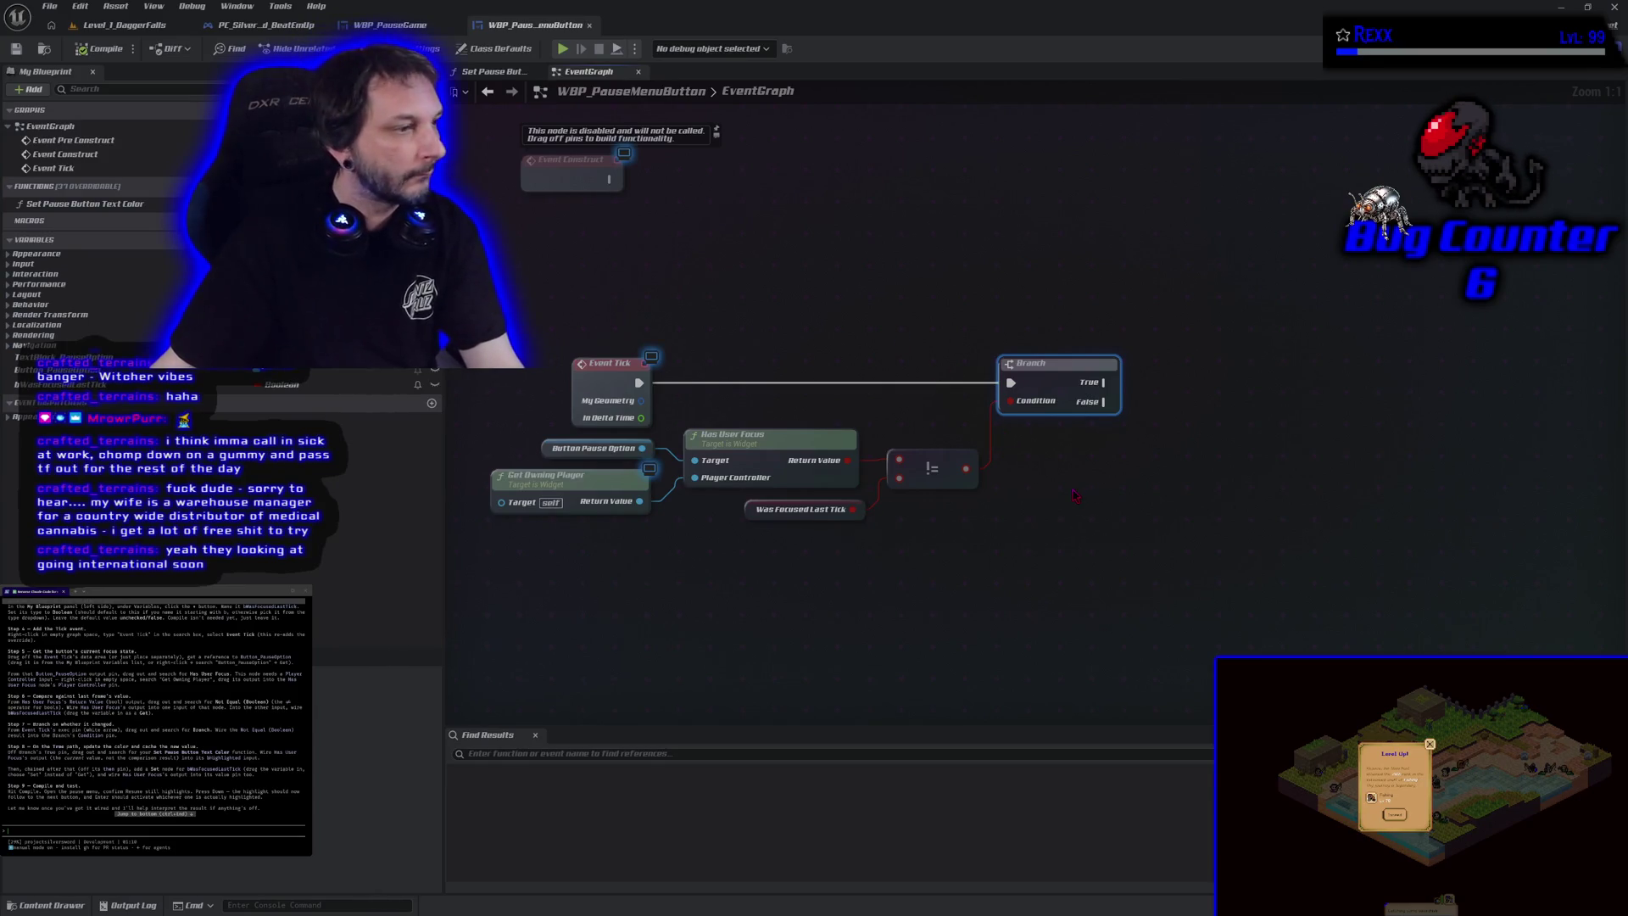
left_click_drag(1074, 496, 1019, 508)
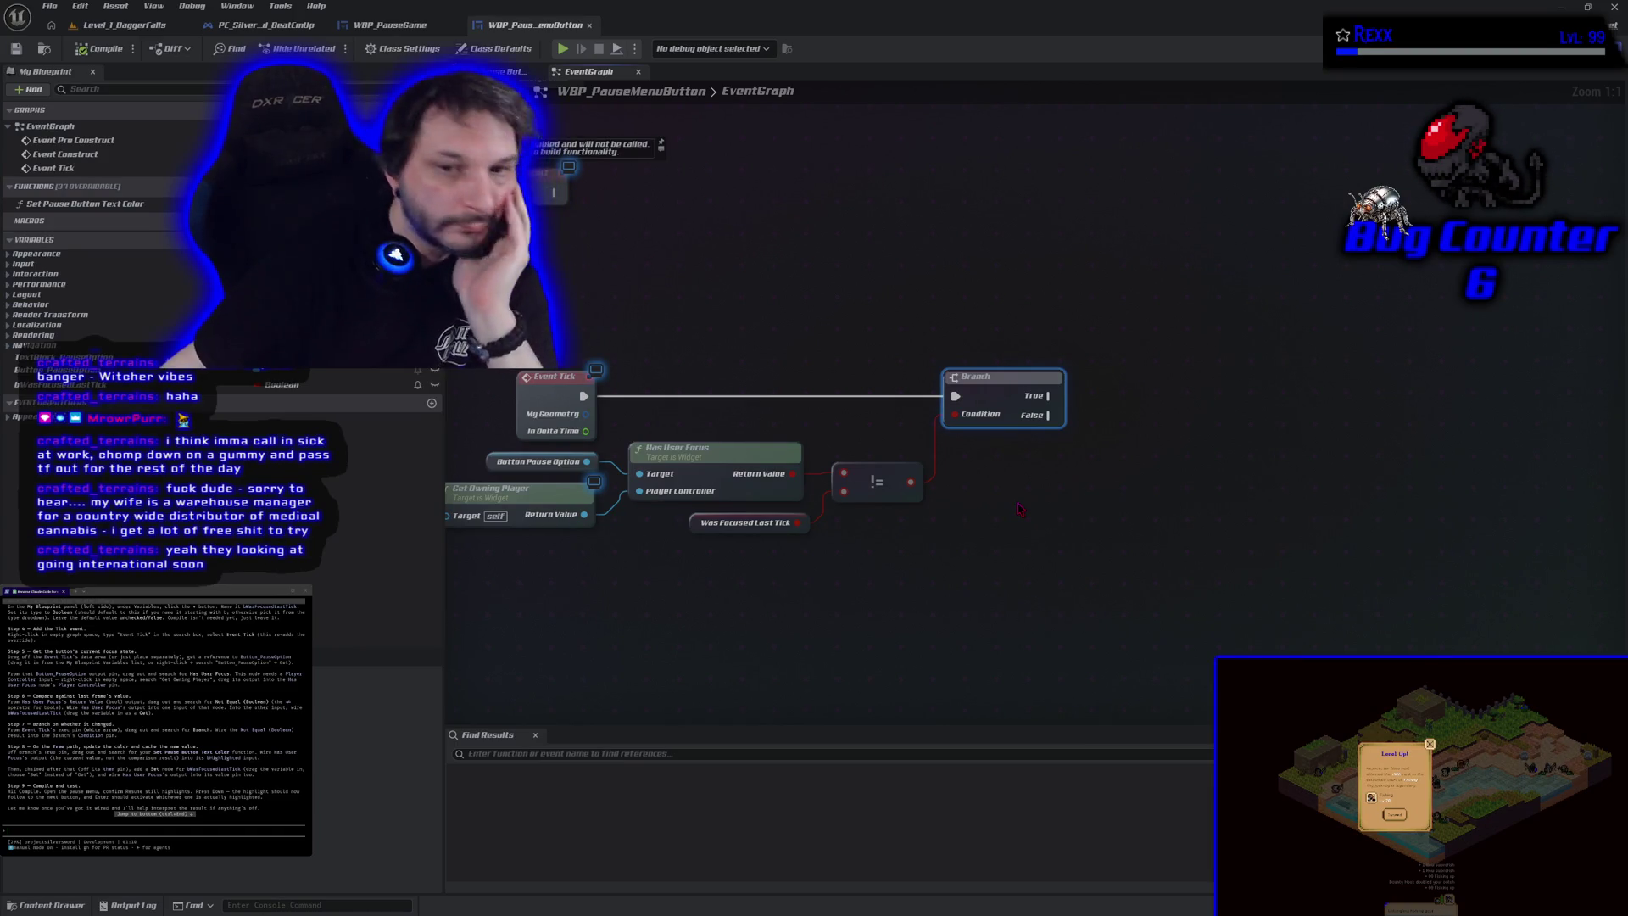
Step: Call Set Pause Button Text Color with Highlighted on True, unhighlighted on False, then add SET Was Focused Last Tick
mouse_move(85, 204)
left_mouse_down()
mouse_move(1131, 415)
mouse_move(1167, 315)
left_mouse_up()
left_click(1170, 384)
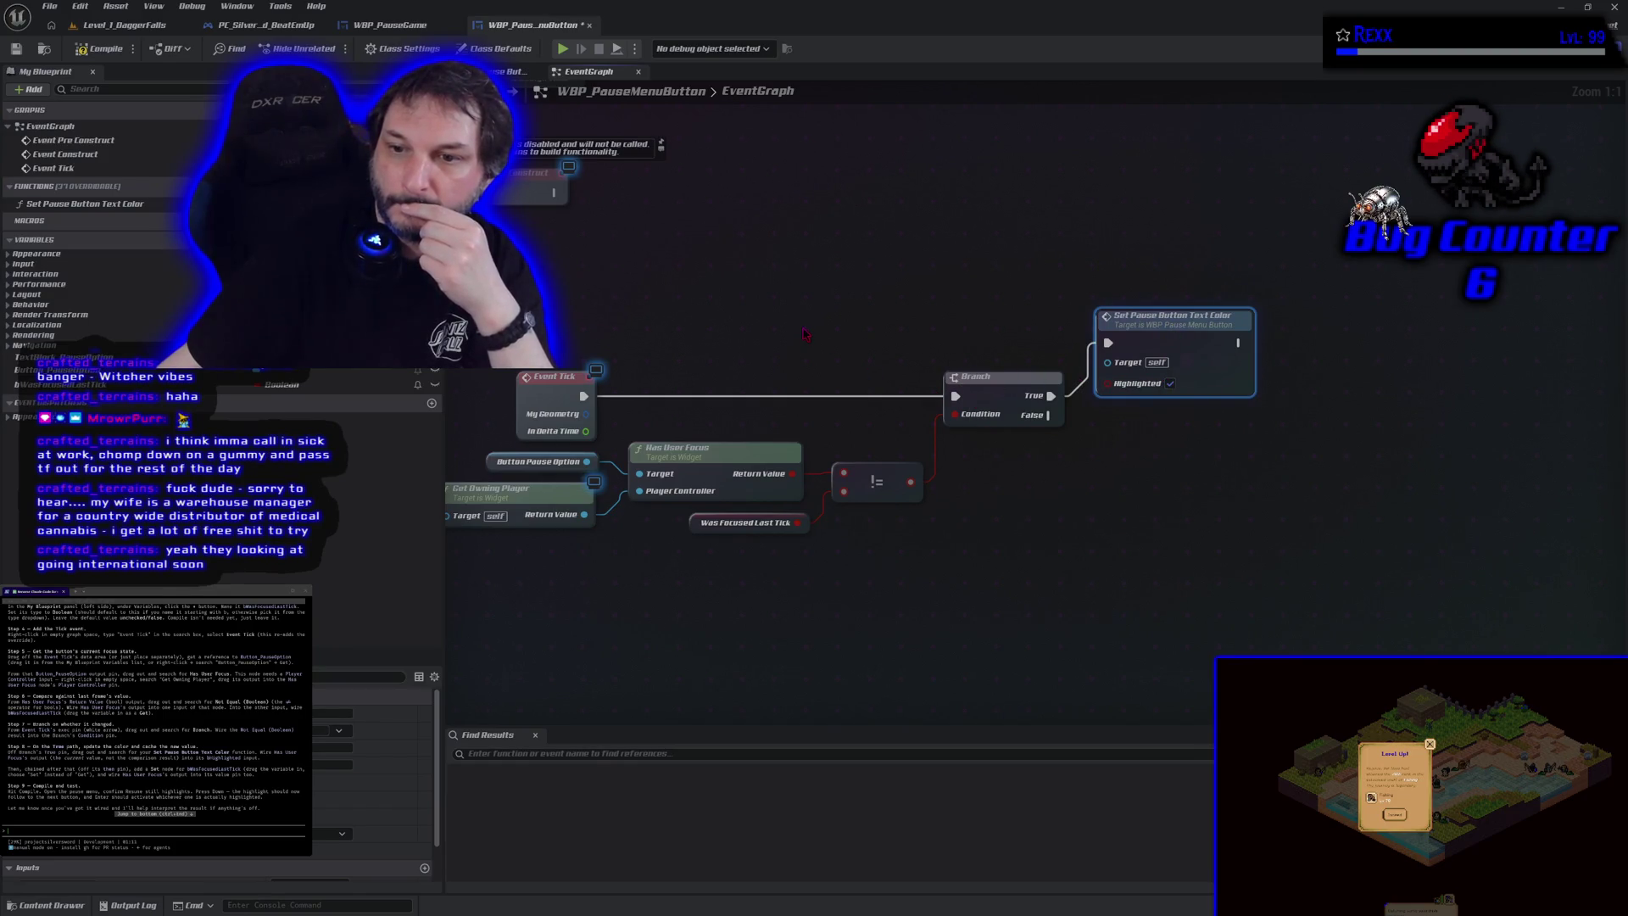
mouse_move(64, 204)
left_mouse_down()
mouse_move(963, 416)
mouse_move(1052, 428)
mouse_move(1102, 407)
left_mouse_up()
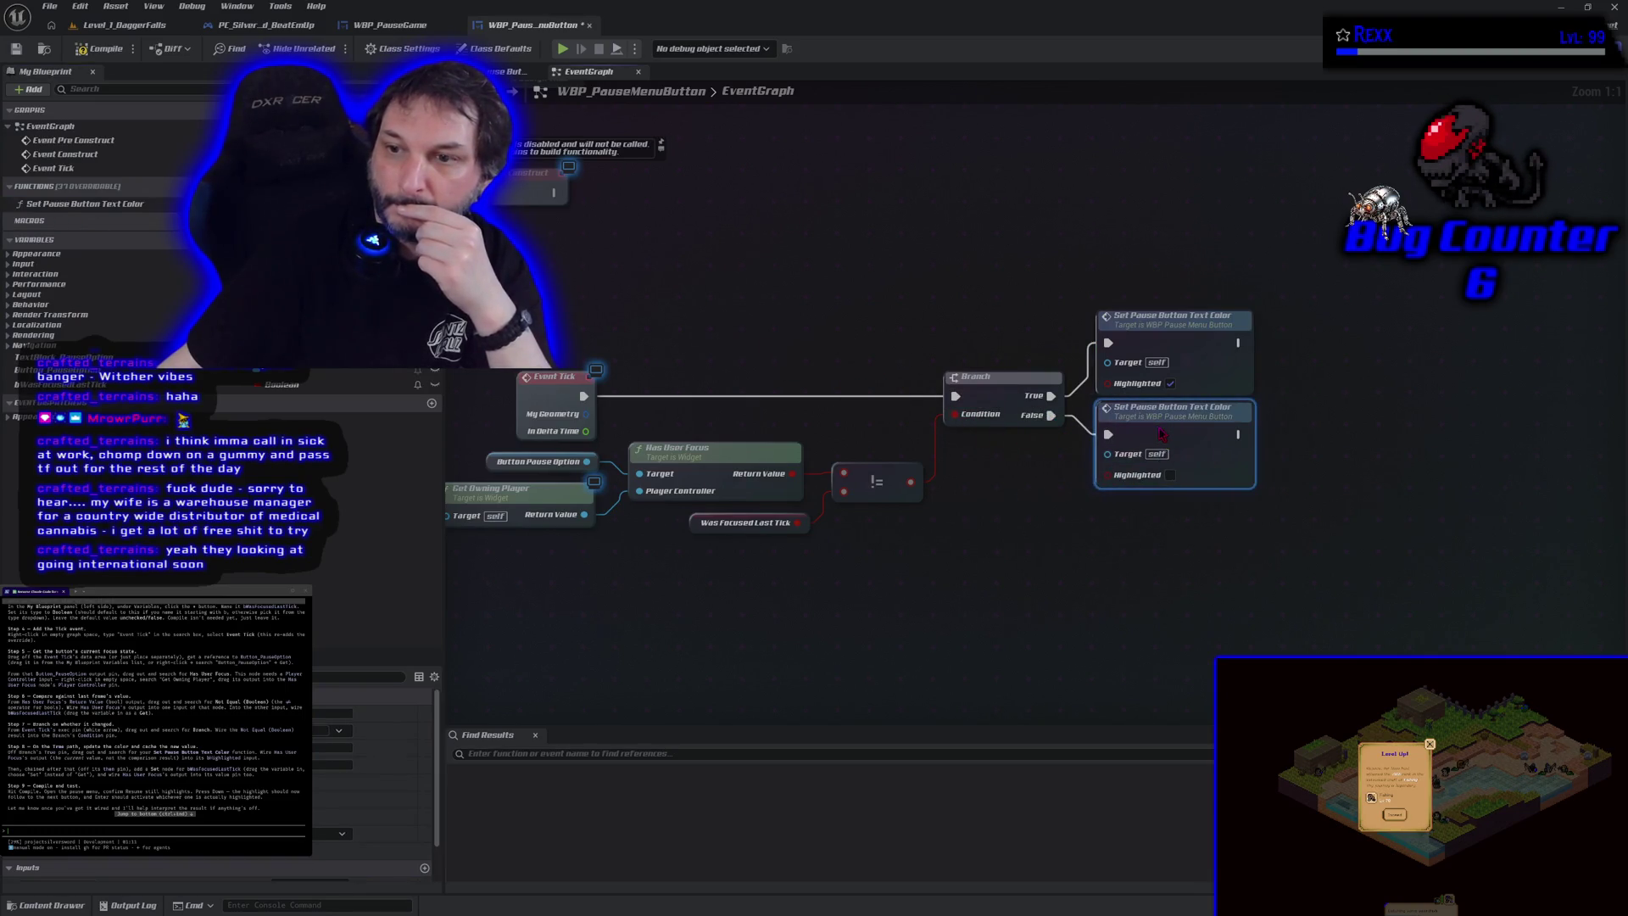
left_click(1131, 537)
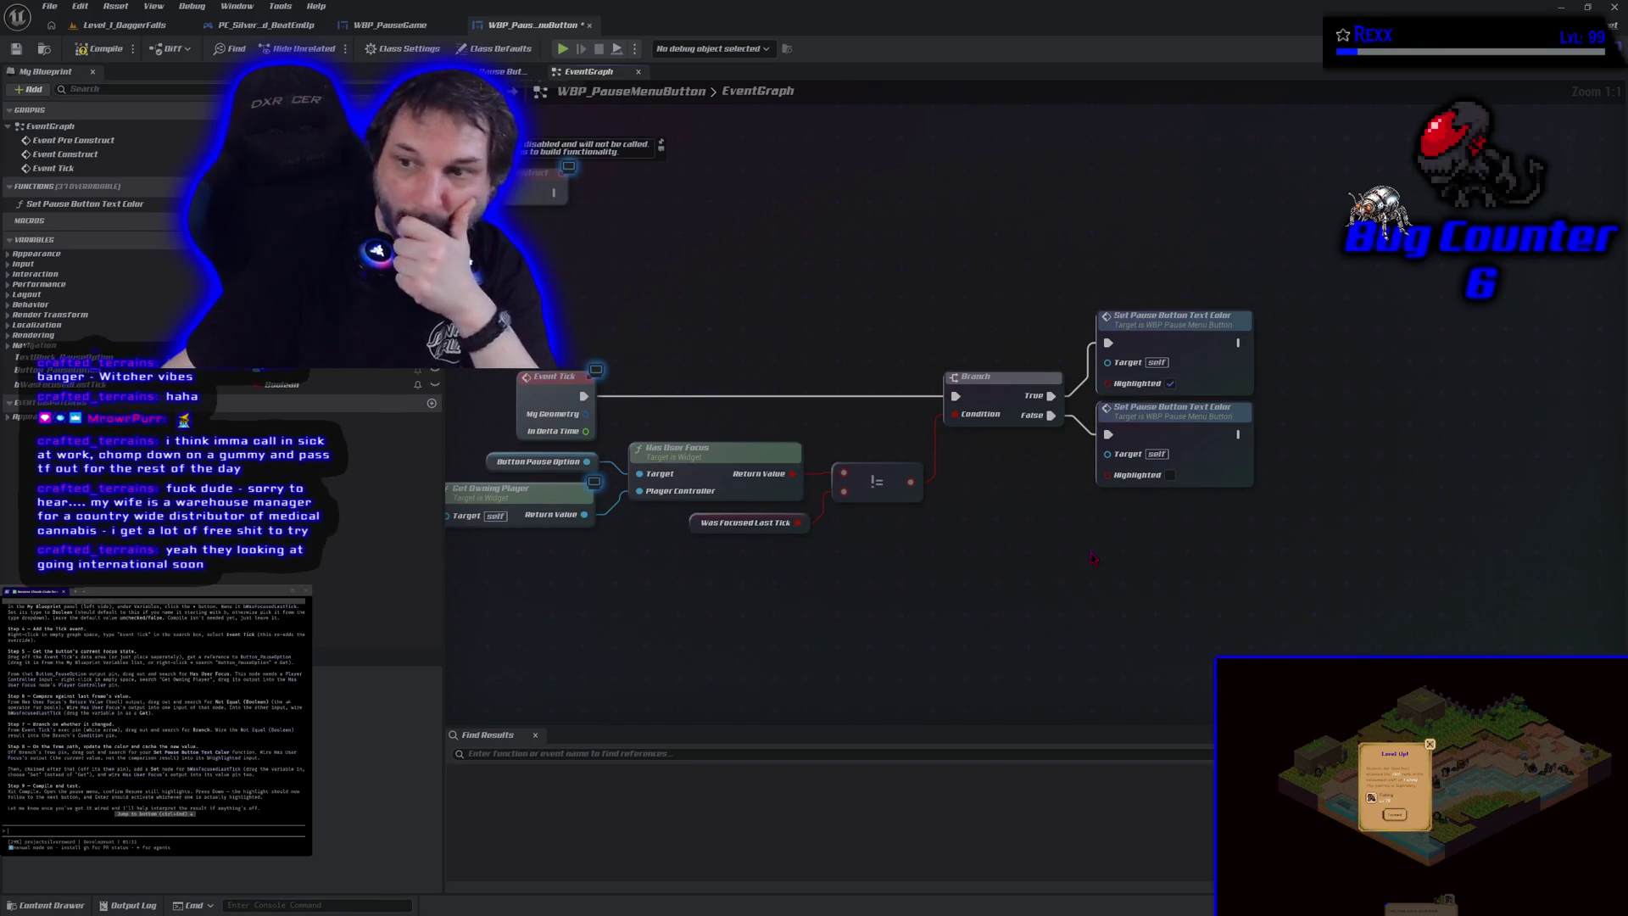
mouse_move(59, 384)
left_mouse_down()
mouse_move(693, 438)
mouse_move(1213, 434)
mouse_move(1240, 339)
mouse_move(1353, 355)
left_mouse_up()
Step: Wire Has User Focus's Return Value into the SET Was Focused Last Tick node
left_click(1307, 371)
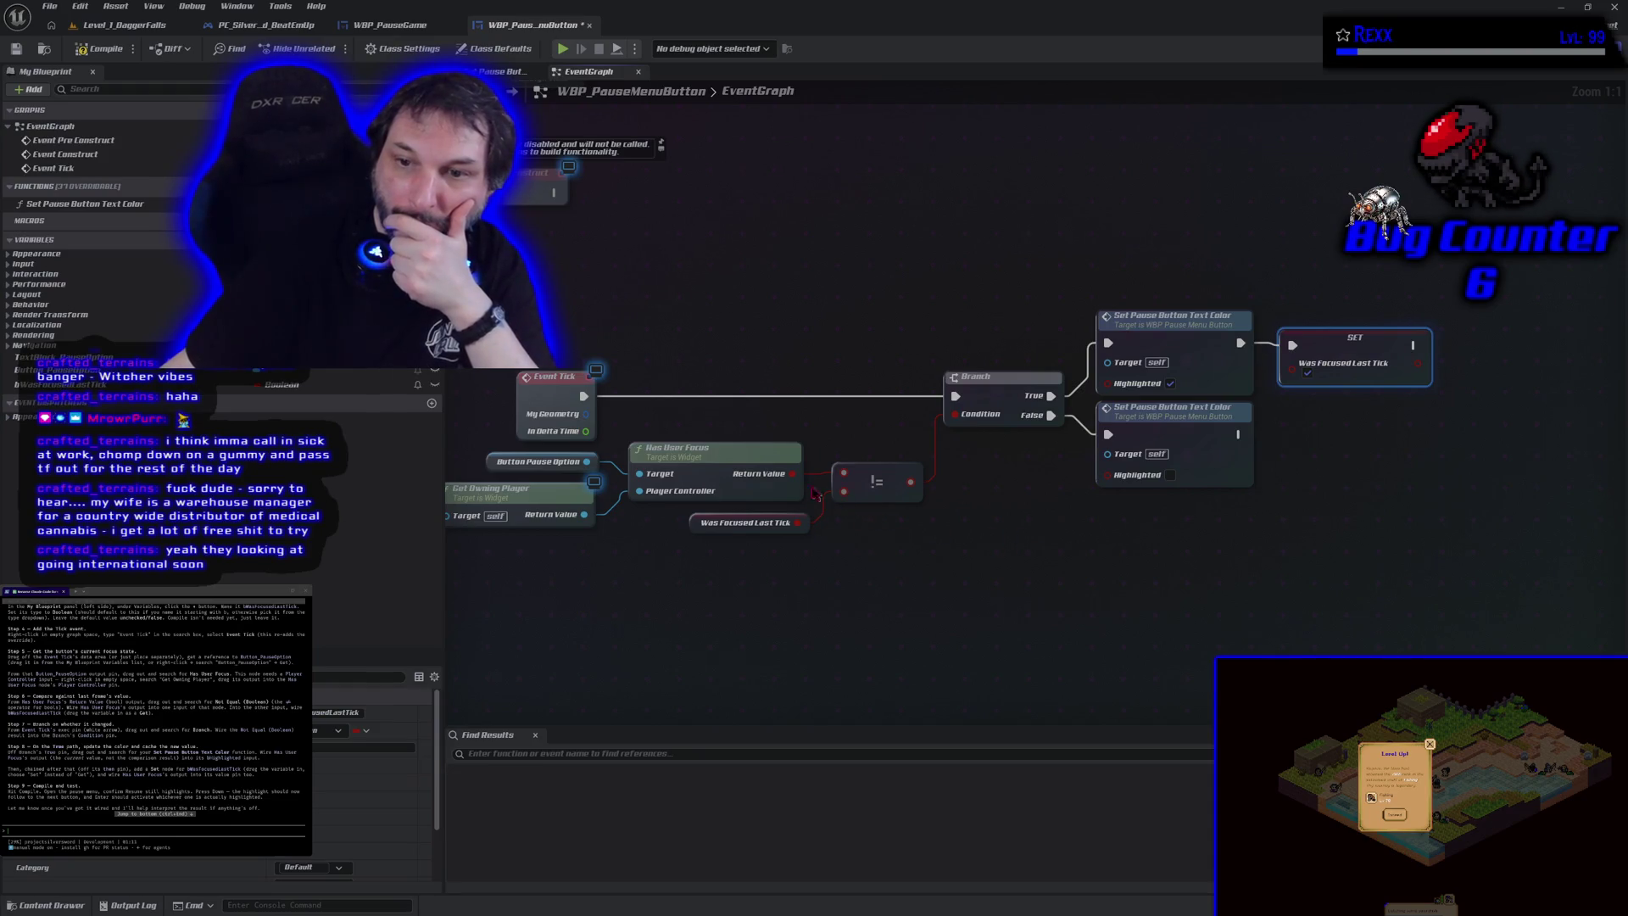
mouse_move(795, 478)
left_mouse_down()
mouse_move(1276, 396)
mouse_move(1292, 363)
left_mouse_up()
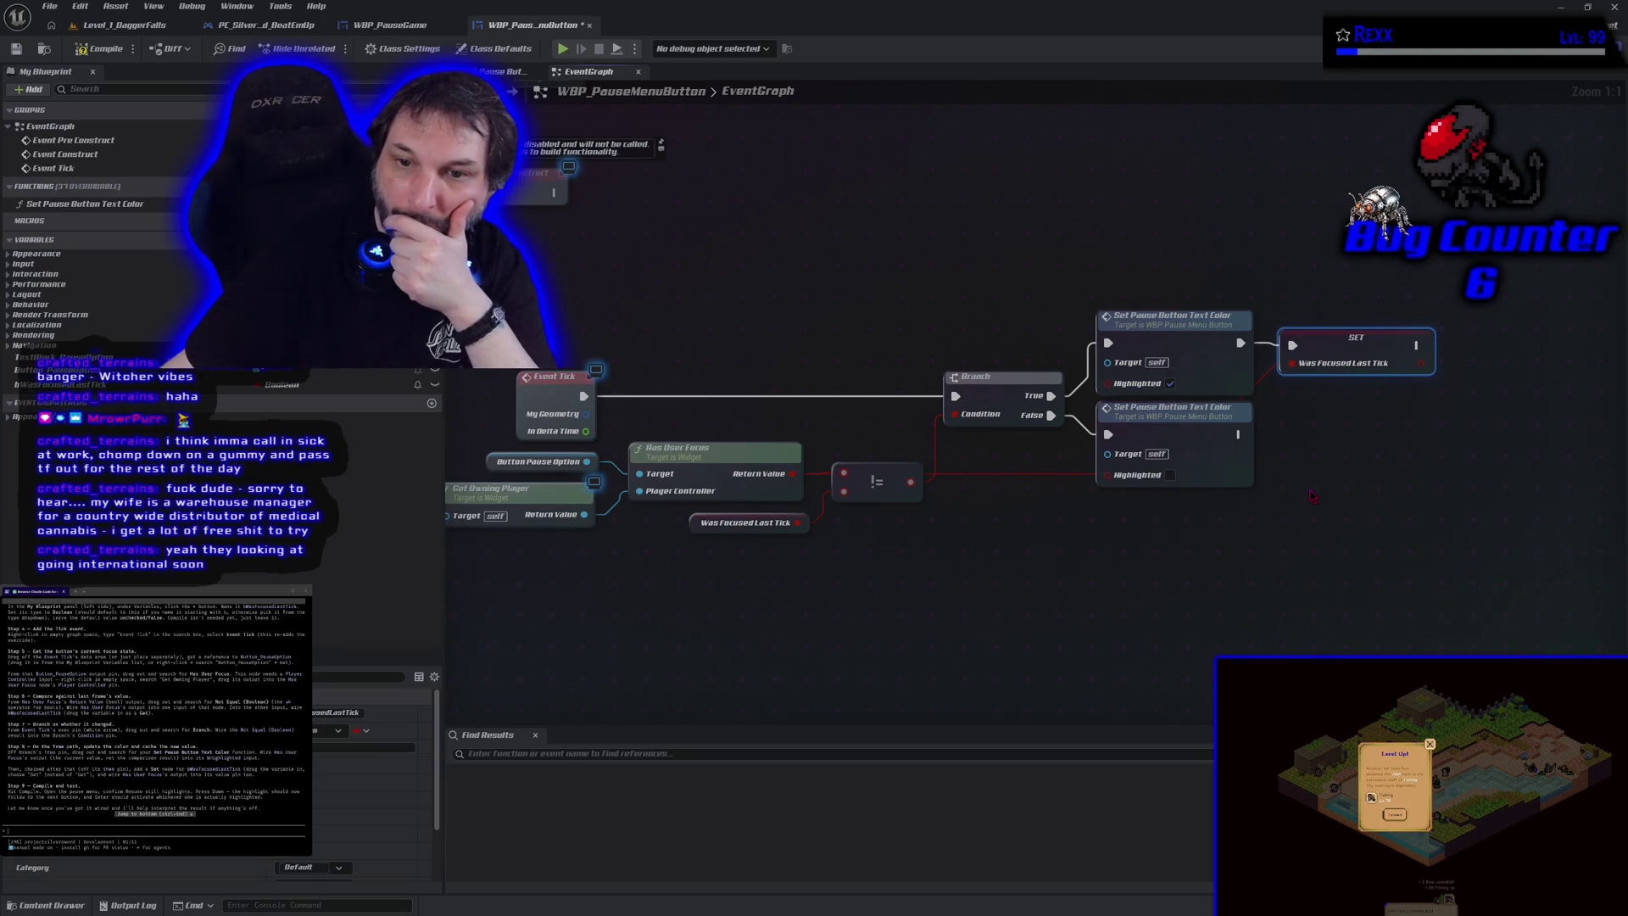
mouse_move(522, 571)
left_mouse_down()
mouse_move(679, 479)
mouse_move(810, 447)
left_mouse_up()
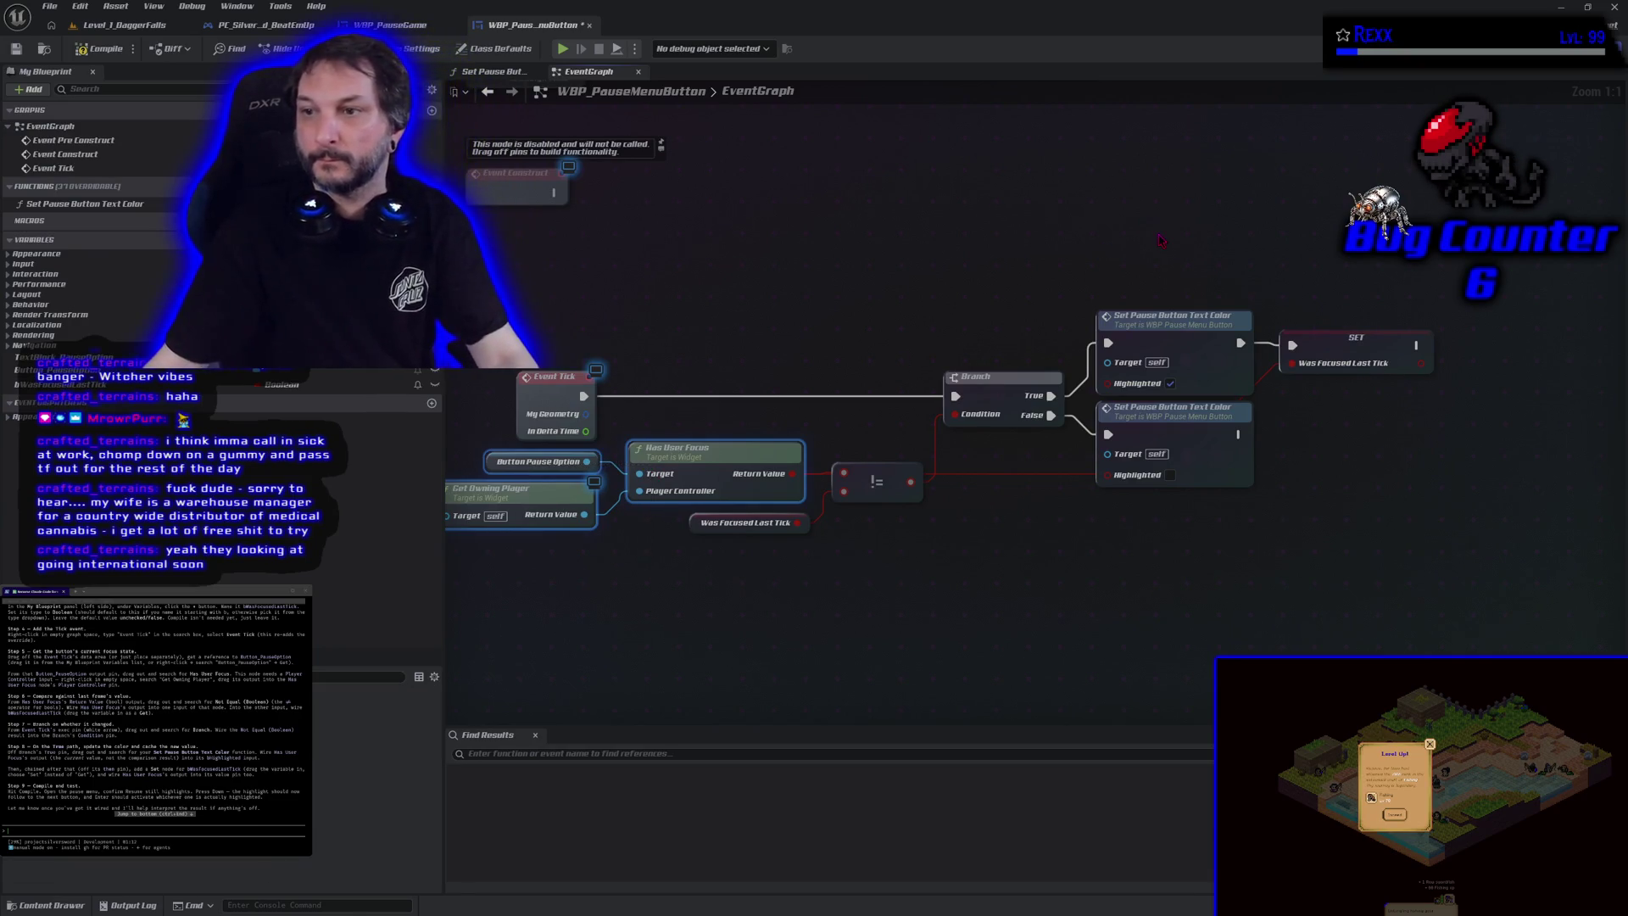
Step: Copy and paste the Button Pause Option, Get Owning Player and Has User Focus nodes above the Branch
key("ctrl+c")
key("ctrl+v")
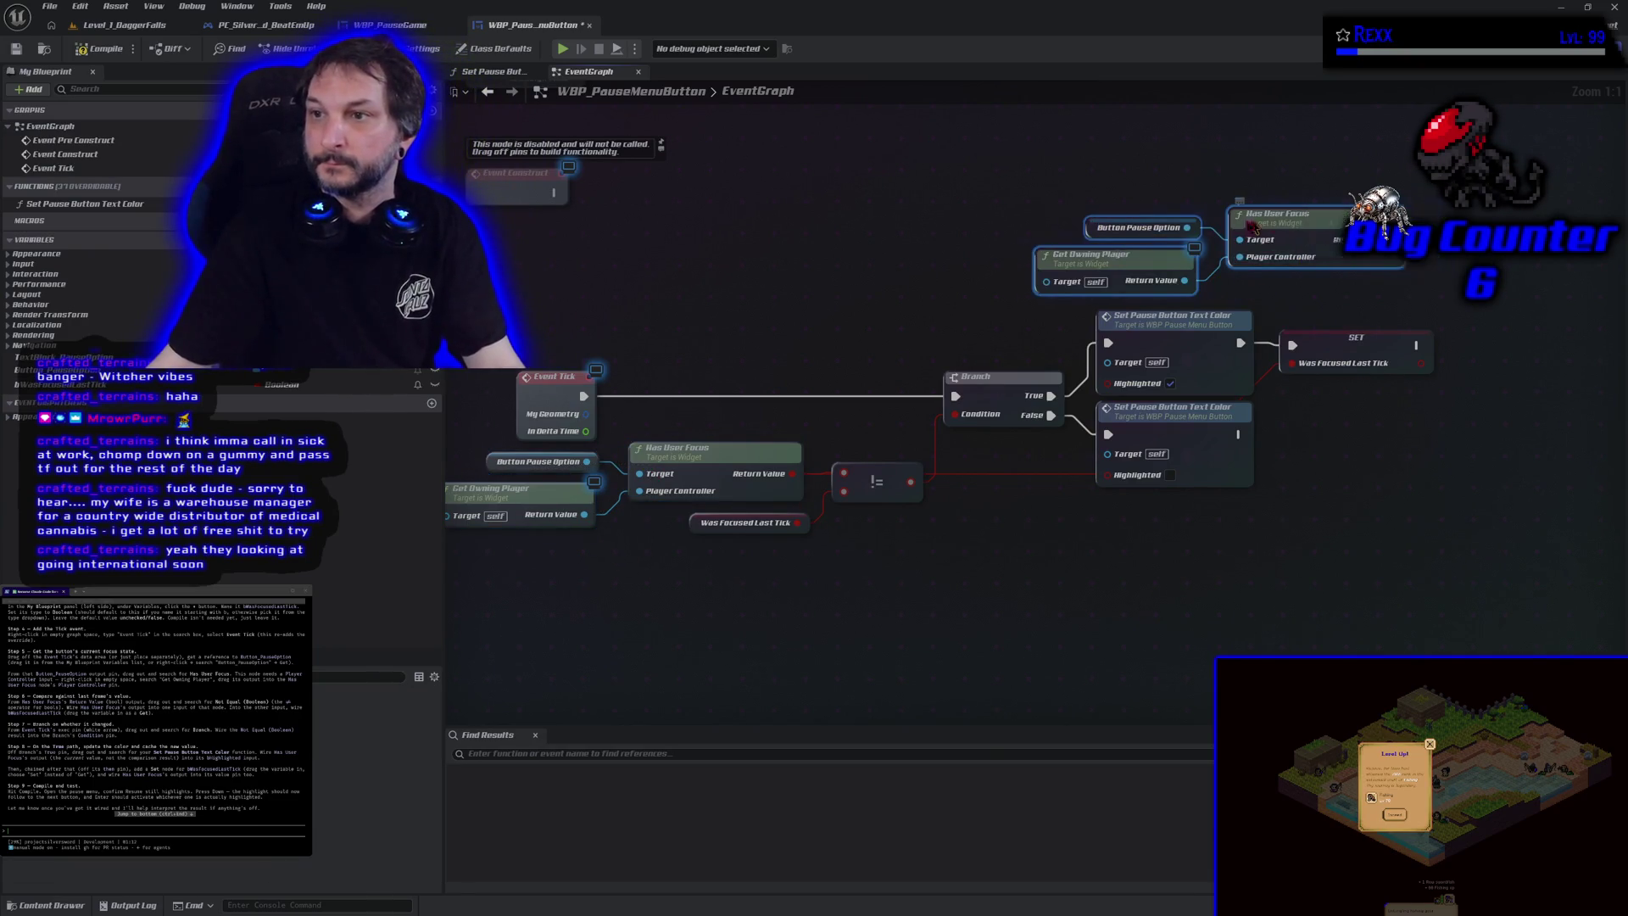
left_click_drag(1254, 228, 1081, 257)
left_click(623, 645)
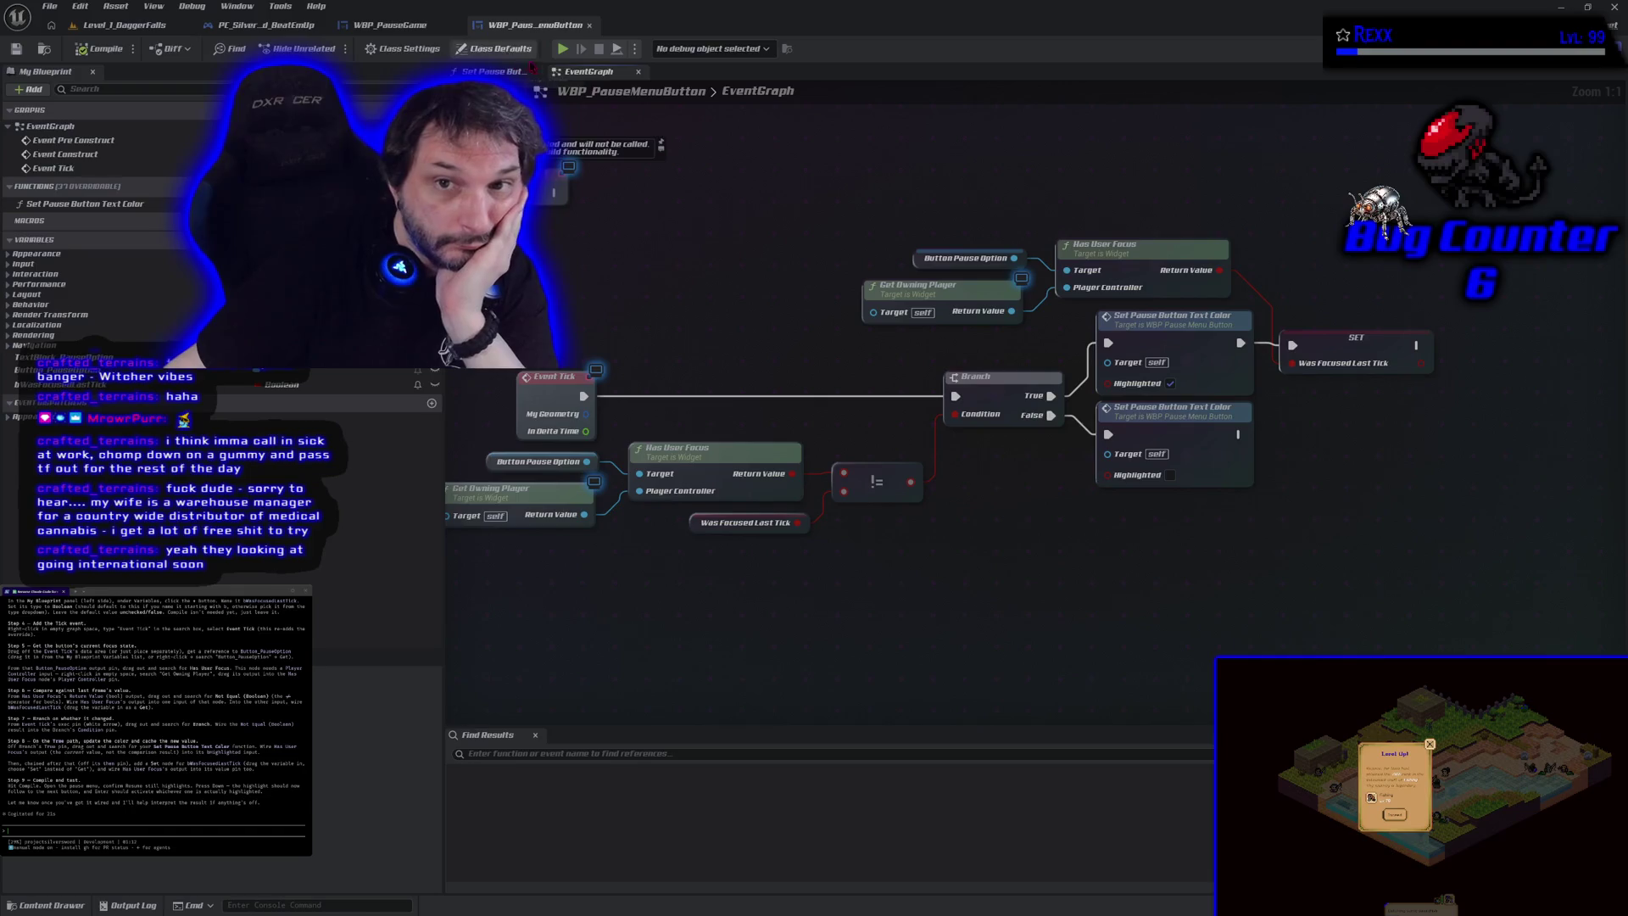
left_click(565, 51)
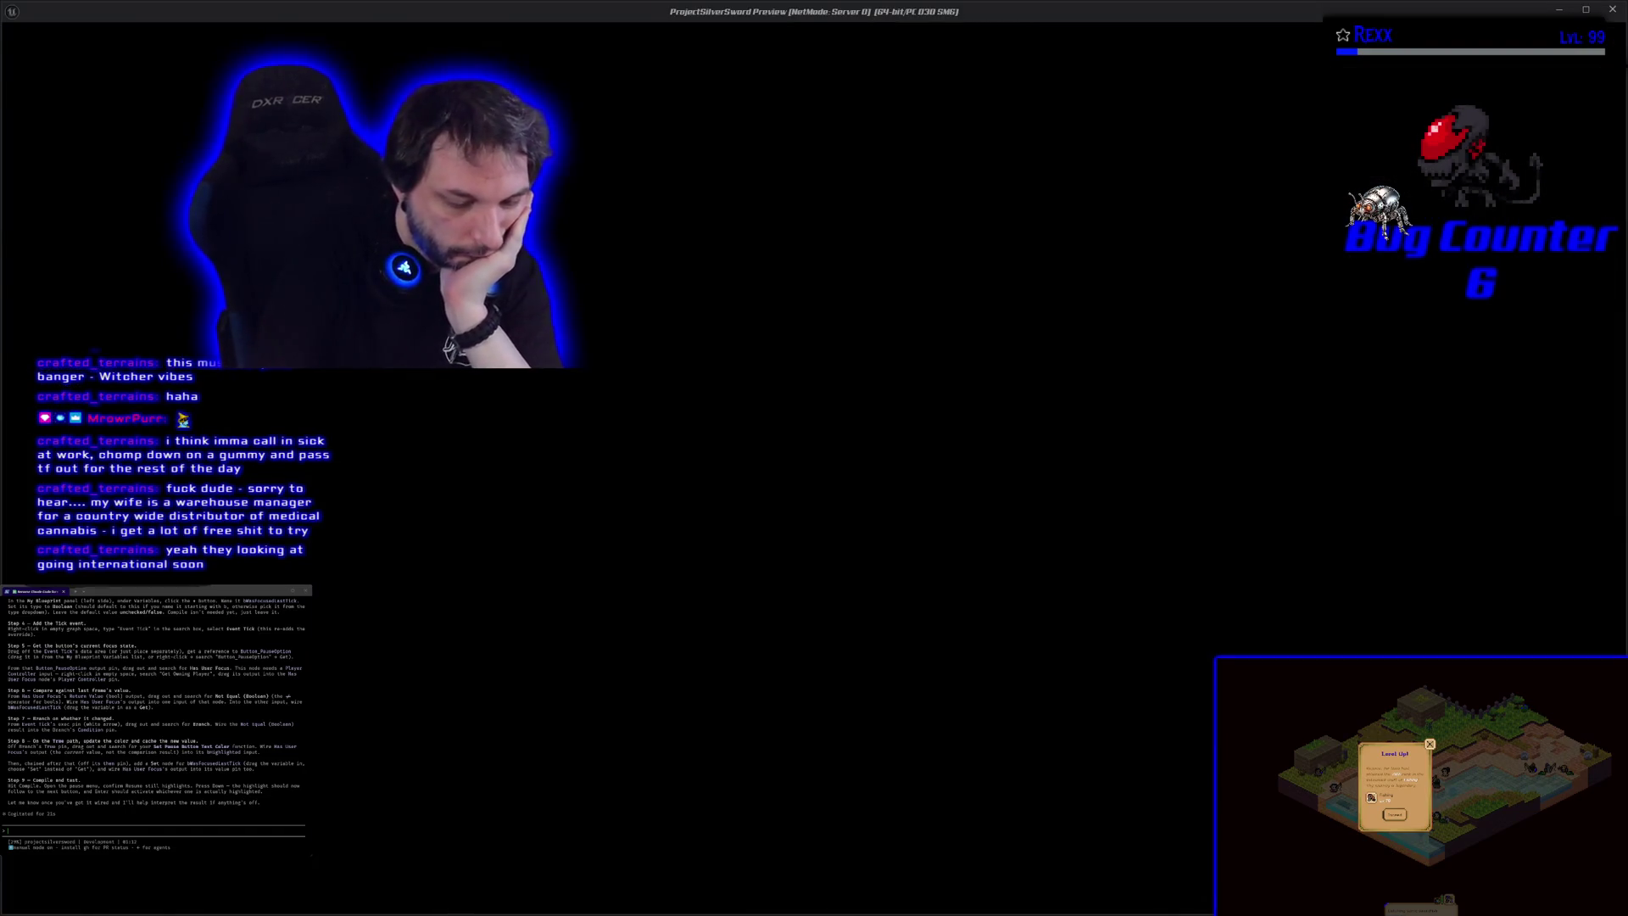
key("Escape")
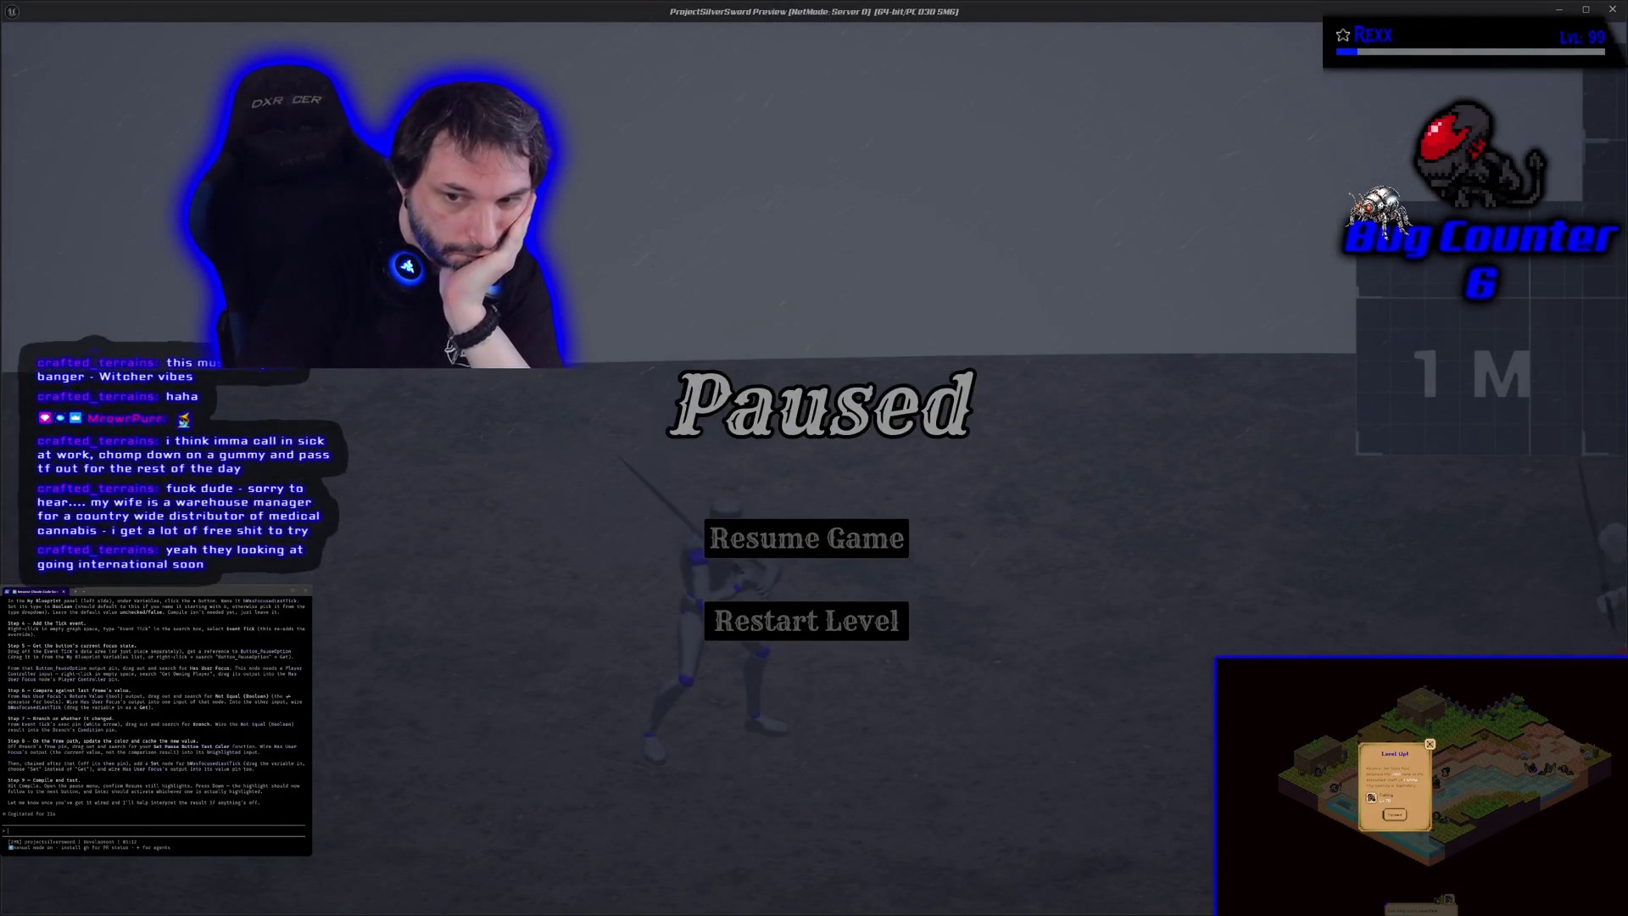
key("Escape")
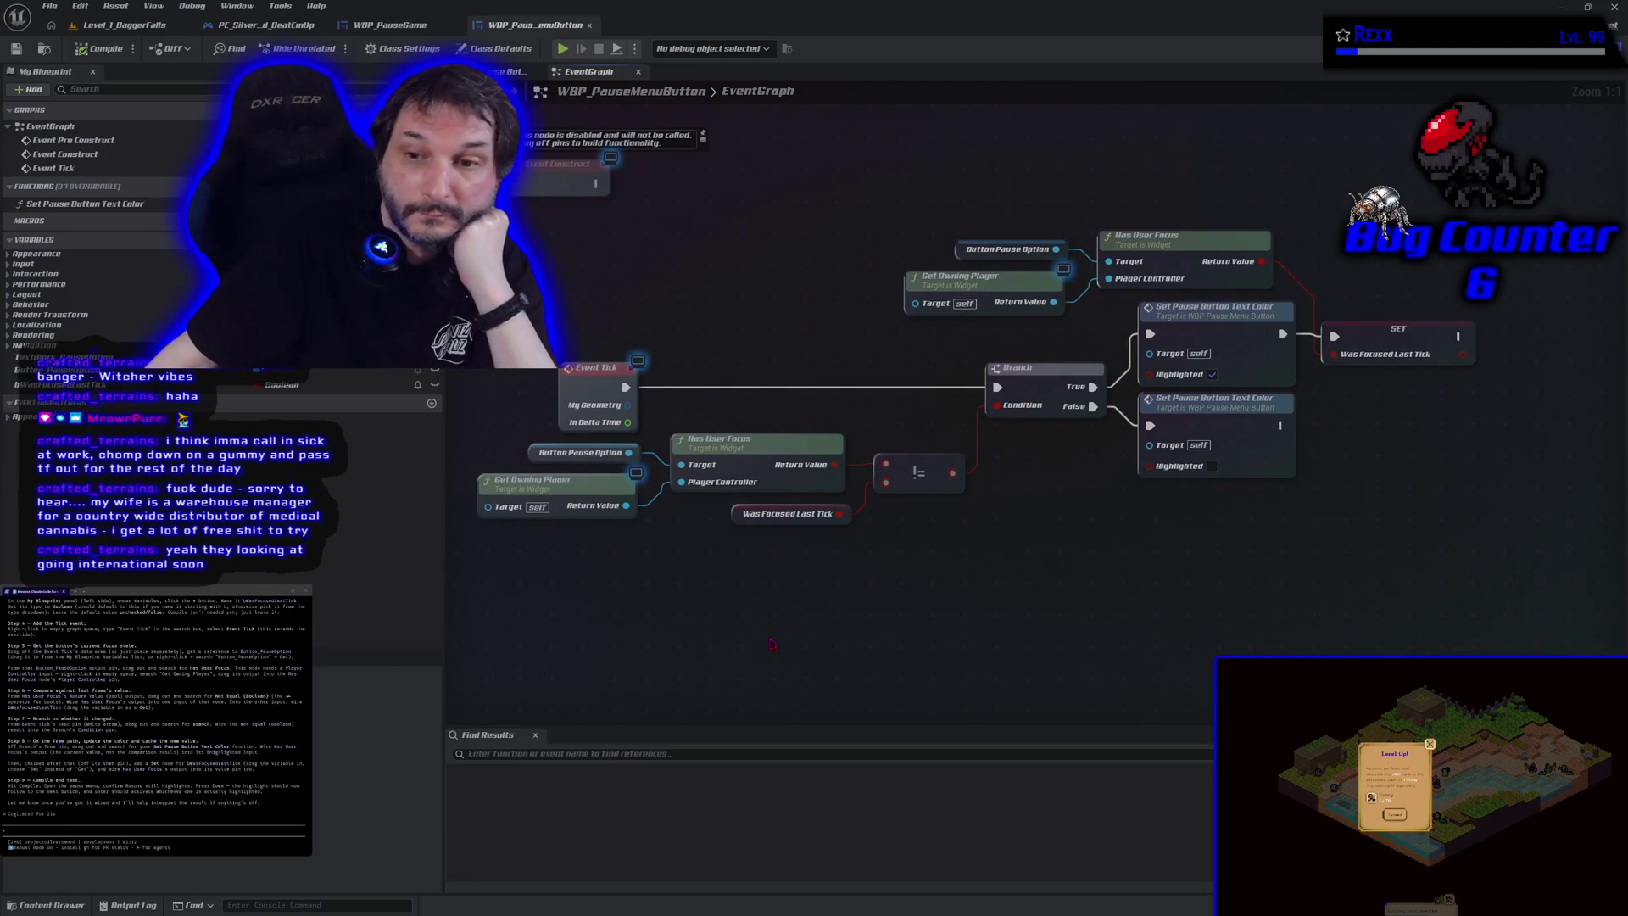
scroll(772, 644, "down", 1)
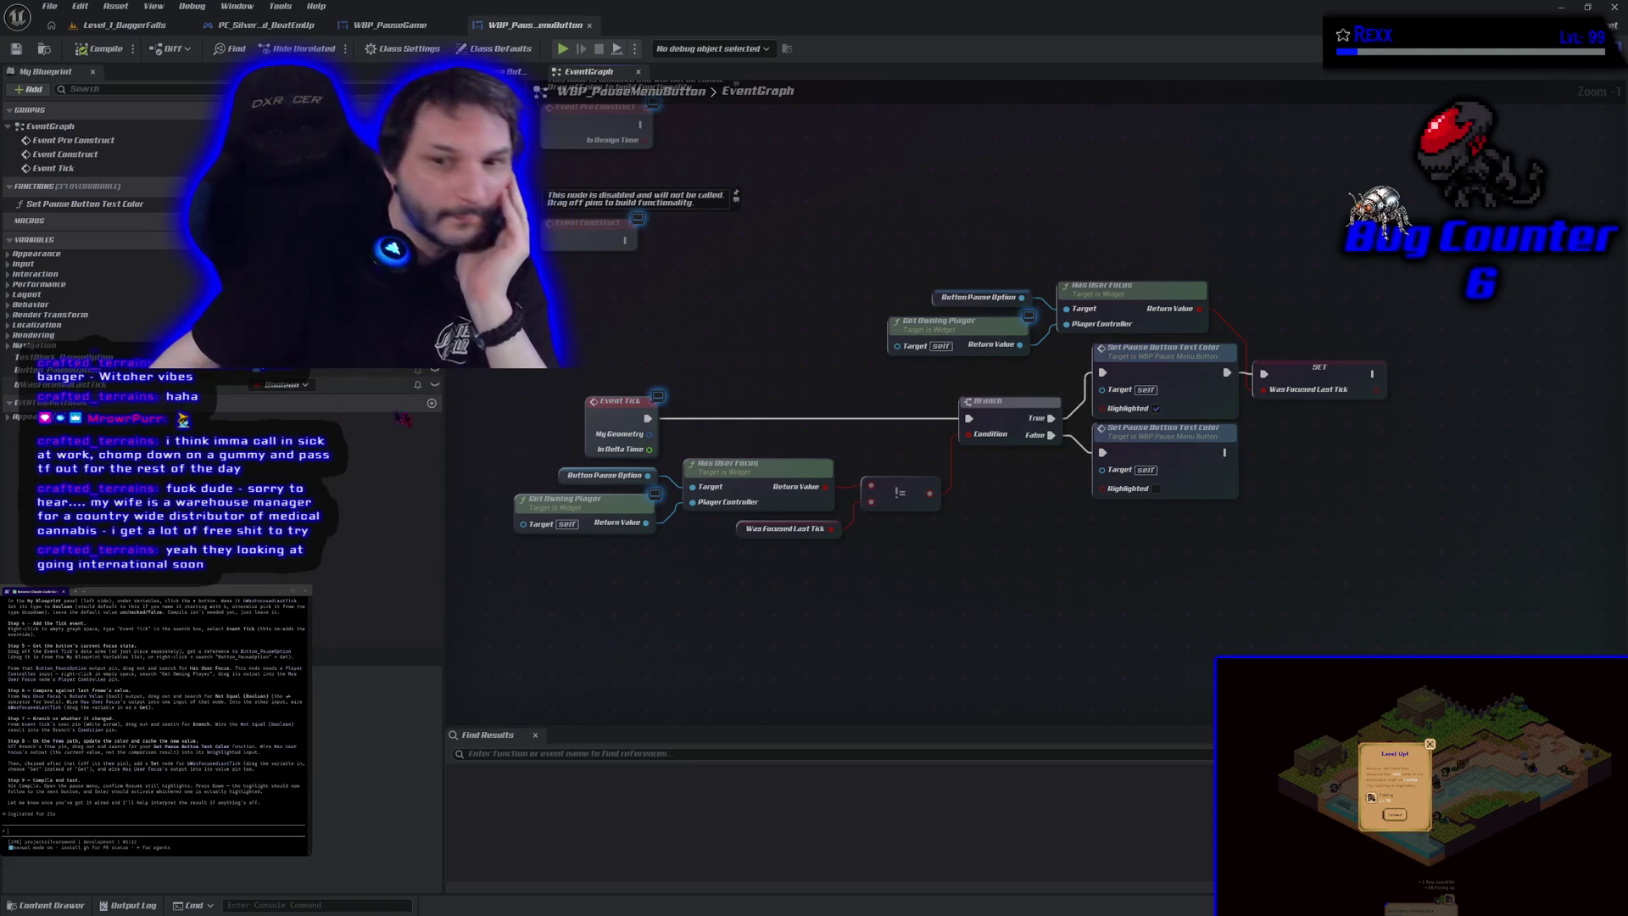
Step: Select the tick focus-highlight nodes and submit them to the Claude Code terminal session
mouse_move(509, 253)
left_mouse_down()
mouse_move(874, 528)
mouse_move(1304, 516)
left_mouse_up()
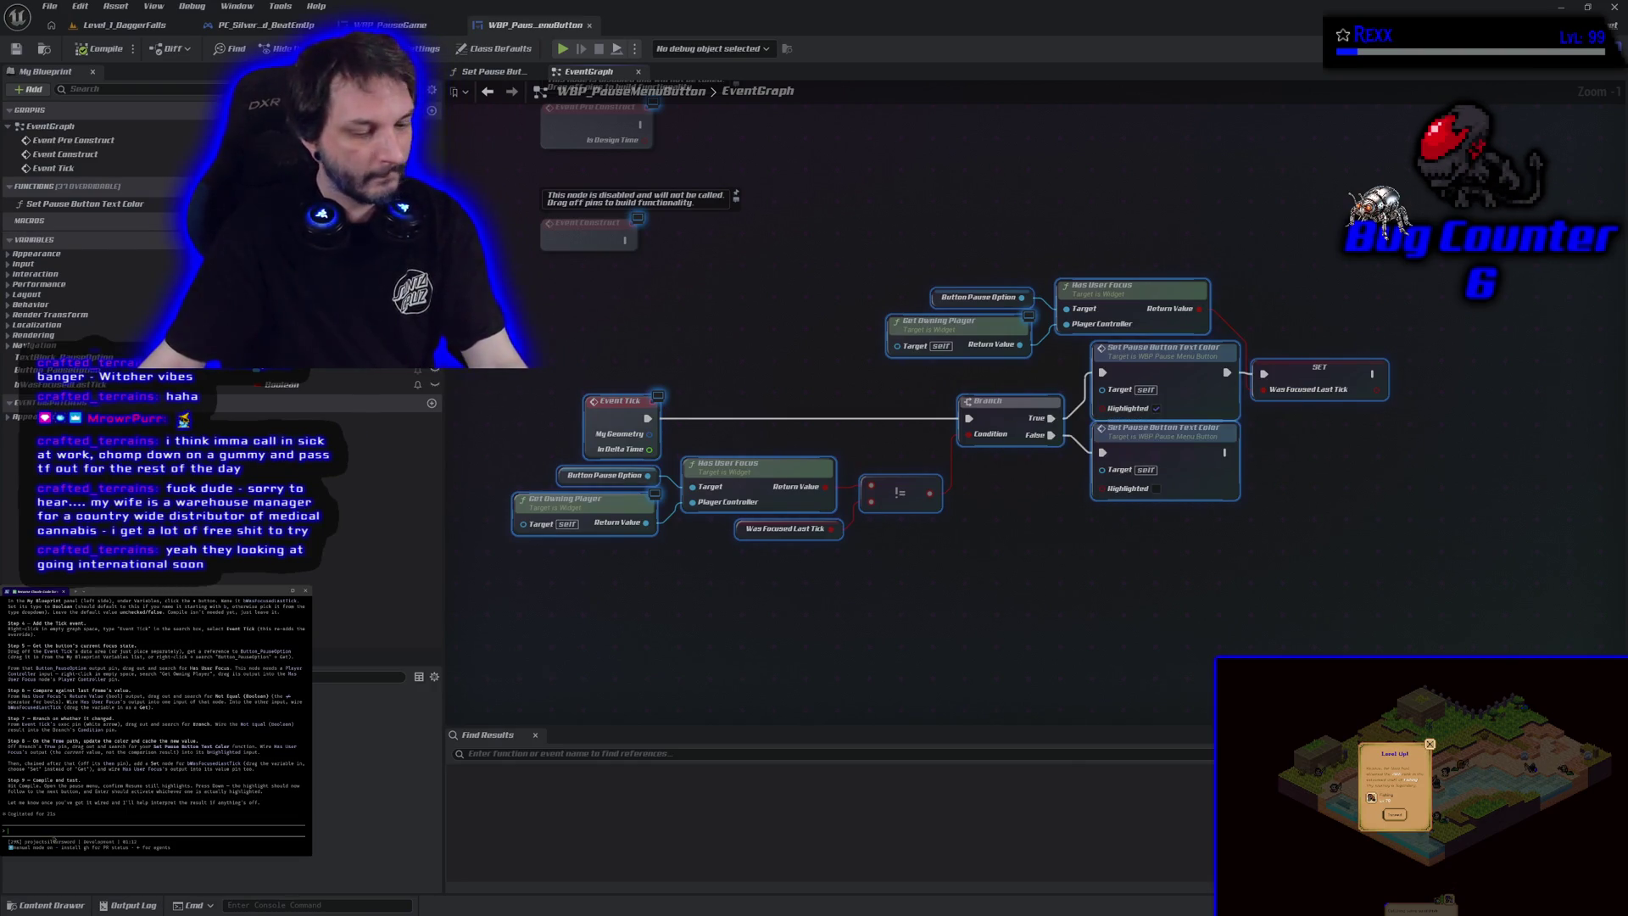
key("ctrl+v")
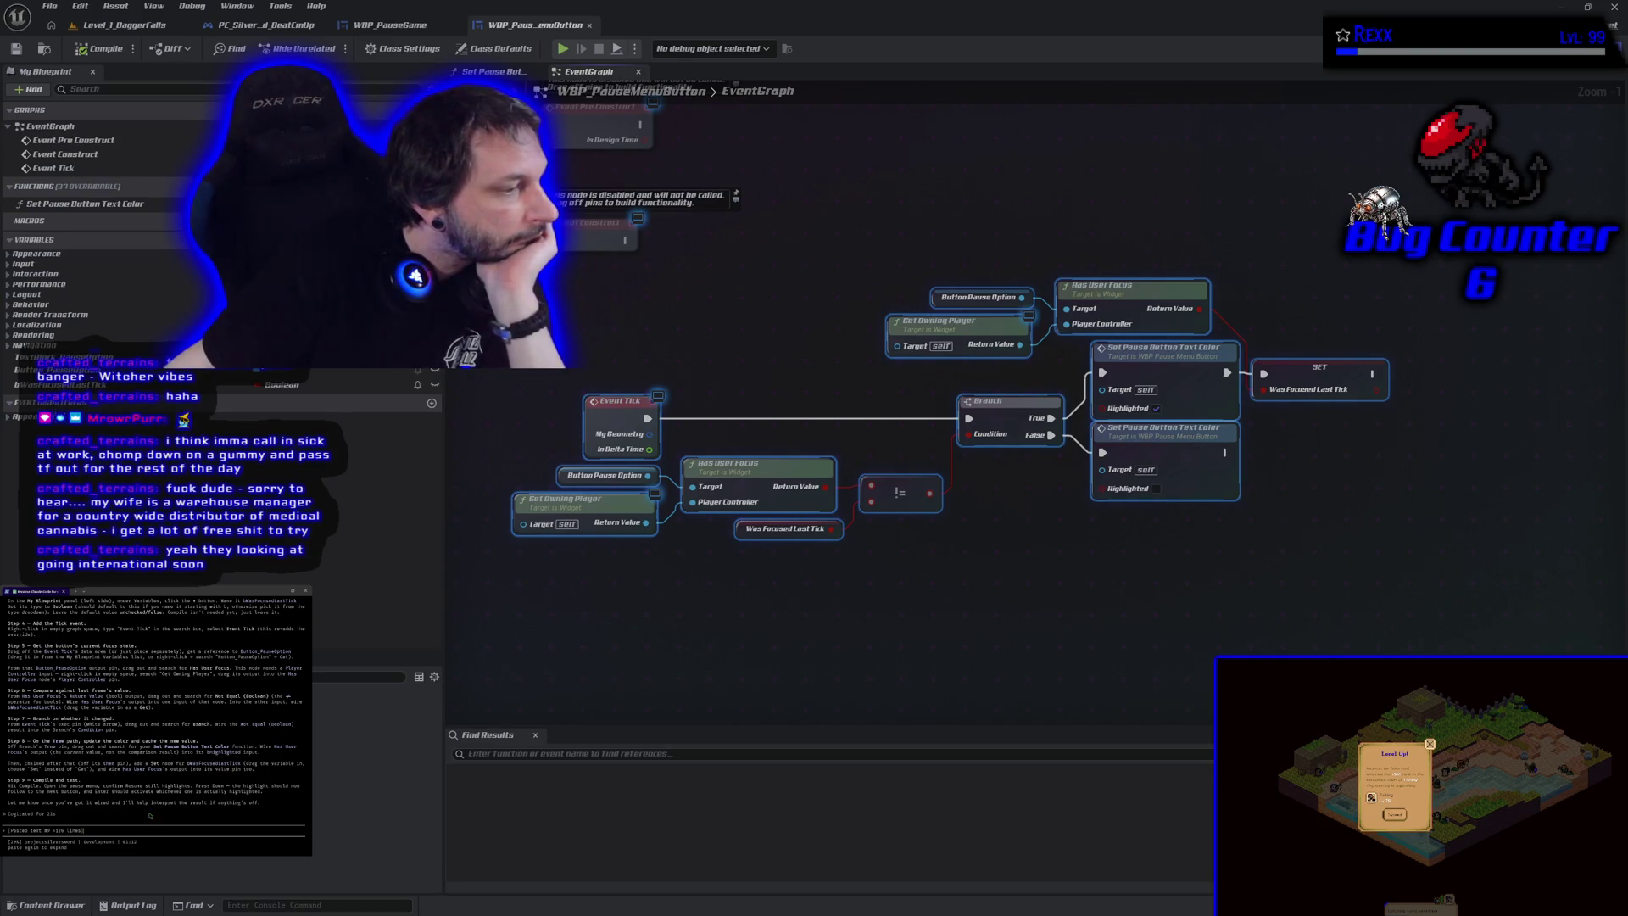
key("Return")
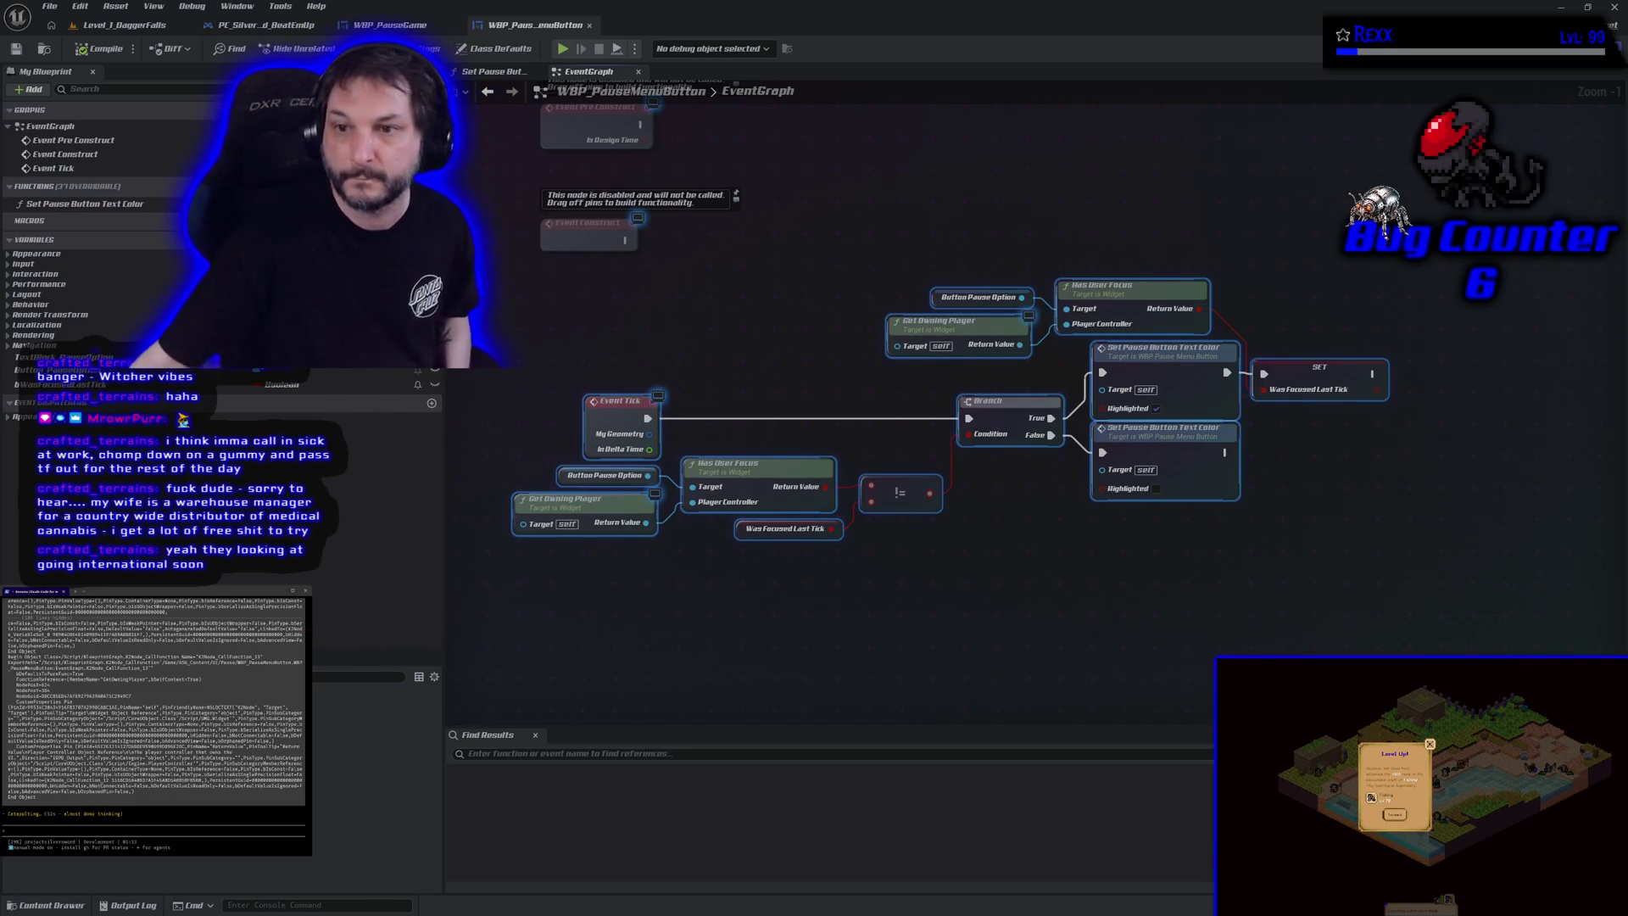
left_click(993, 574)
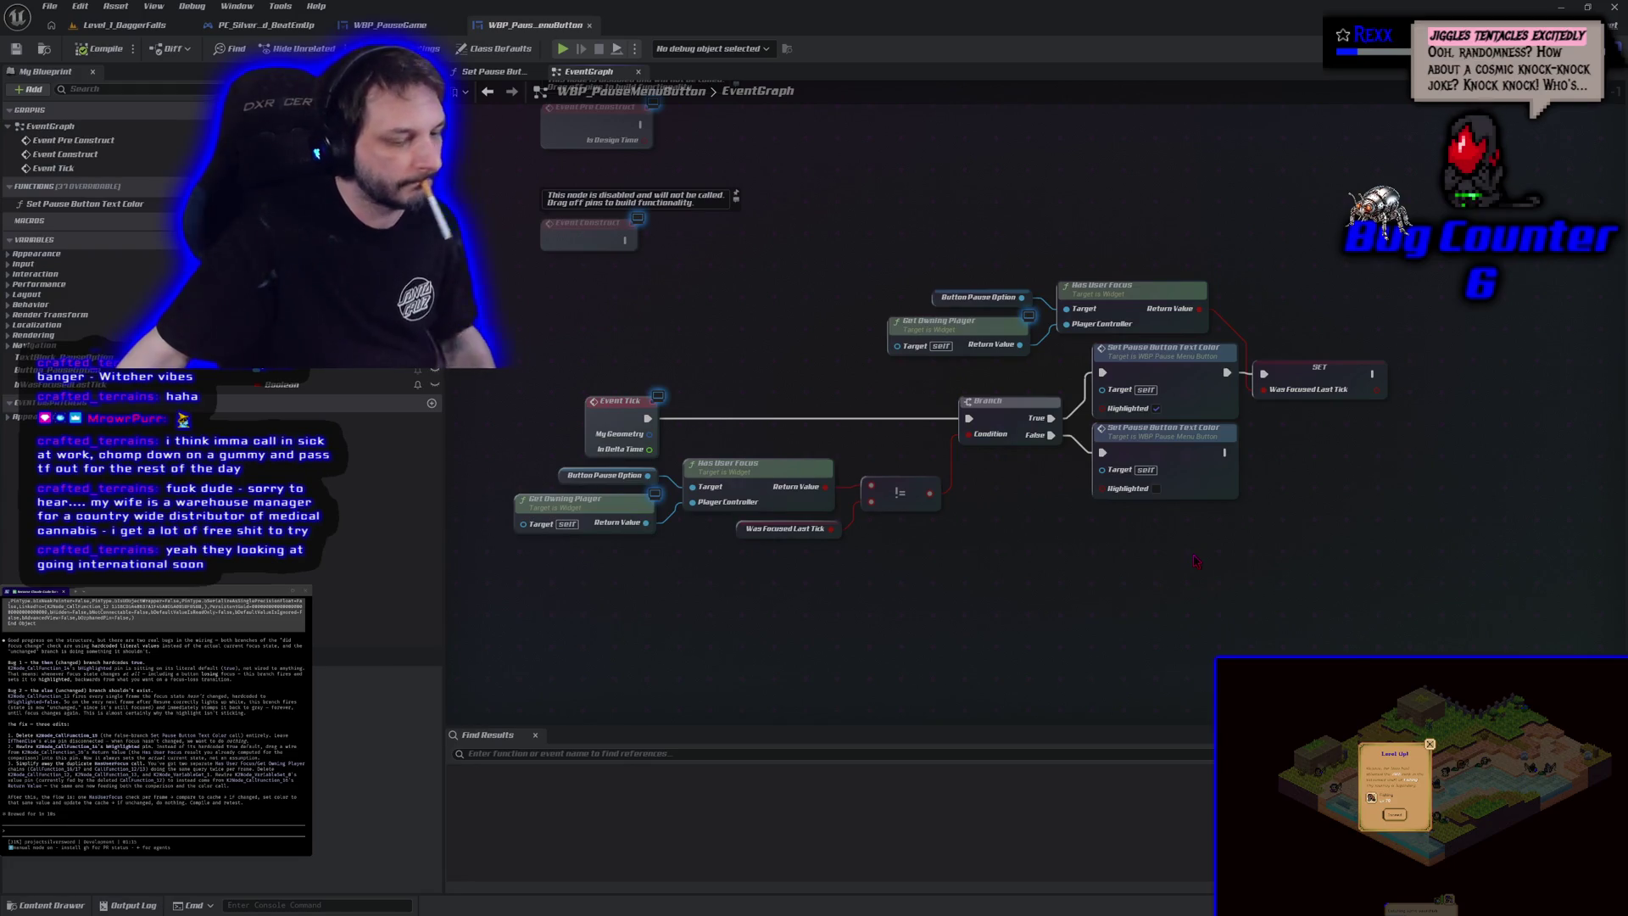
Step: Break the Branch False link to the un-highlight call, compile, and retest the pause menu in play
left_click(1102, 452, "alt")
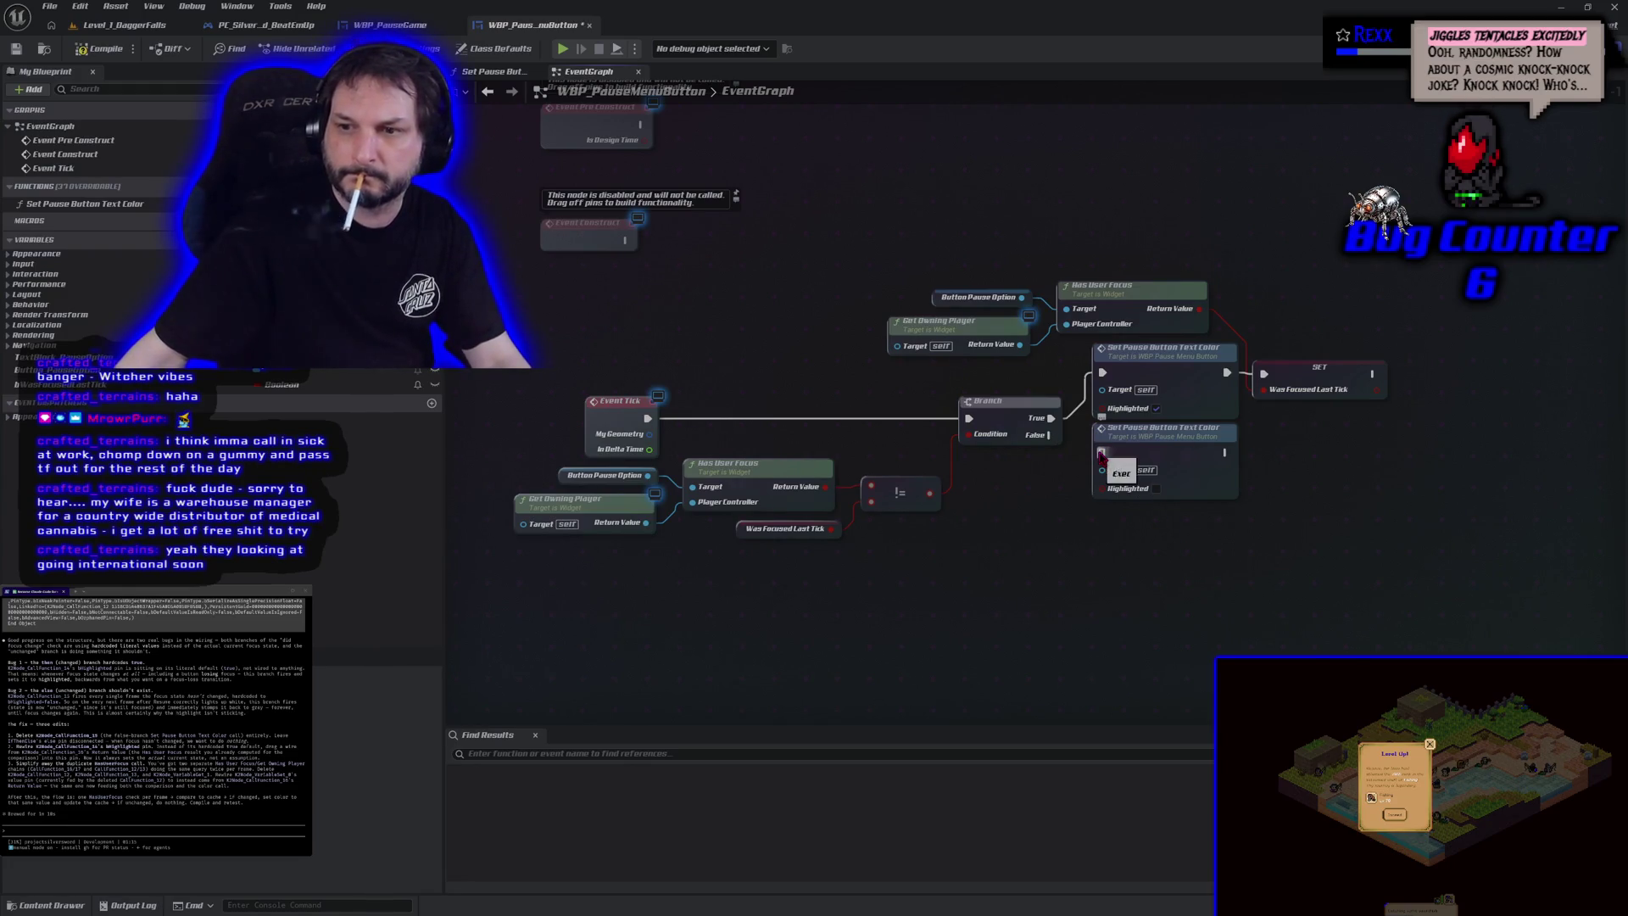
left_click(100, 49)
left_click(562, 48)
key("Escape")
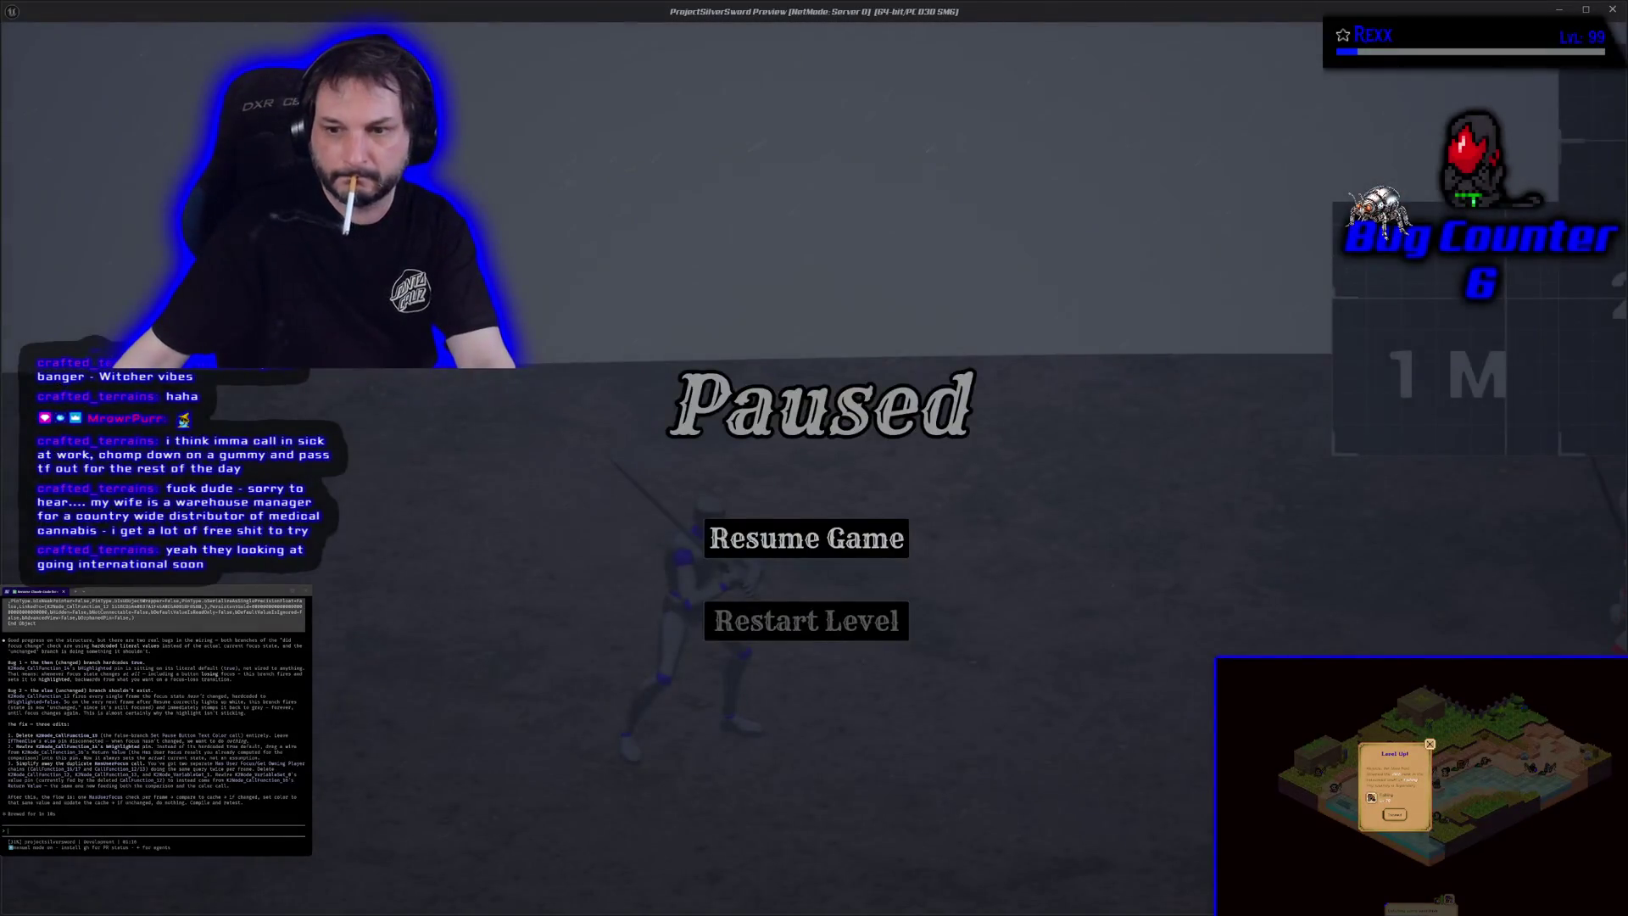
key("Down")
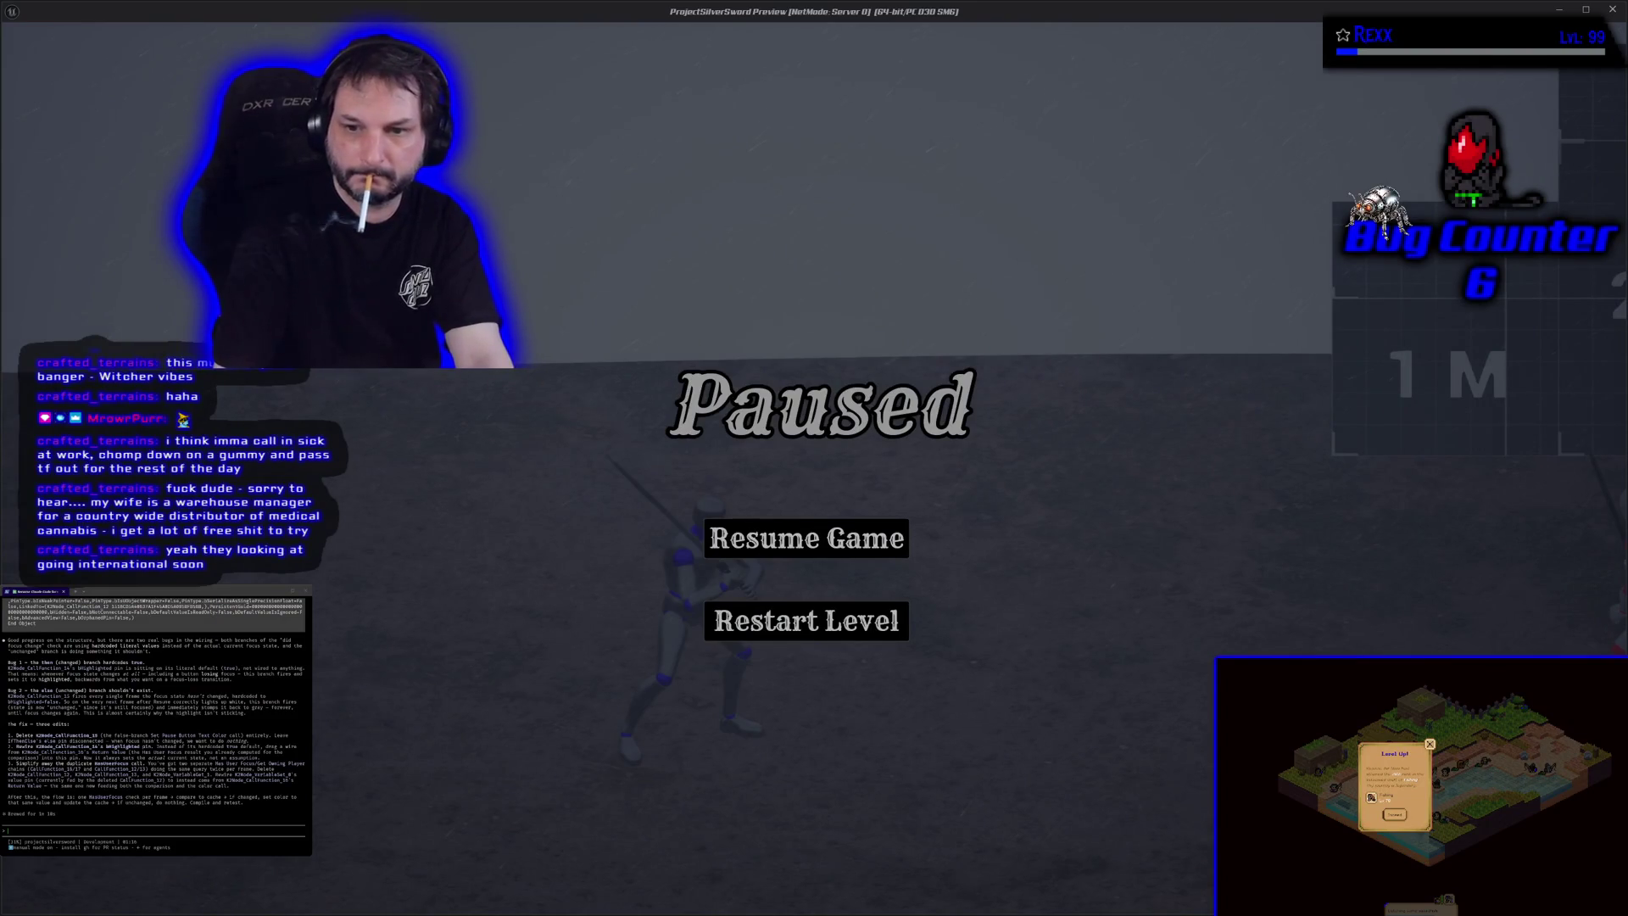
key("Escape")
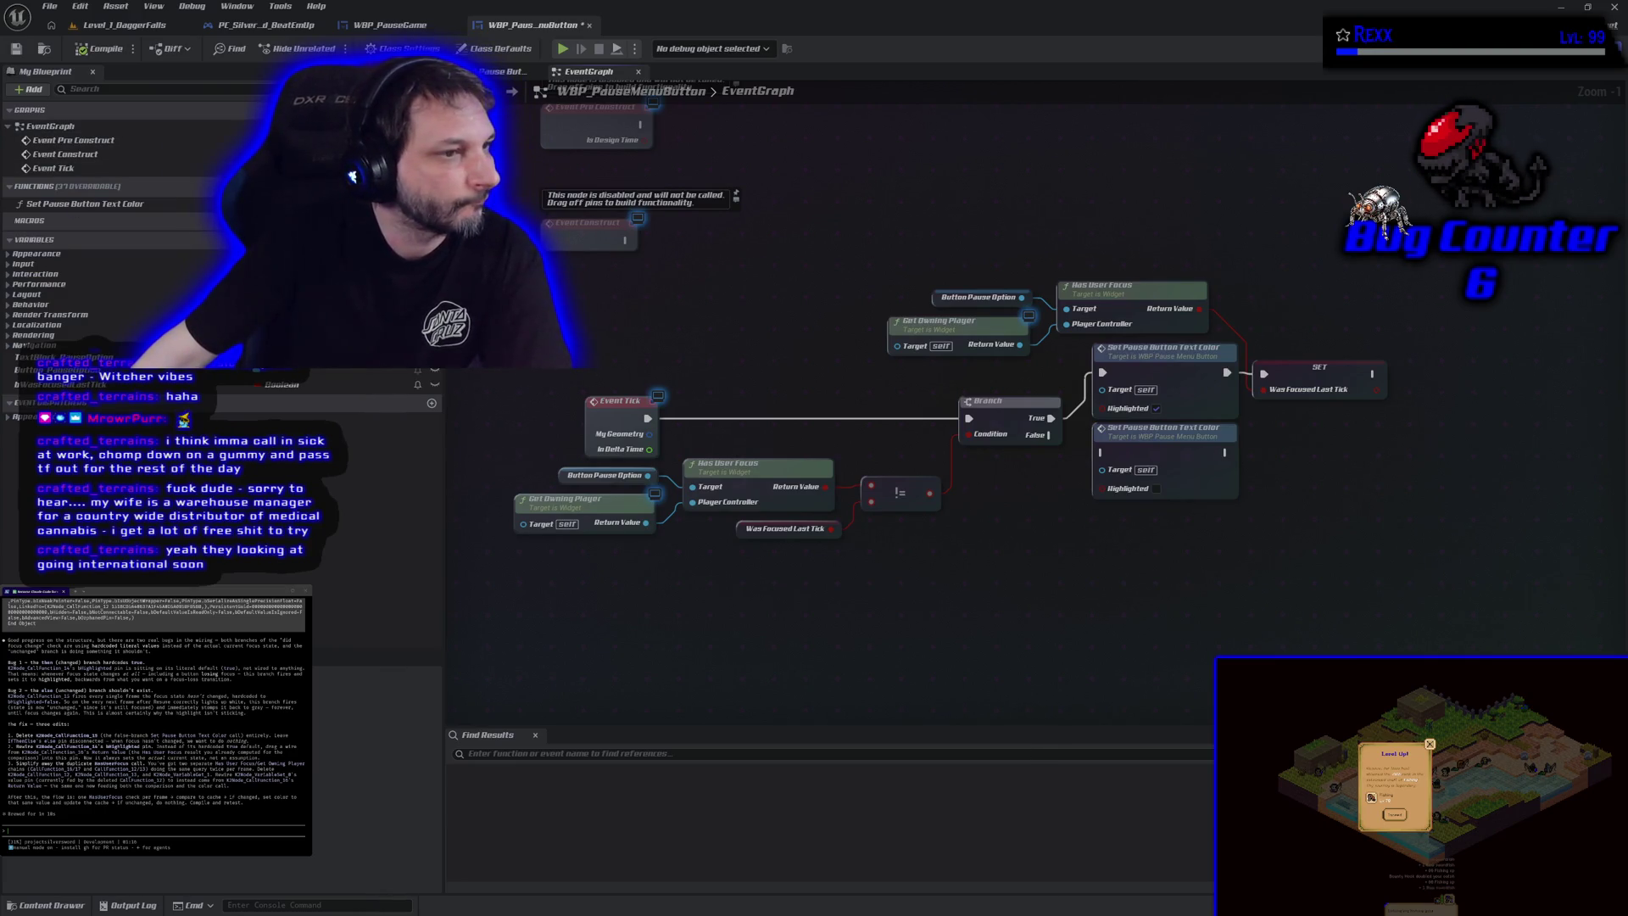
Step: Delete the duplicate Set Pause Button Text Color node and clear its fixed Highlighted value
left_click_drag(1164, 462, 1180, 603)
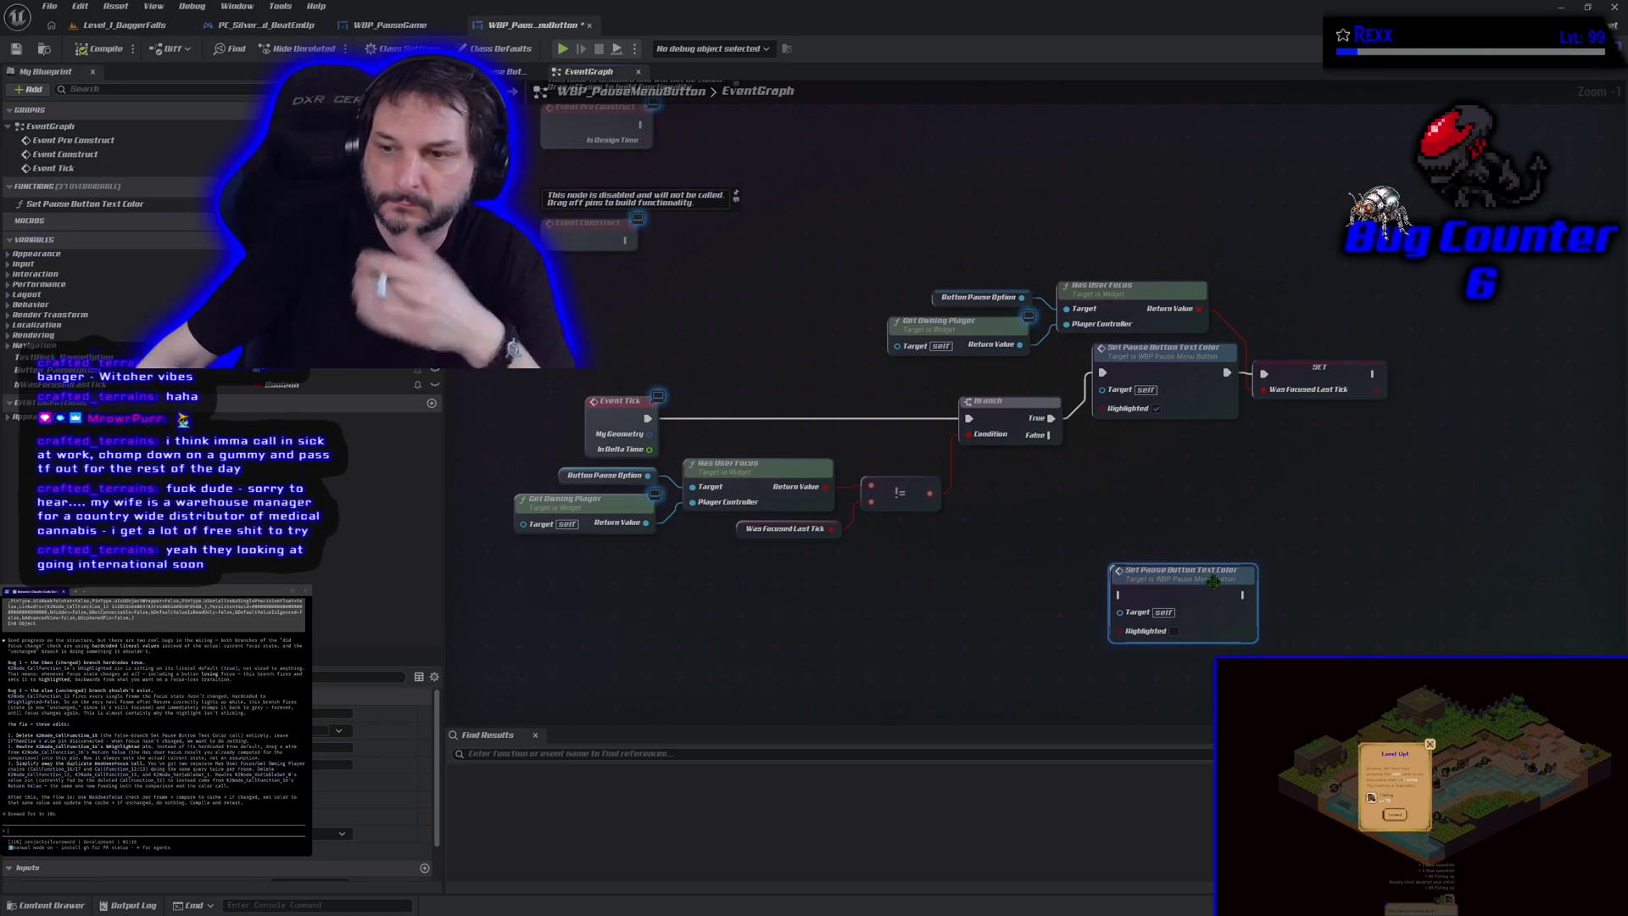
key("Delete")
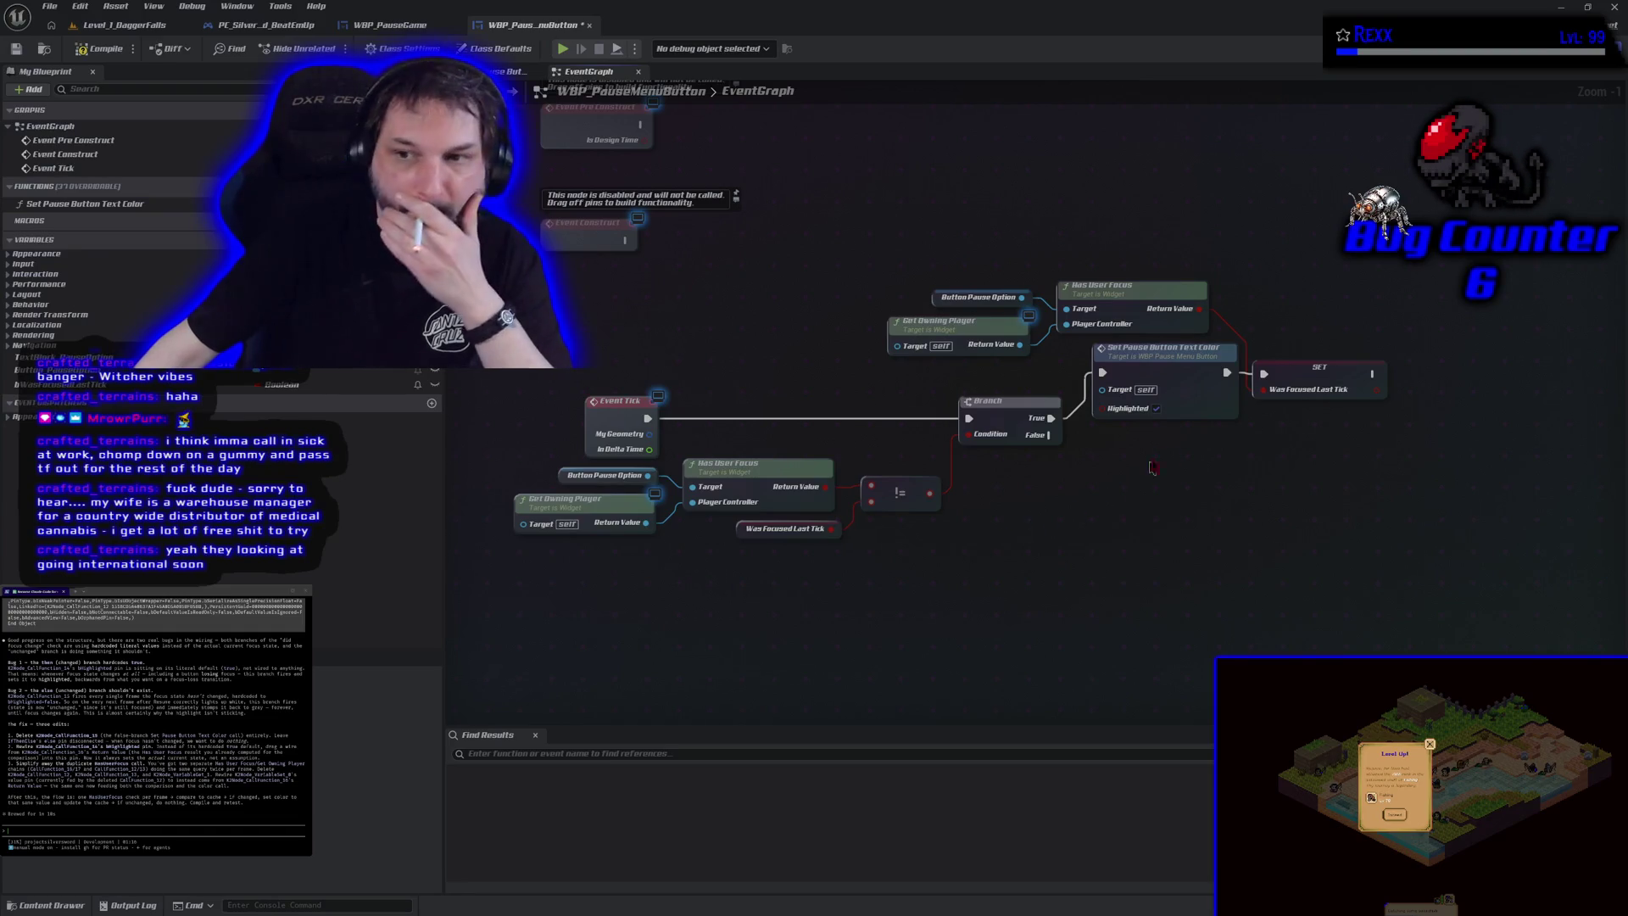
left_click(1156, 410)
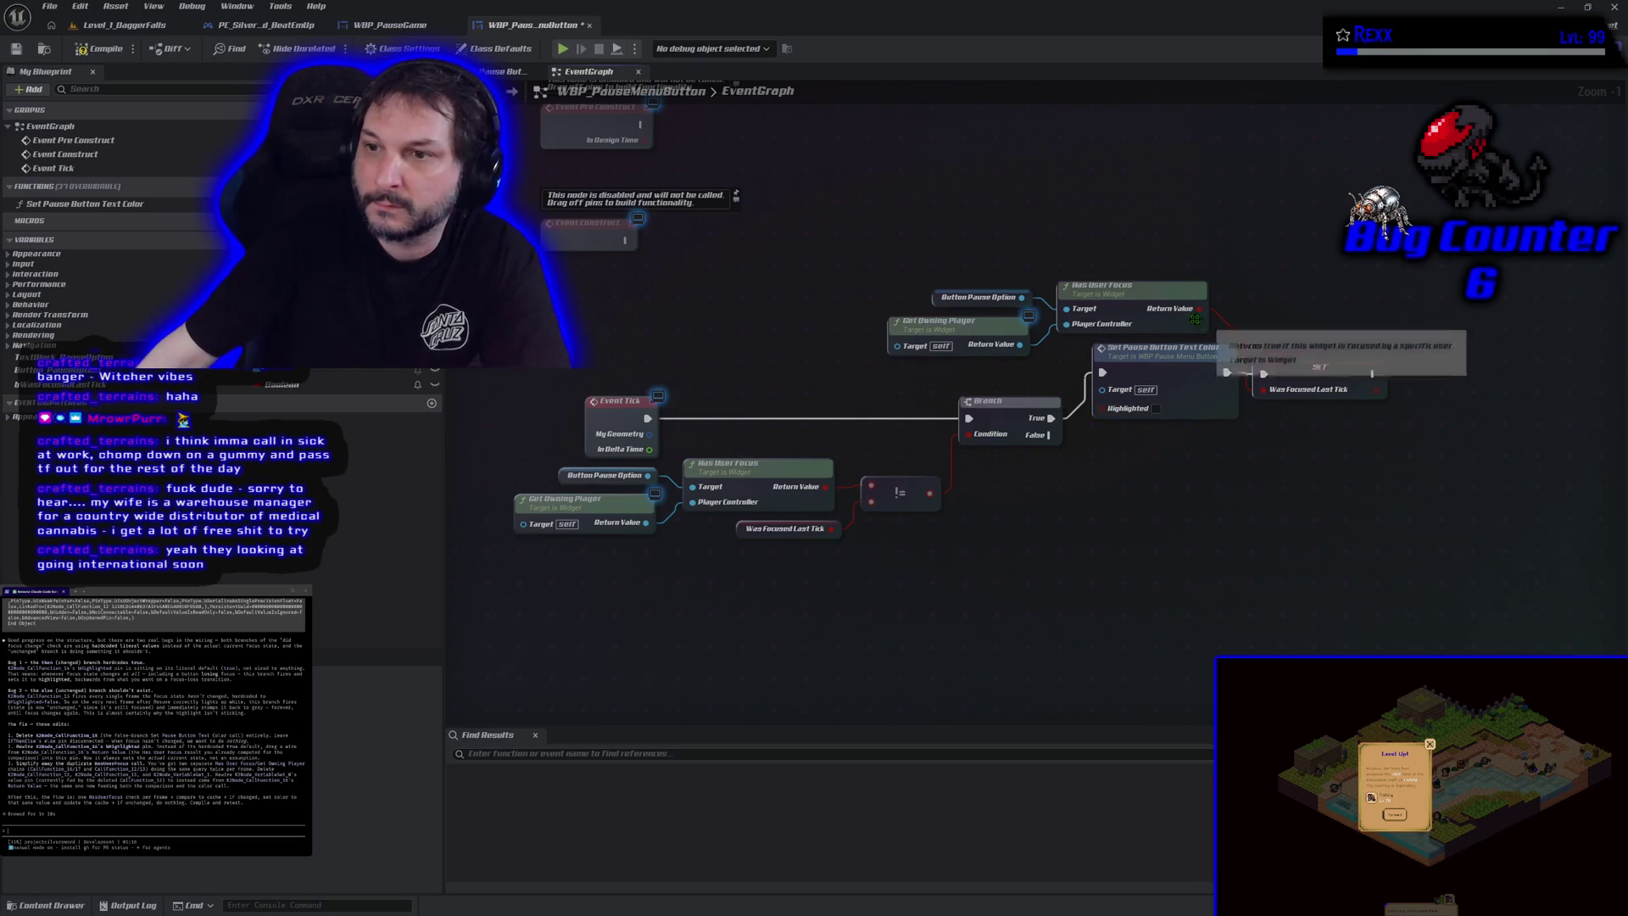
Step: Feed the focus result into Highlighted and delete the redundant second focus-check chain
mouse_move(1197, 310)
left_mouse_down()
mouse_move(1187, 388)
mouse_move(1104, 409)
left_mouse_up()
mouse_move(953, 221)
left_mouse_down()
mouse_move(1085, 335)
mouse_move(965, 307)
left_mouse_up()
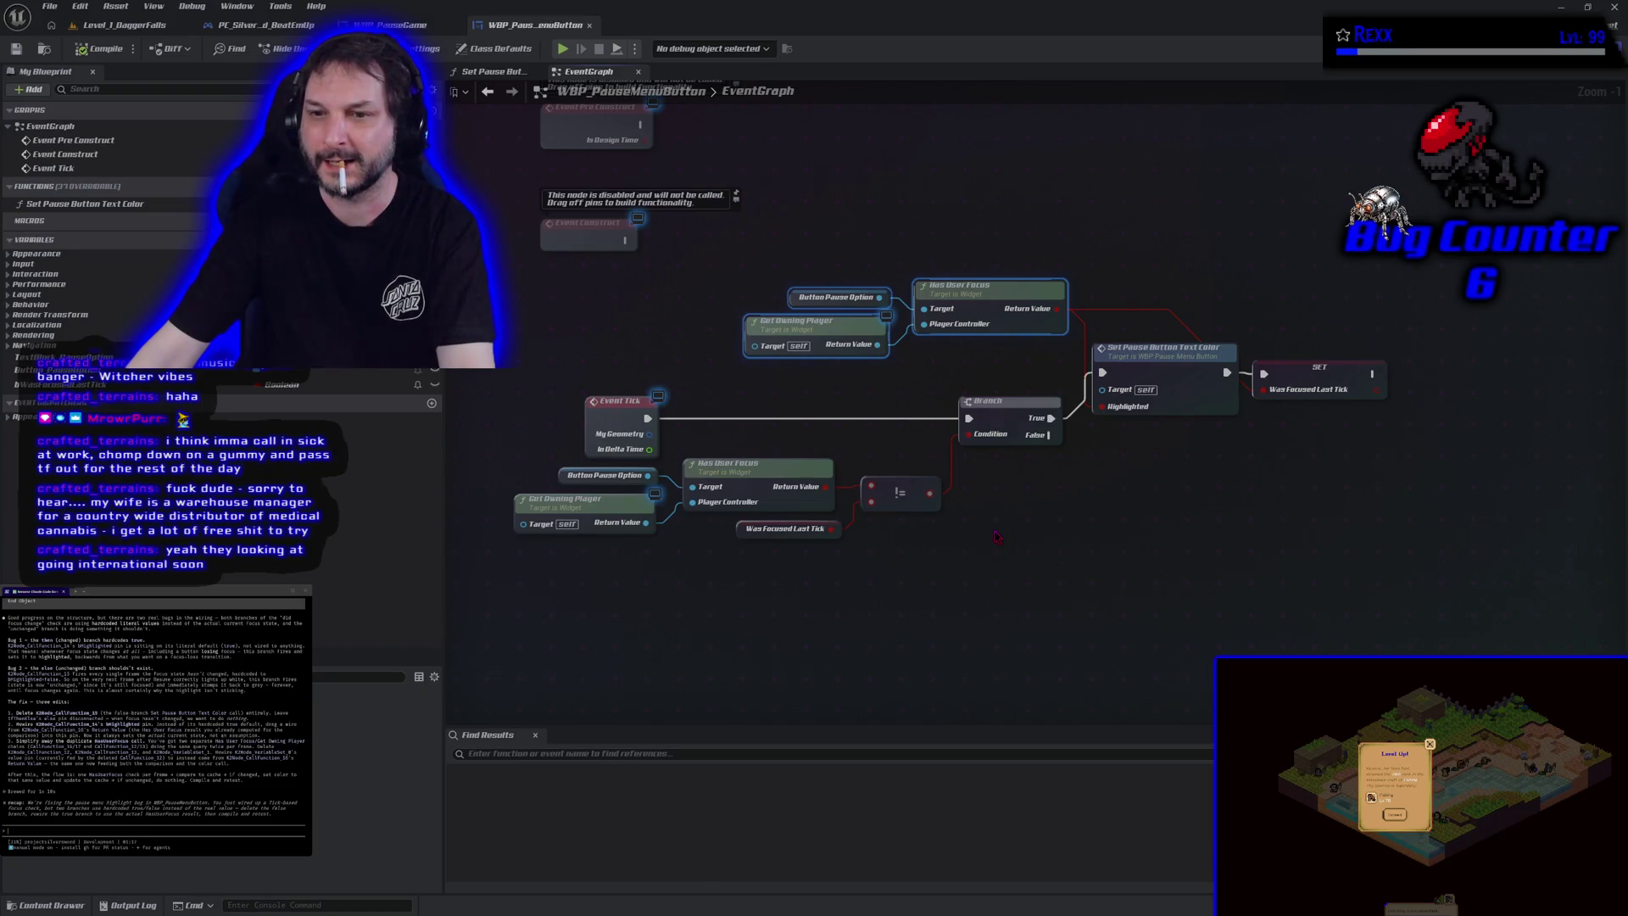
key("Delete")
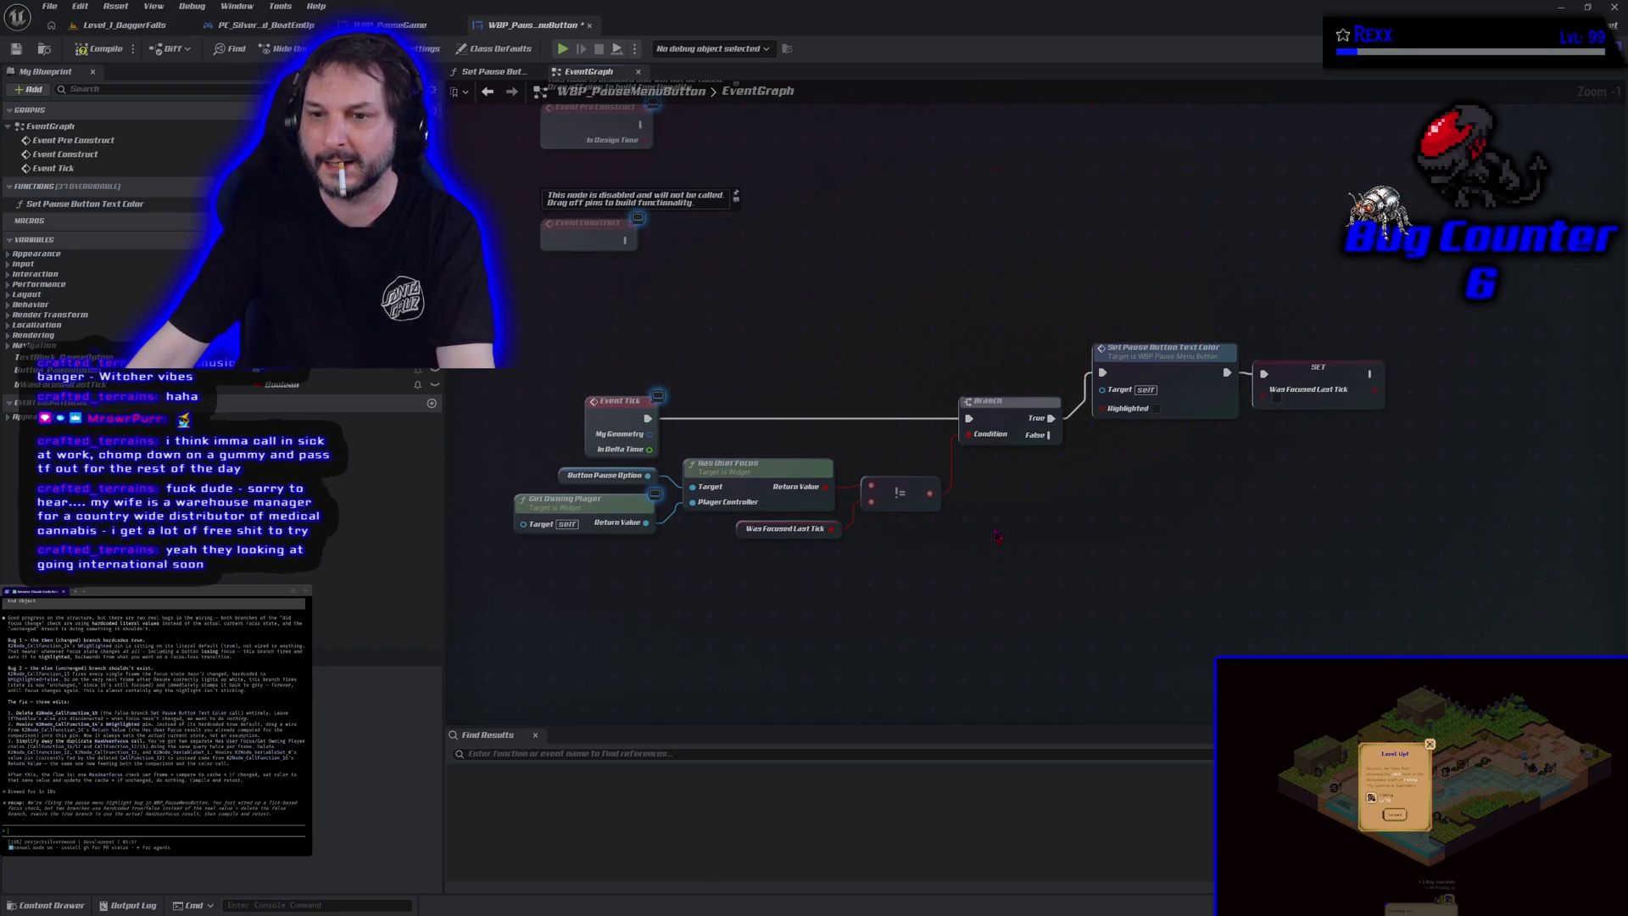
Step: Route the != result to the Branch Condition and Has User Focus into != and Was Focused Last Tick
mouse_move(931, 492)
left_mouse_down()
mouse_move(1050, 458)
mouse_move(968, 434)
left_mouse_up()
left_click_drag(872, 485, 824, 488)
mouse_move(825, 488)
left_mouse_down()
mouse_move(1290, 455)
mouse_move(1265, 390)
left_mouse_up()
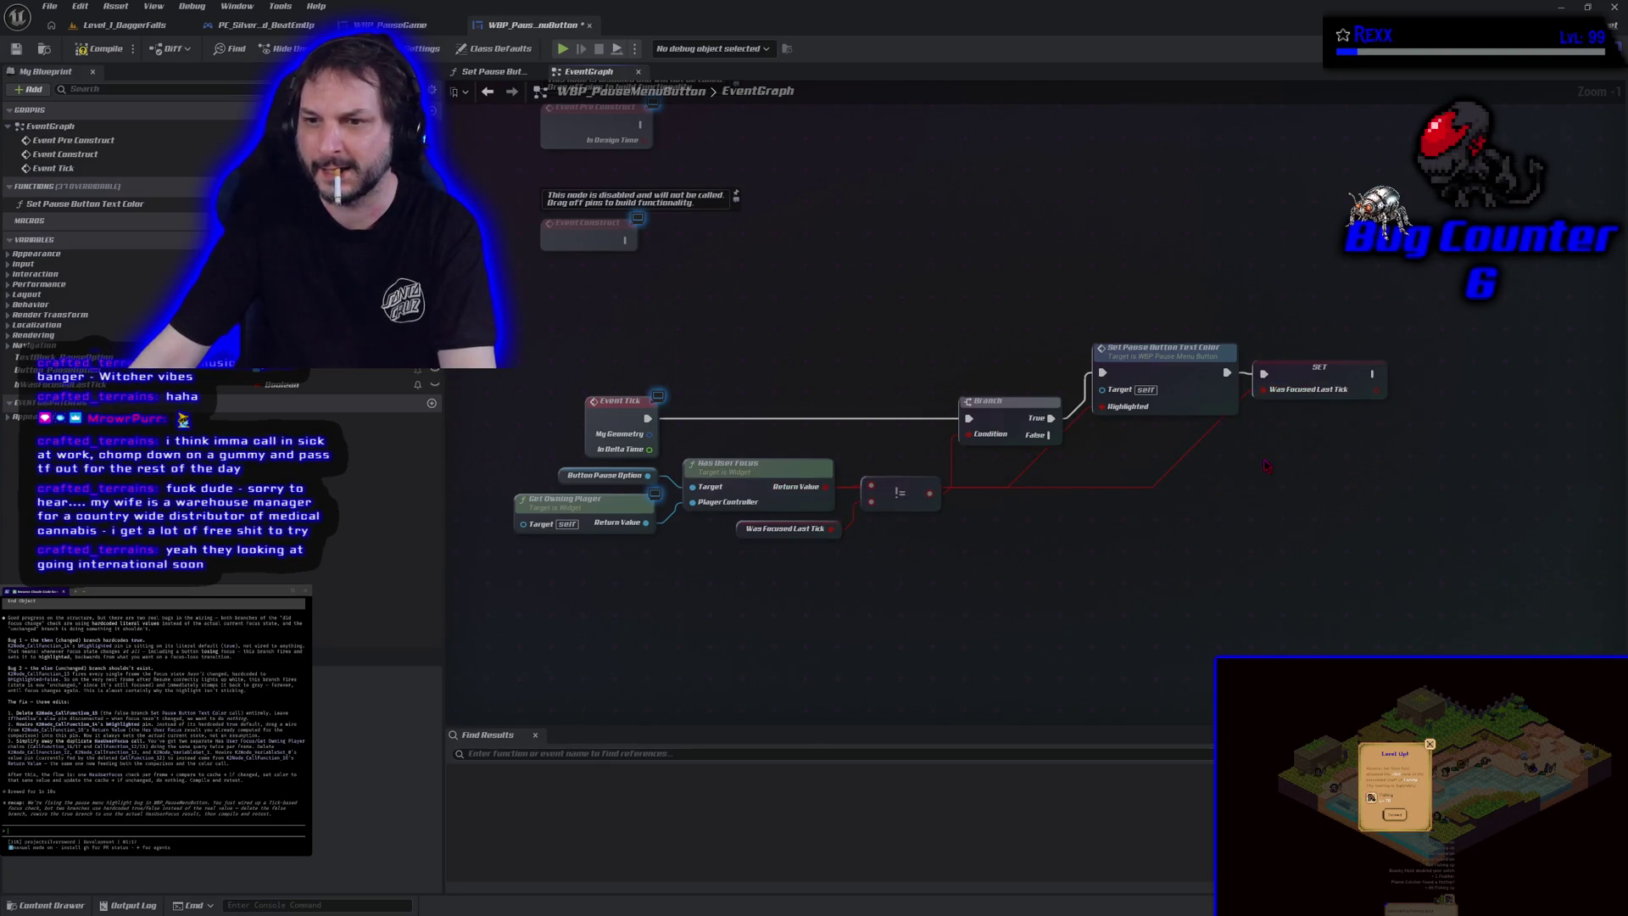
left_click_drag(907, 500, 916, 469)
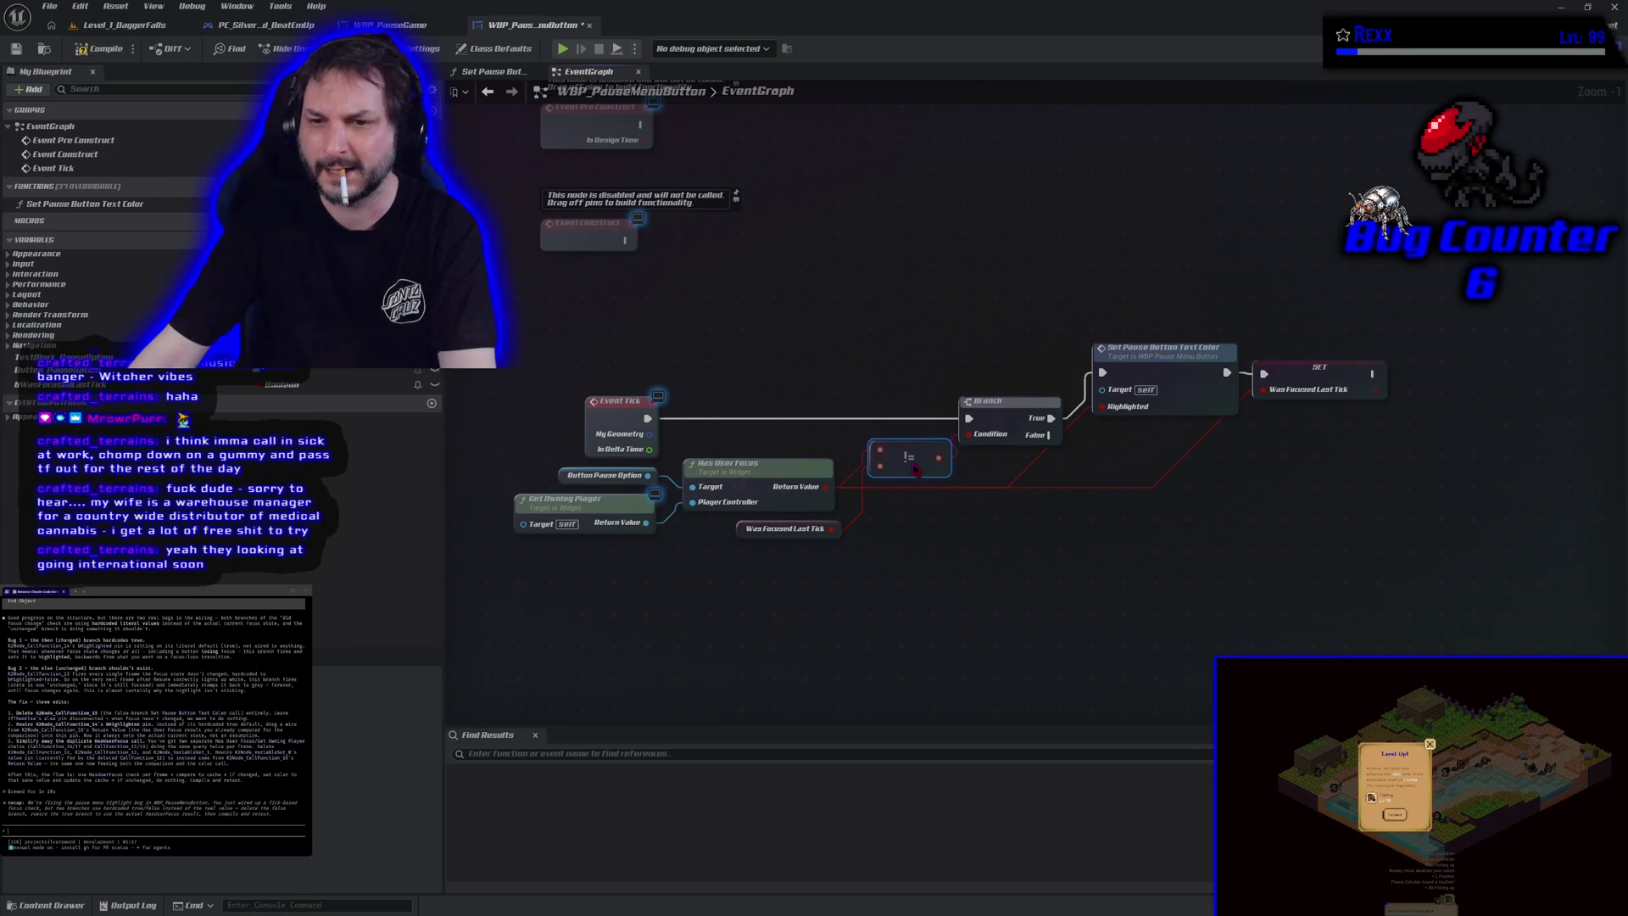
Step: Tidy the comparison node, save WBP_PauseMenuButton, and start a test play
left_click_drag(914, 471, 919, 522)
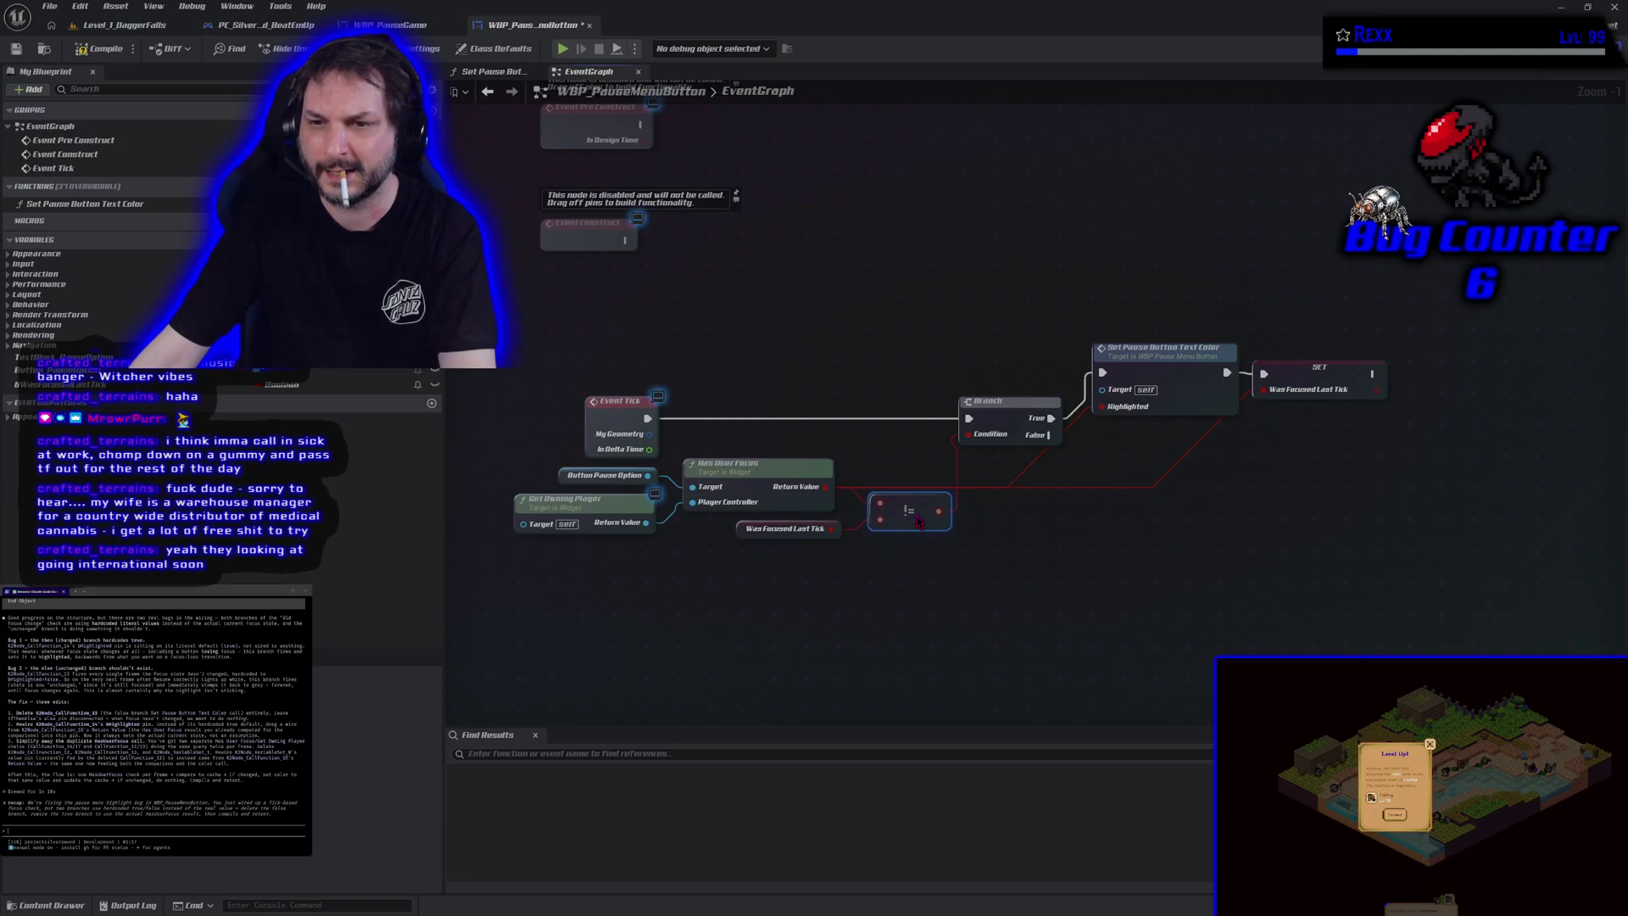
left_click(24, 53)
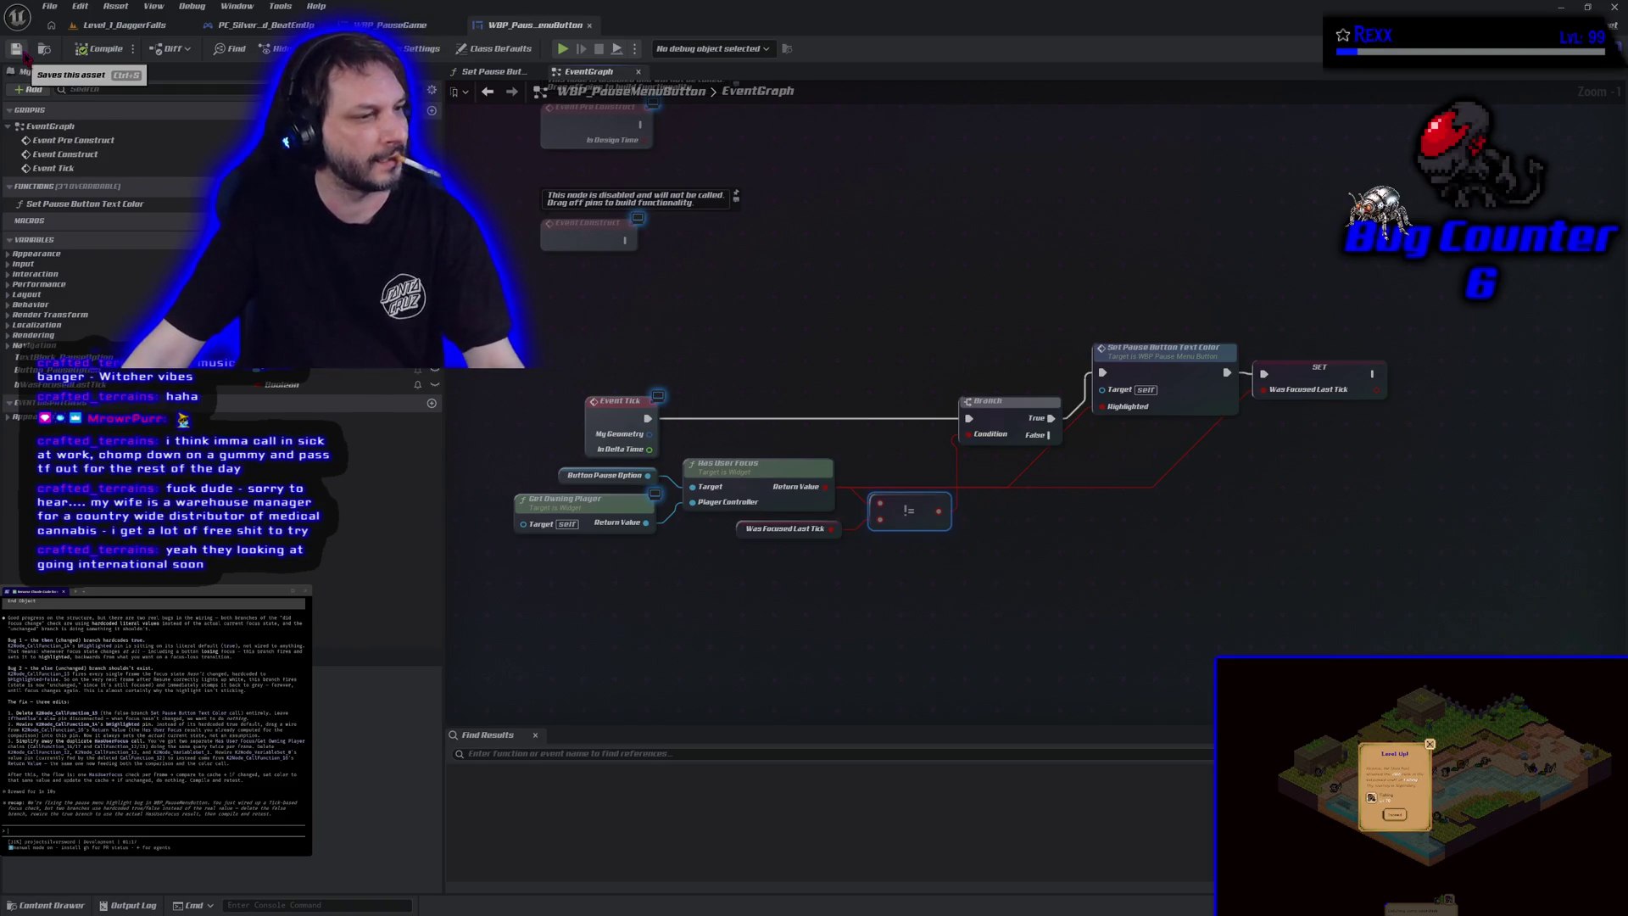
left_click(564, 51)
Step: Move the pause menu highlight back and forth between Resume Game and Restart Level
key("Down")
key("Up")
key("Down")
key("Up")
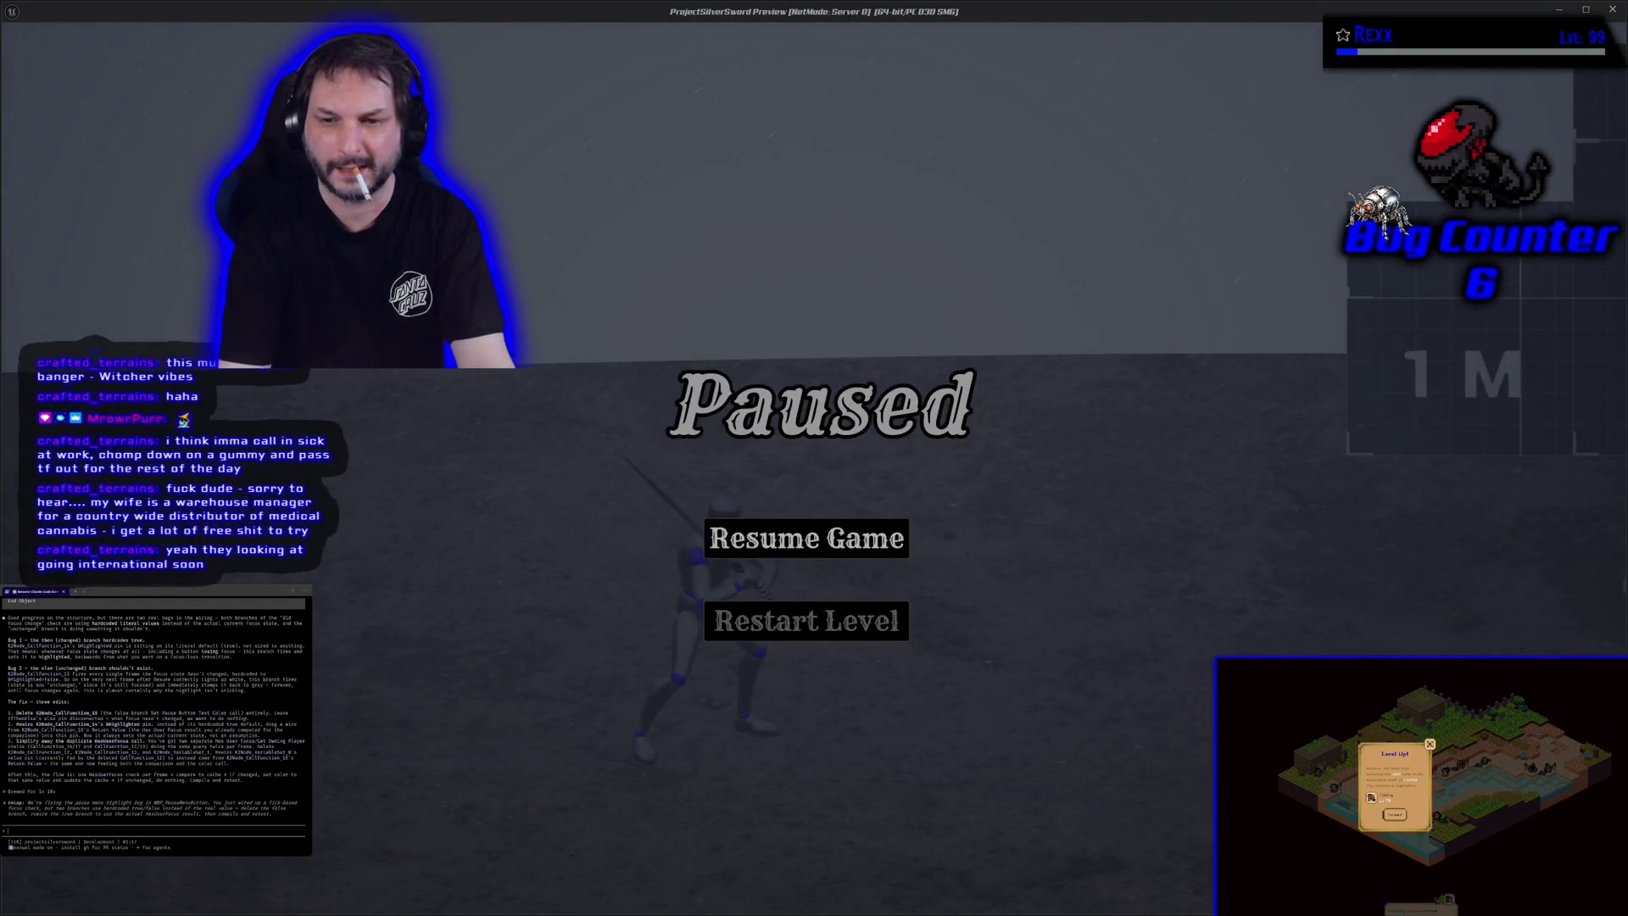
Step: Stop play, return to the Level_1_DaggerFalls tab, and bring up the Play options
key("Escape")
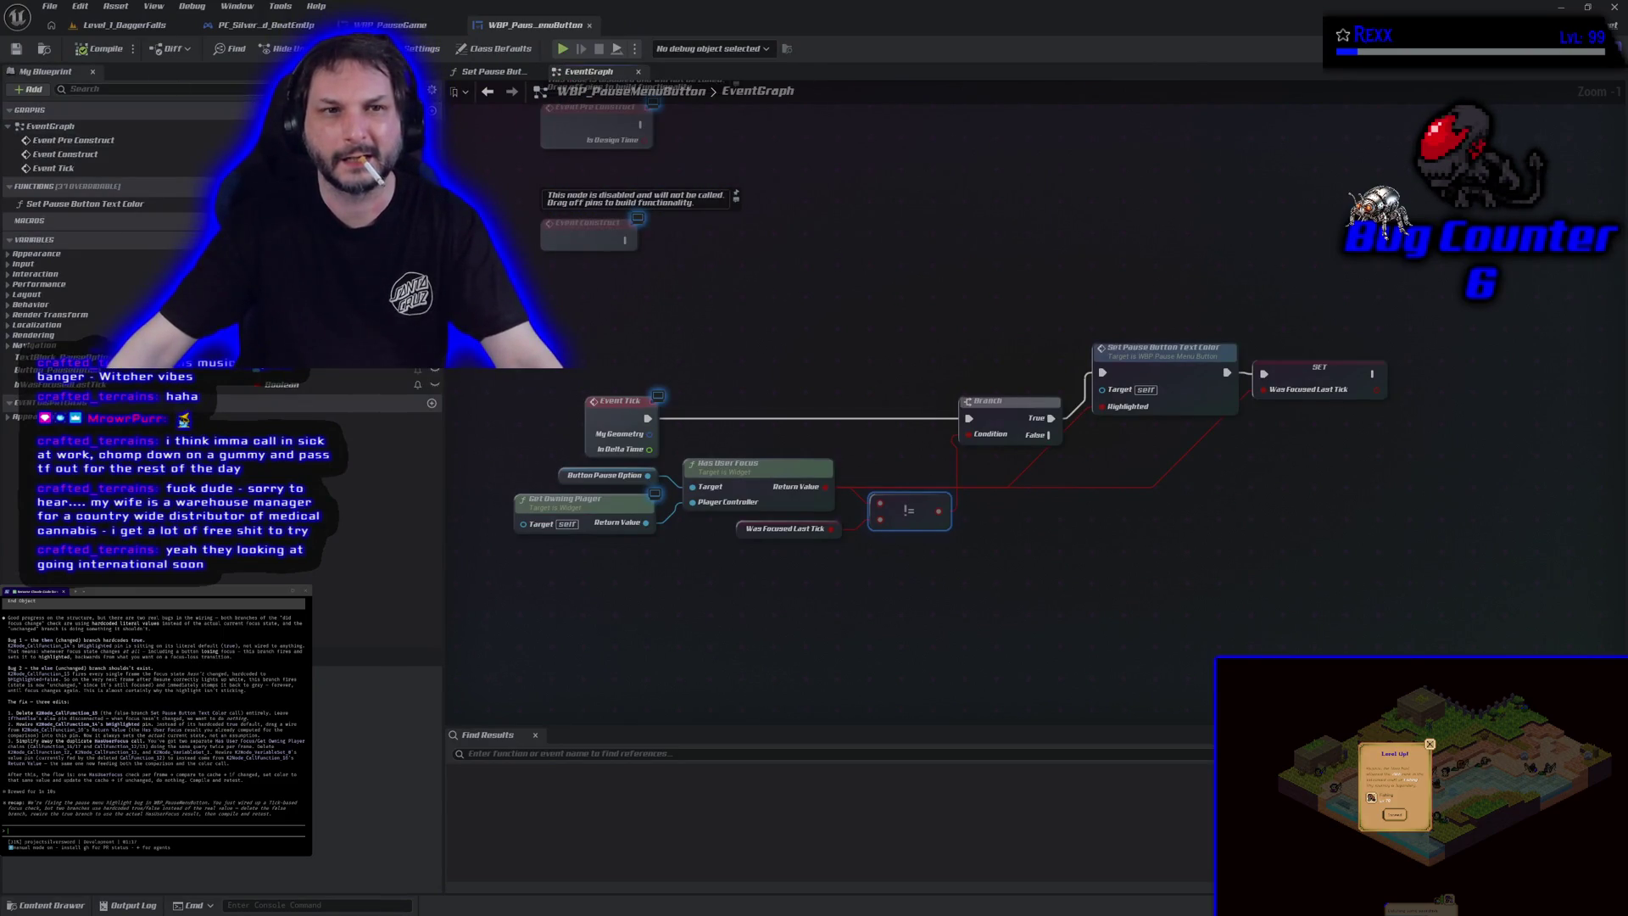
left_click(119, 25)
left_click(462, 49)
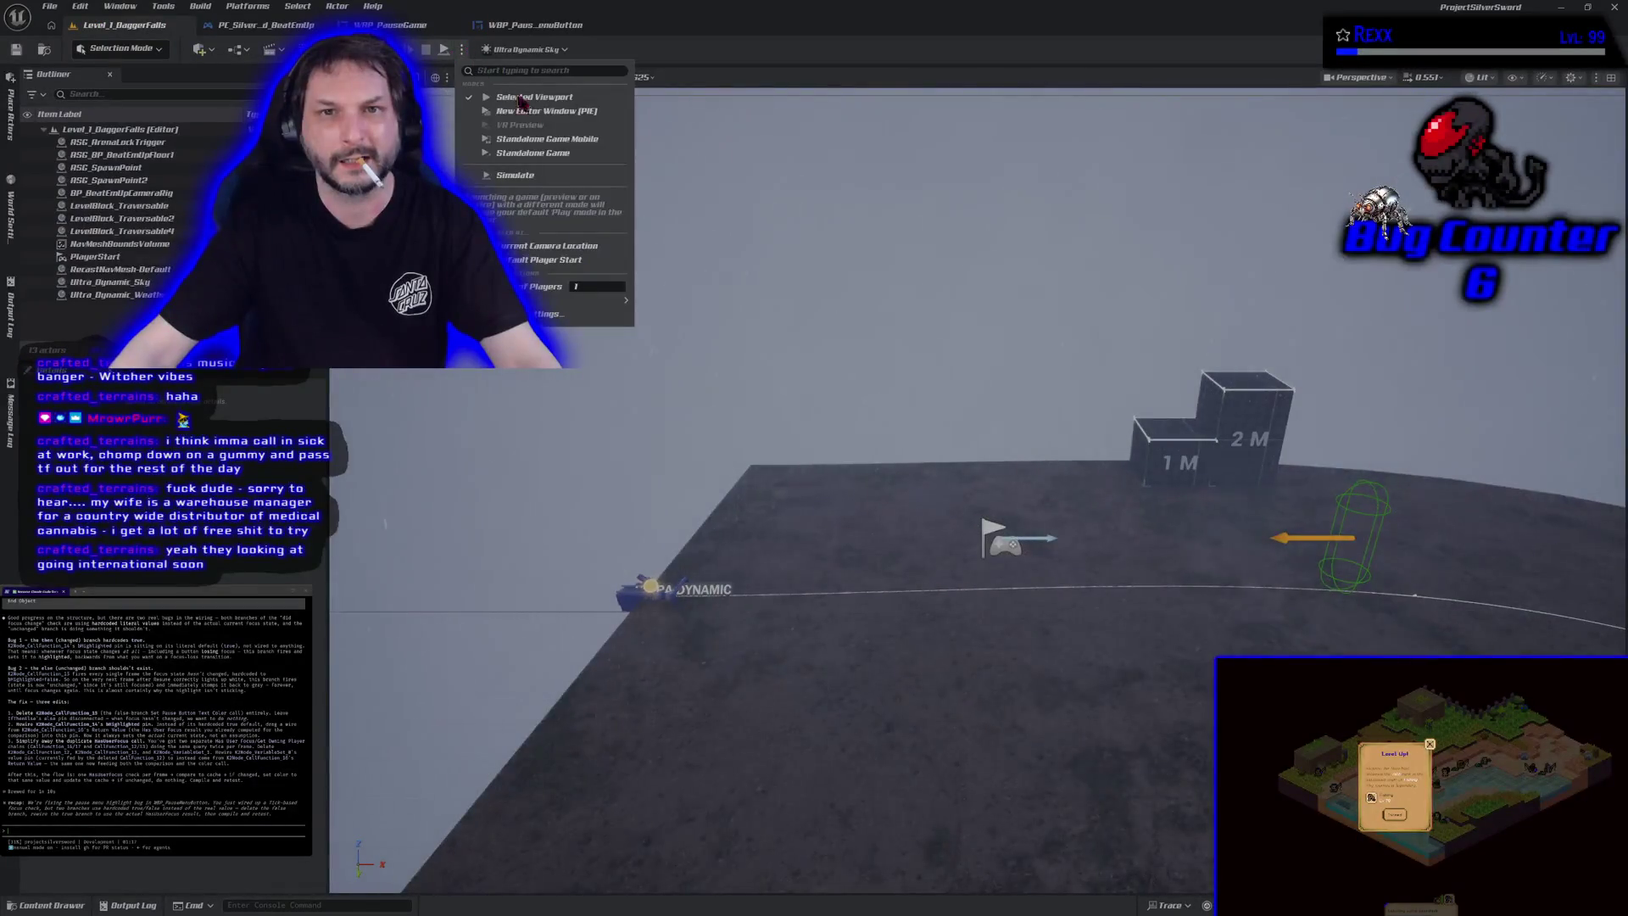
Step: Set Number of Players to 2 and launch the play session with Alt+P
left_click_drag(598, 286, 611, 286)
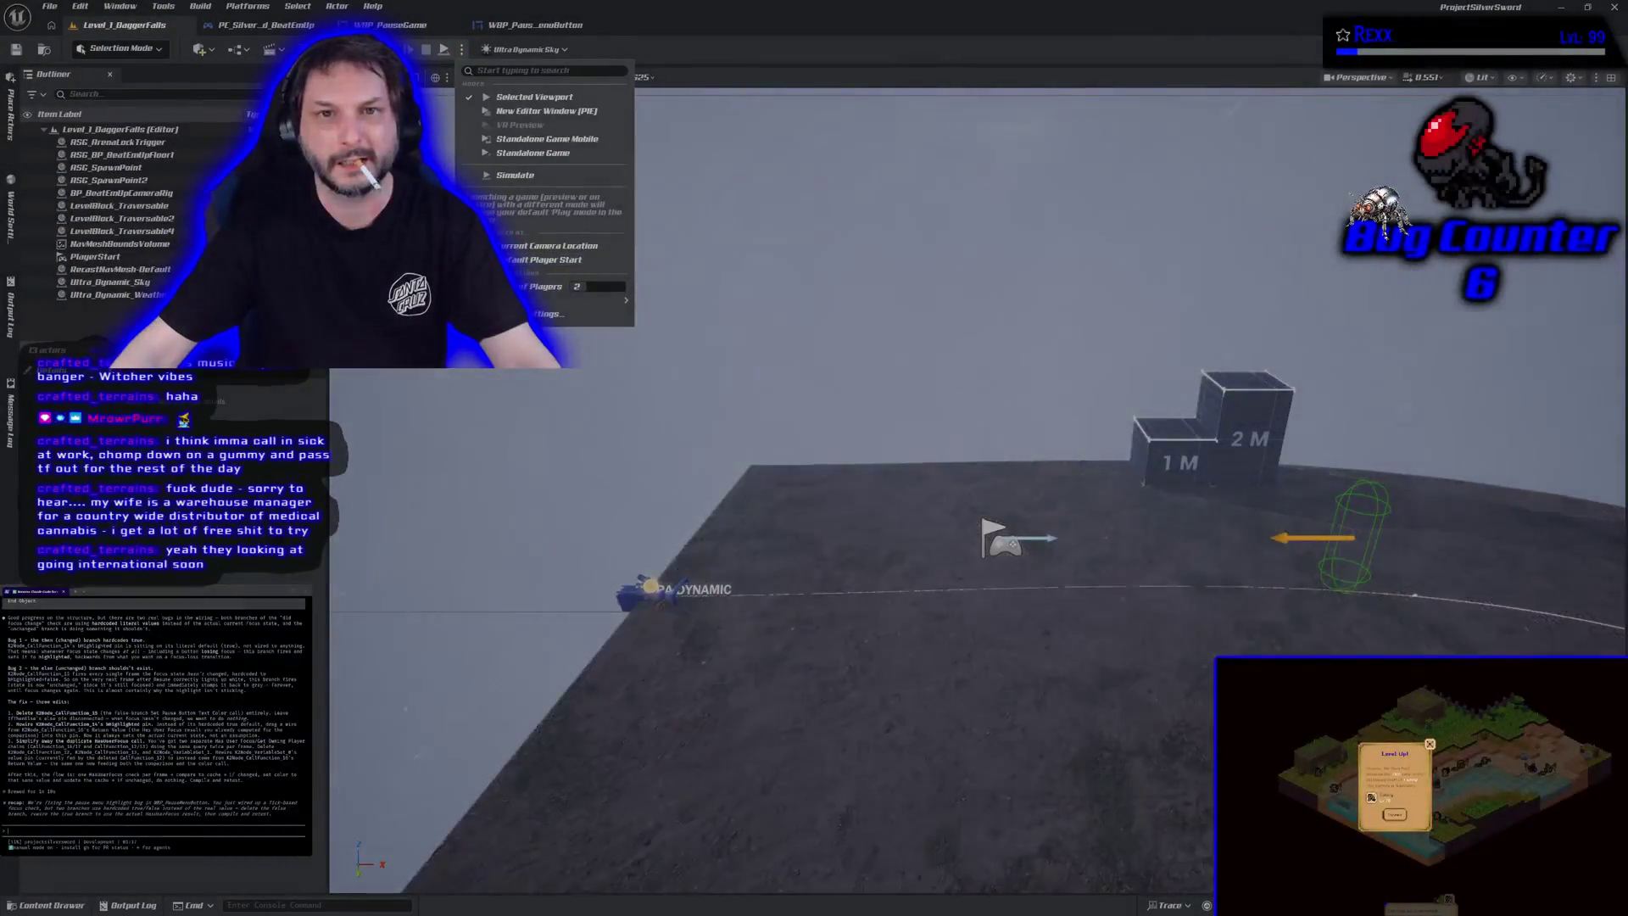
key("Escape")
key("alt+p")
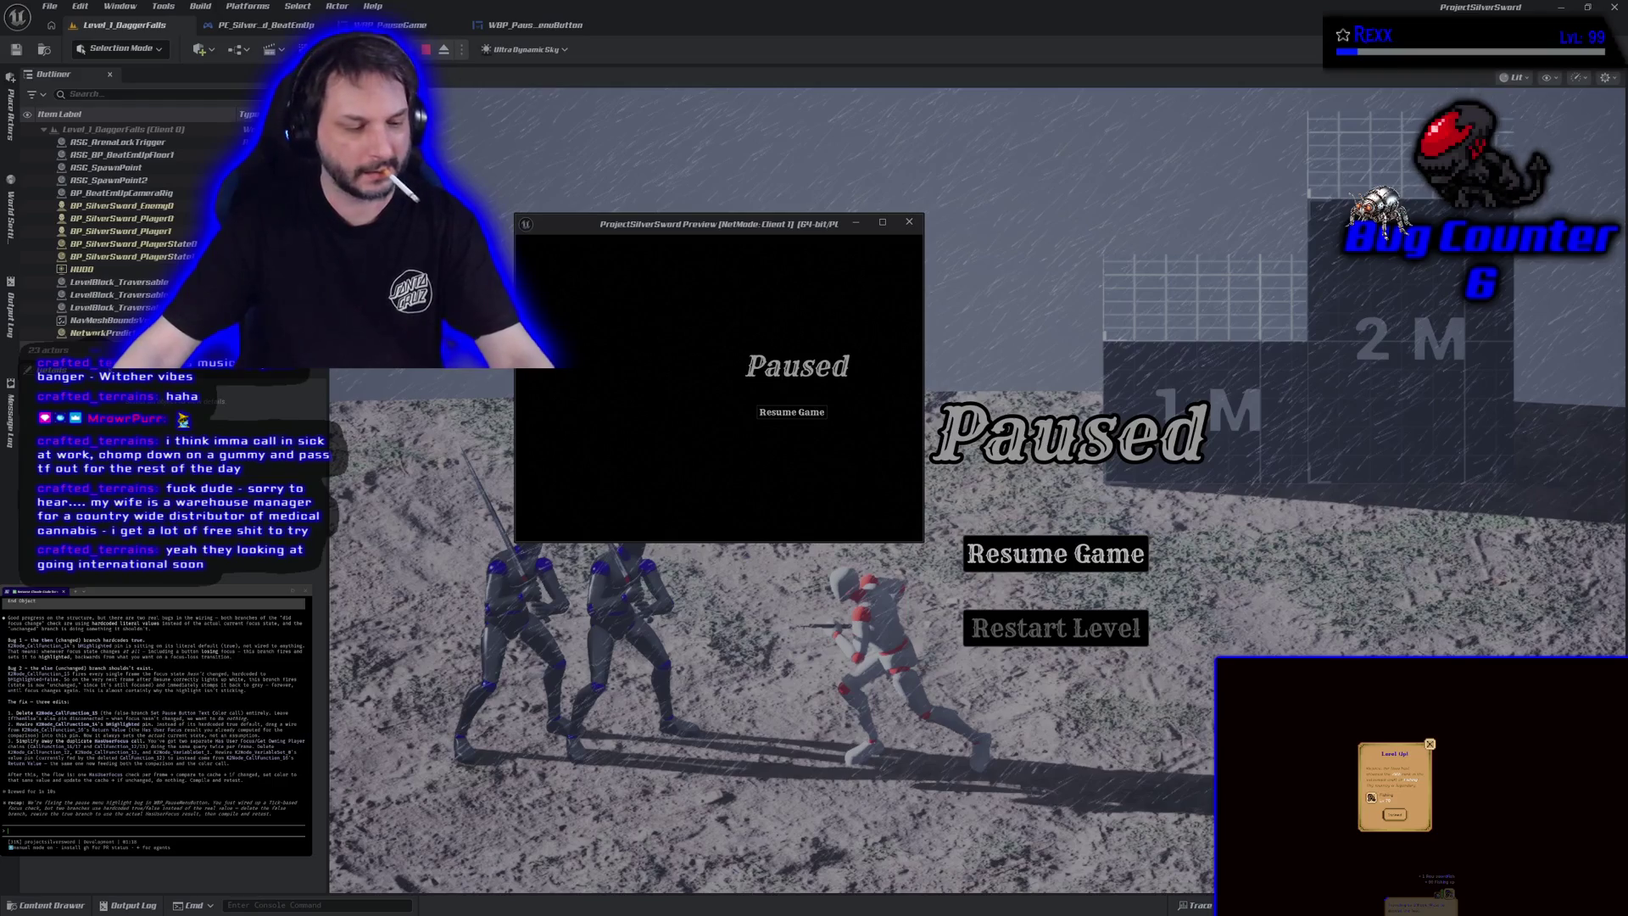
Step: Move the Client 1 window aside, resume the game, and pause it again
left_click(920, 229)
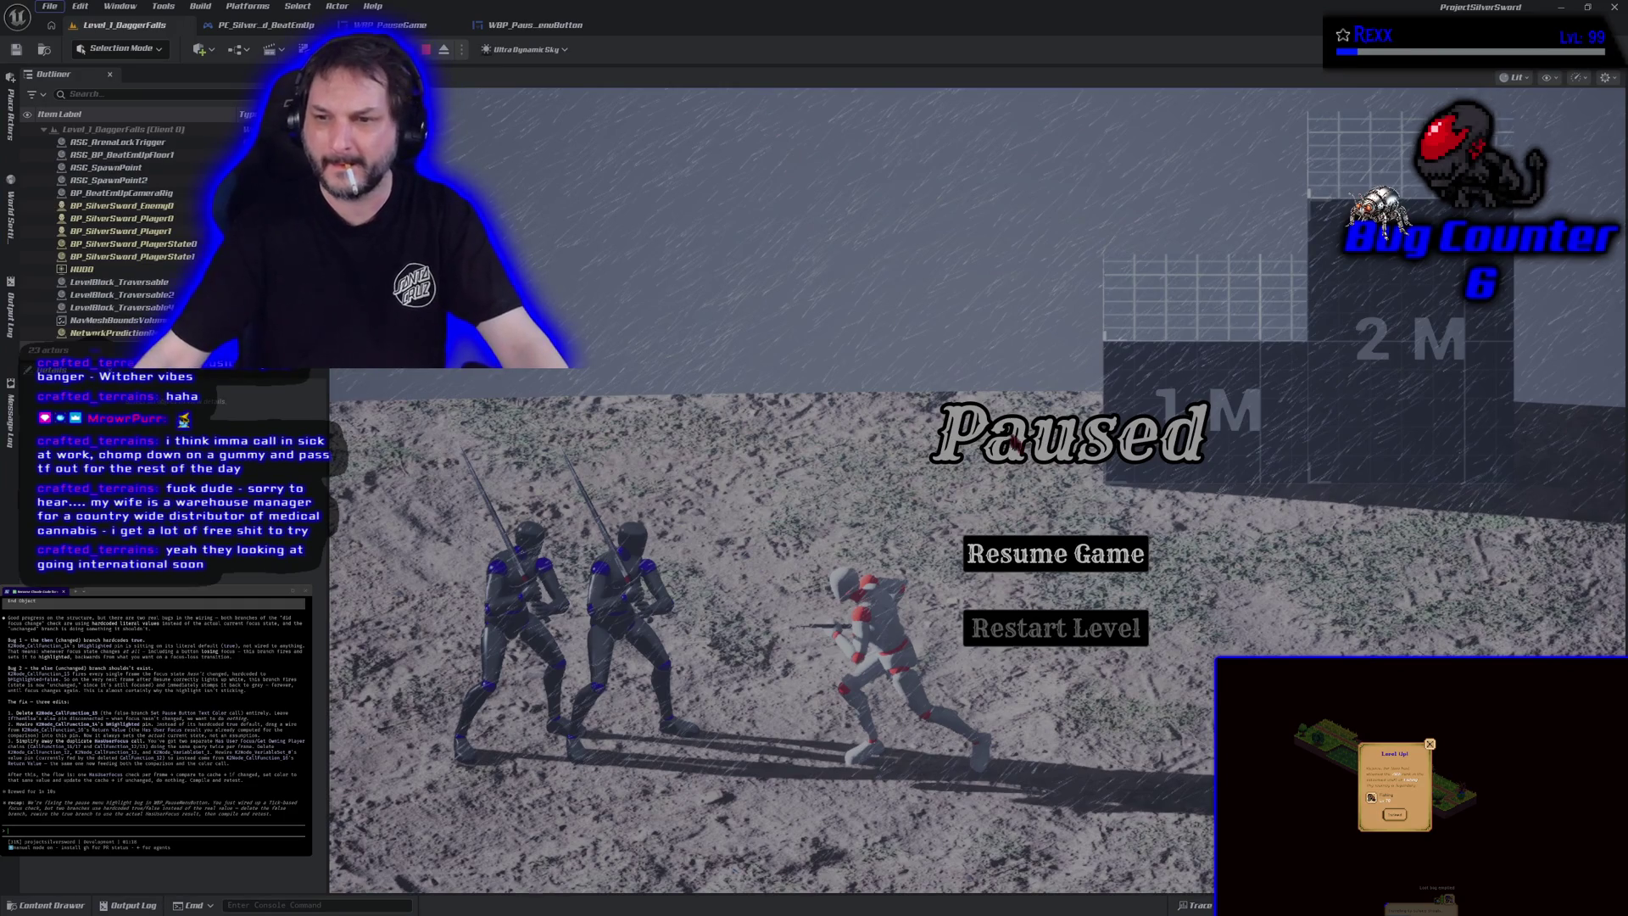
left_click(1050, 566)
key("Escape")
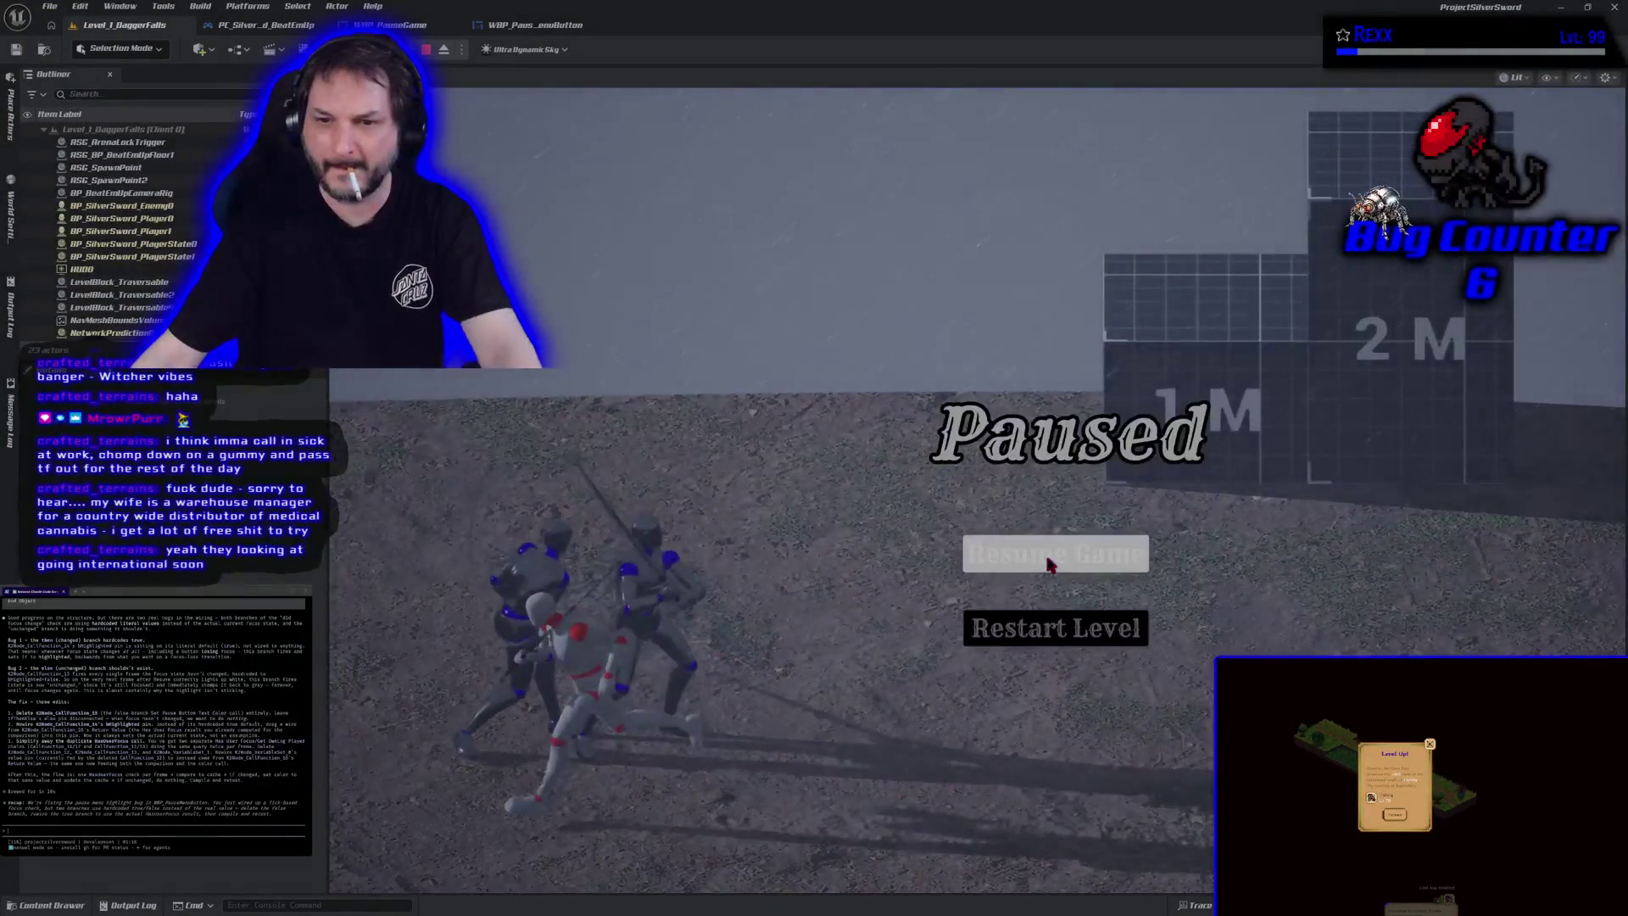
Step: Toggle the highlight between Resume Game and Restart Level, restart the level, and stop playing
key("Down")
key("Up")
key("Down")
key("Up")
key("Down")
key("Up")
key("Down")
key("Up")
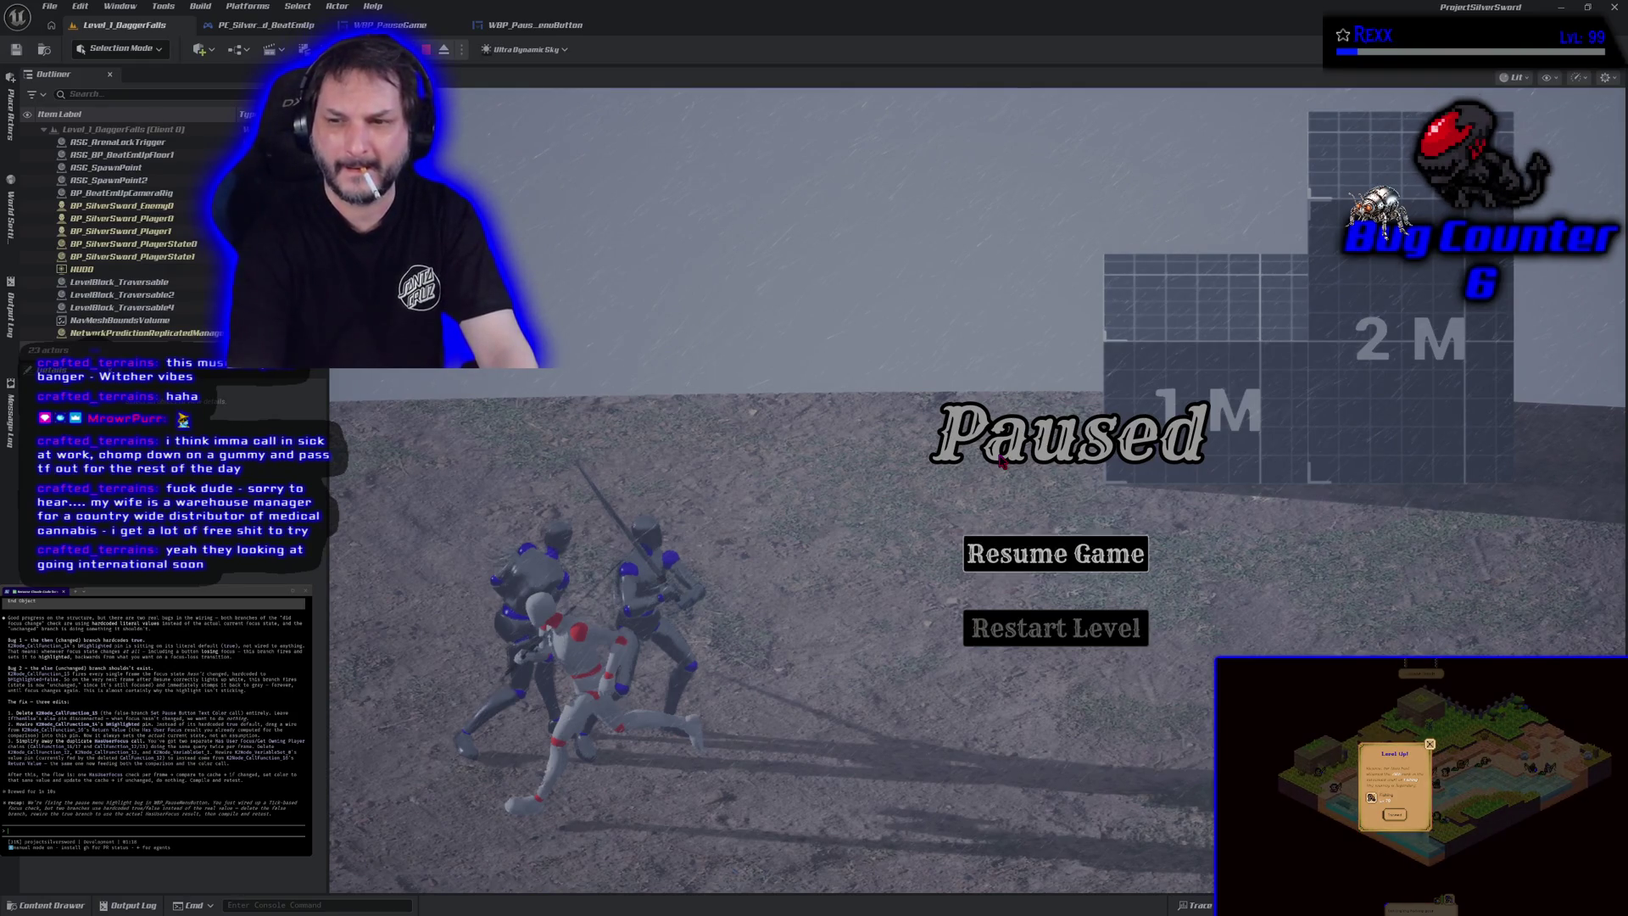
key("Down")
key("Return")
key("Escape")
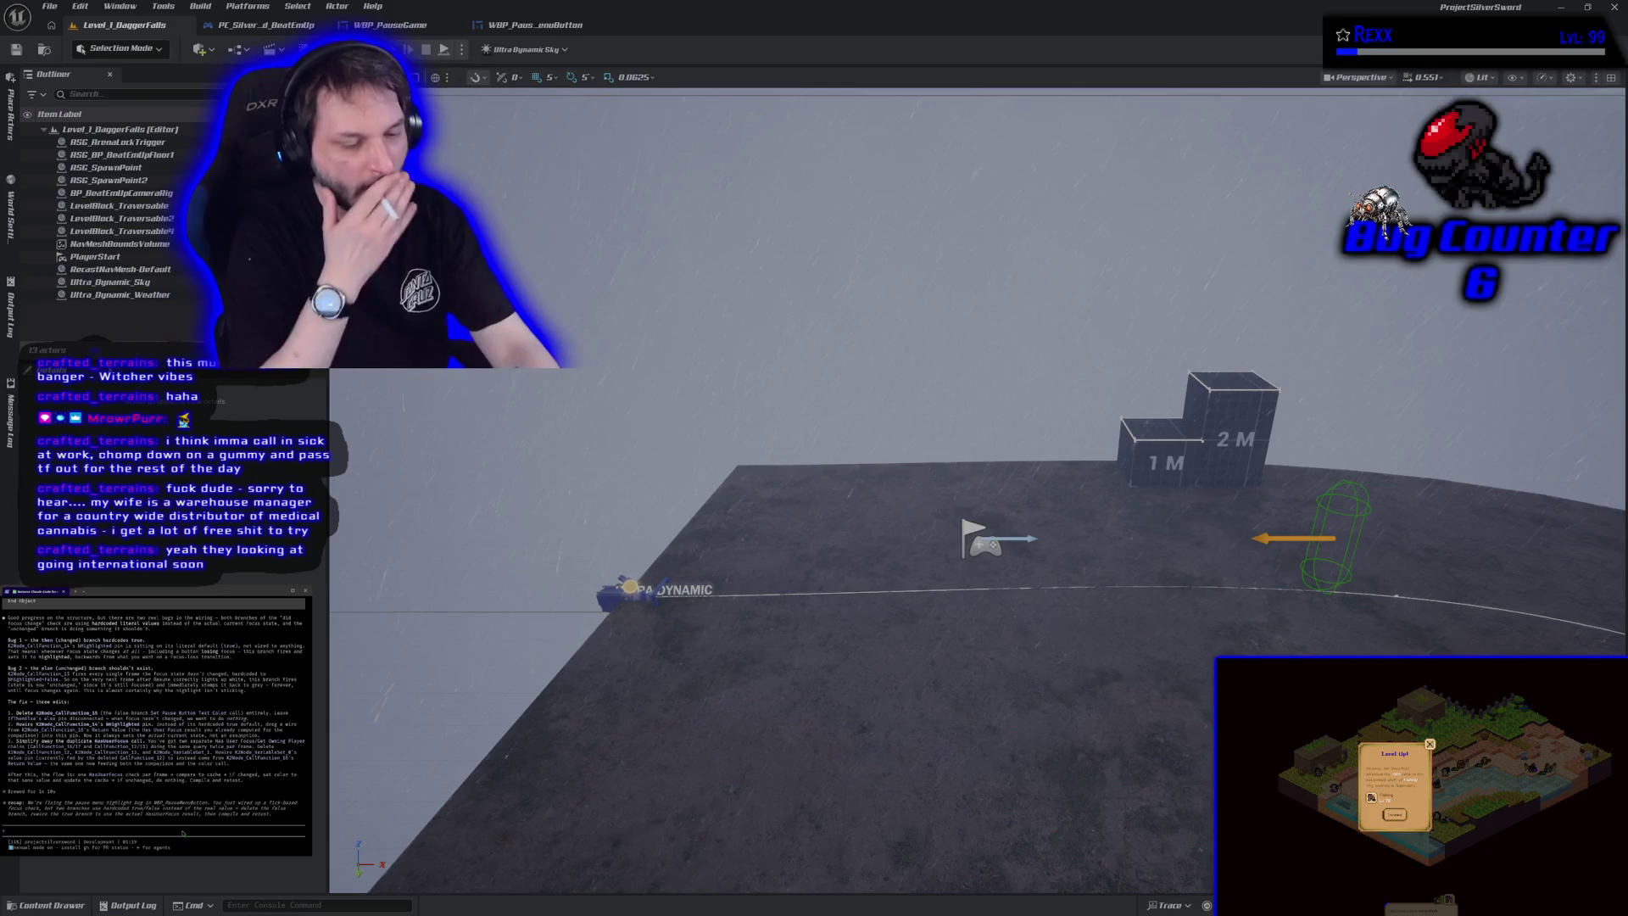
type("yes")
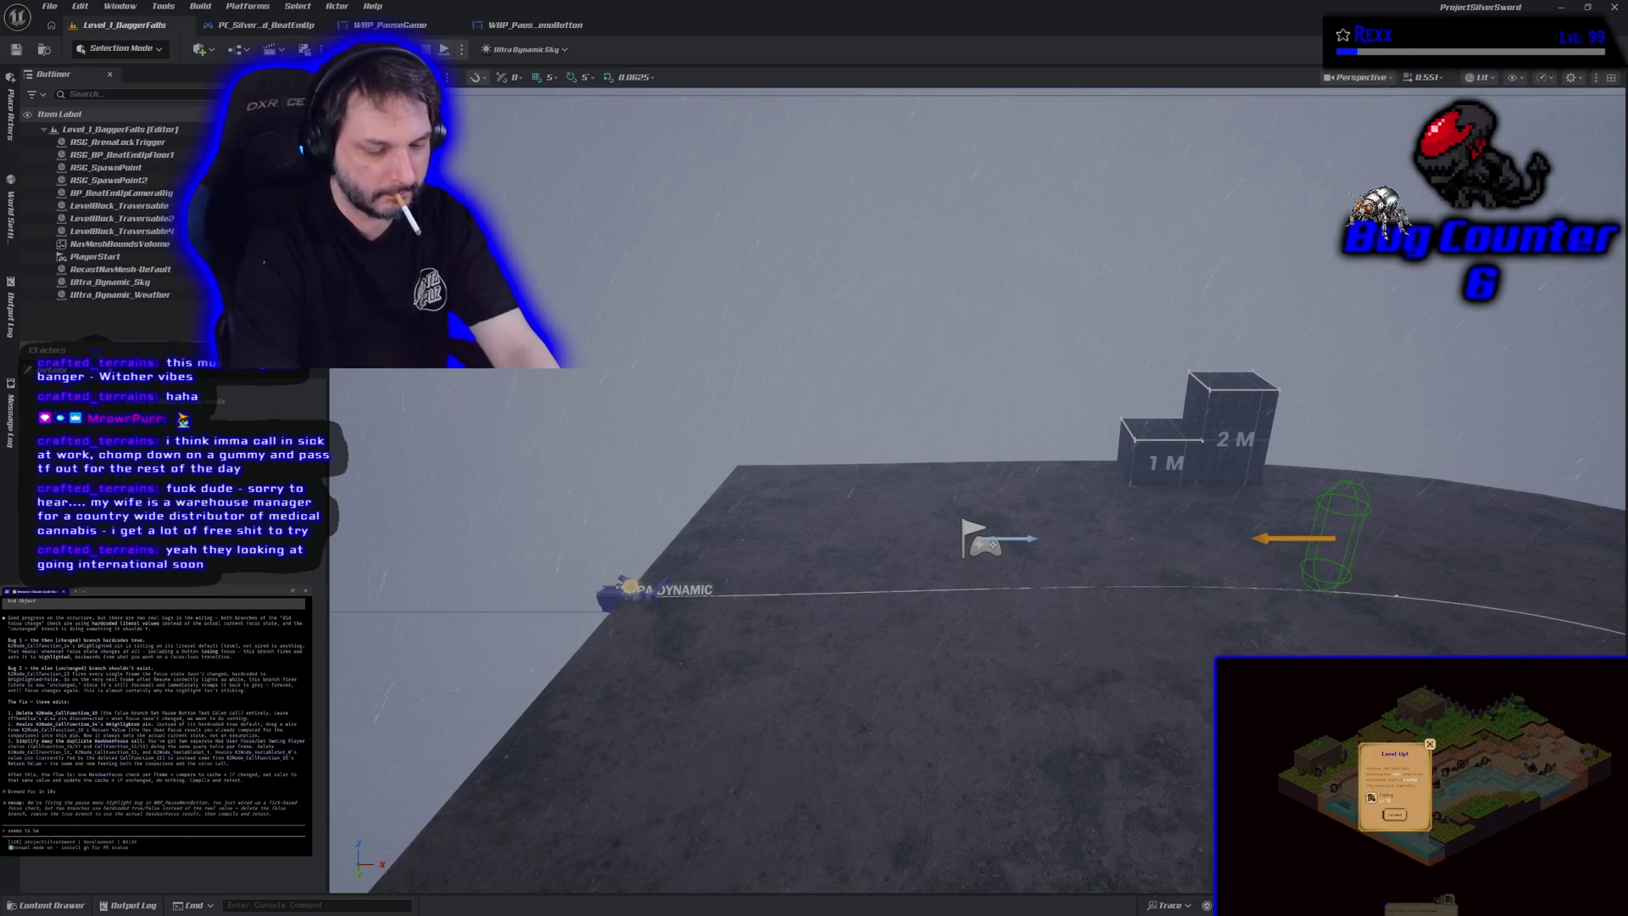
key("Return")
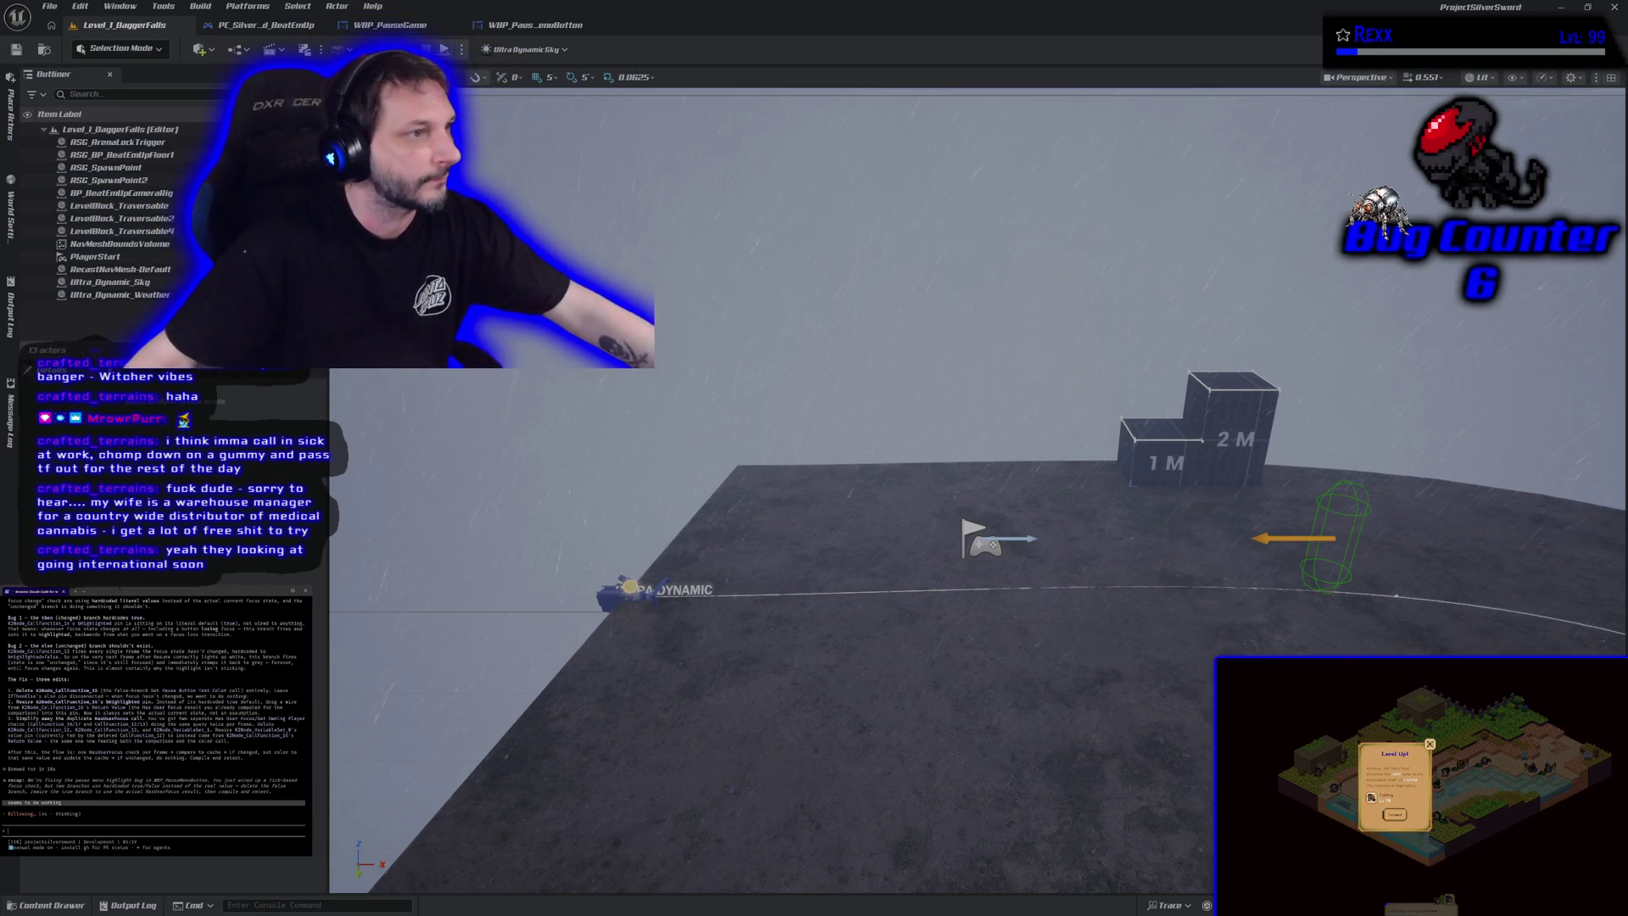
left_click(569, 27)
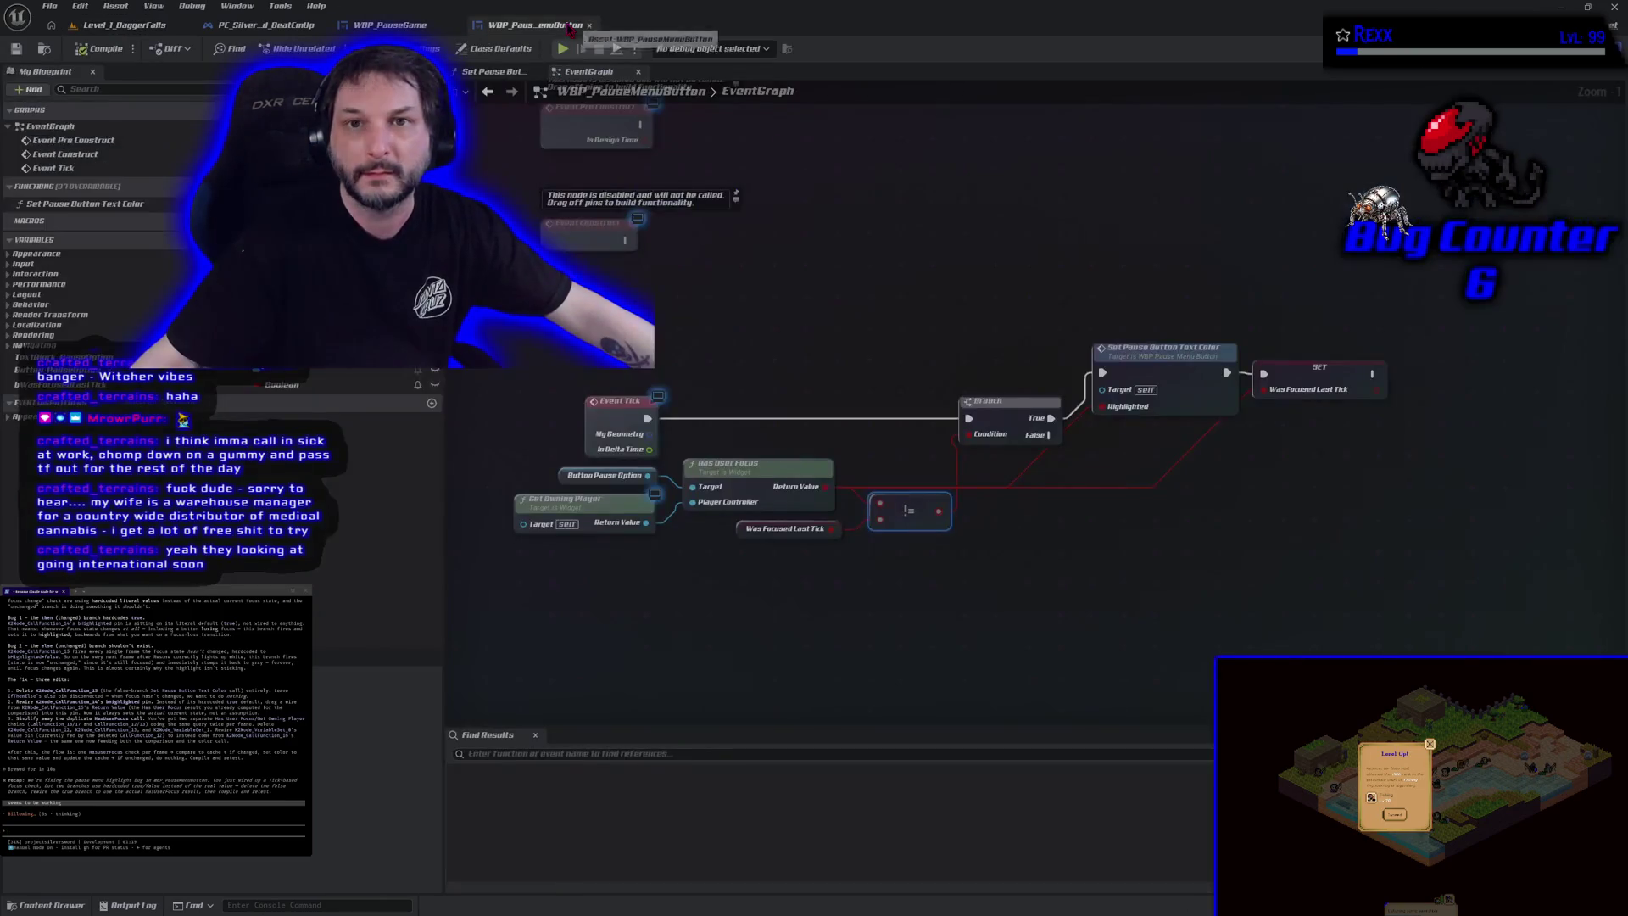
left_click(398, 25)
left_click(246, 8)
left_click(280, 26)
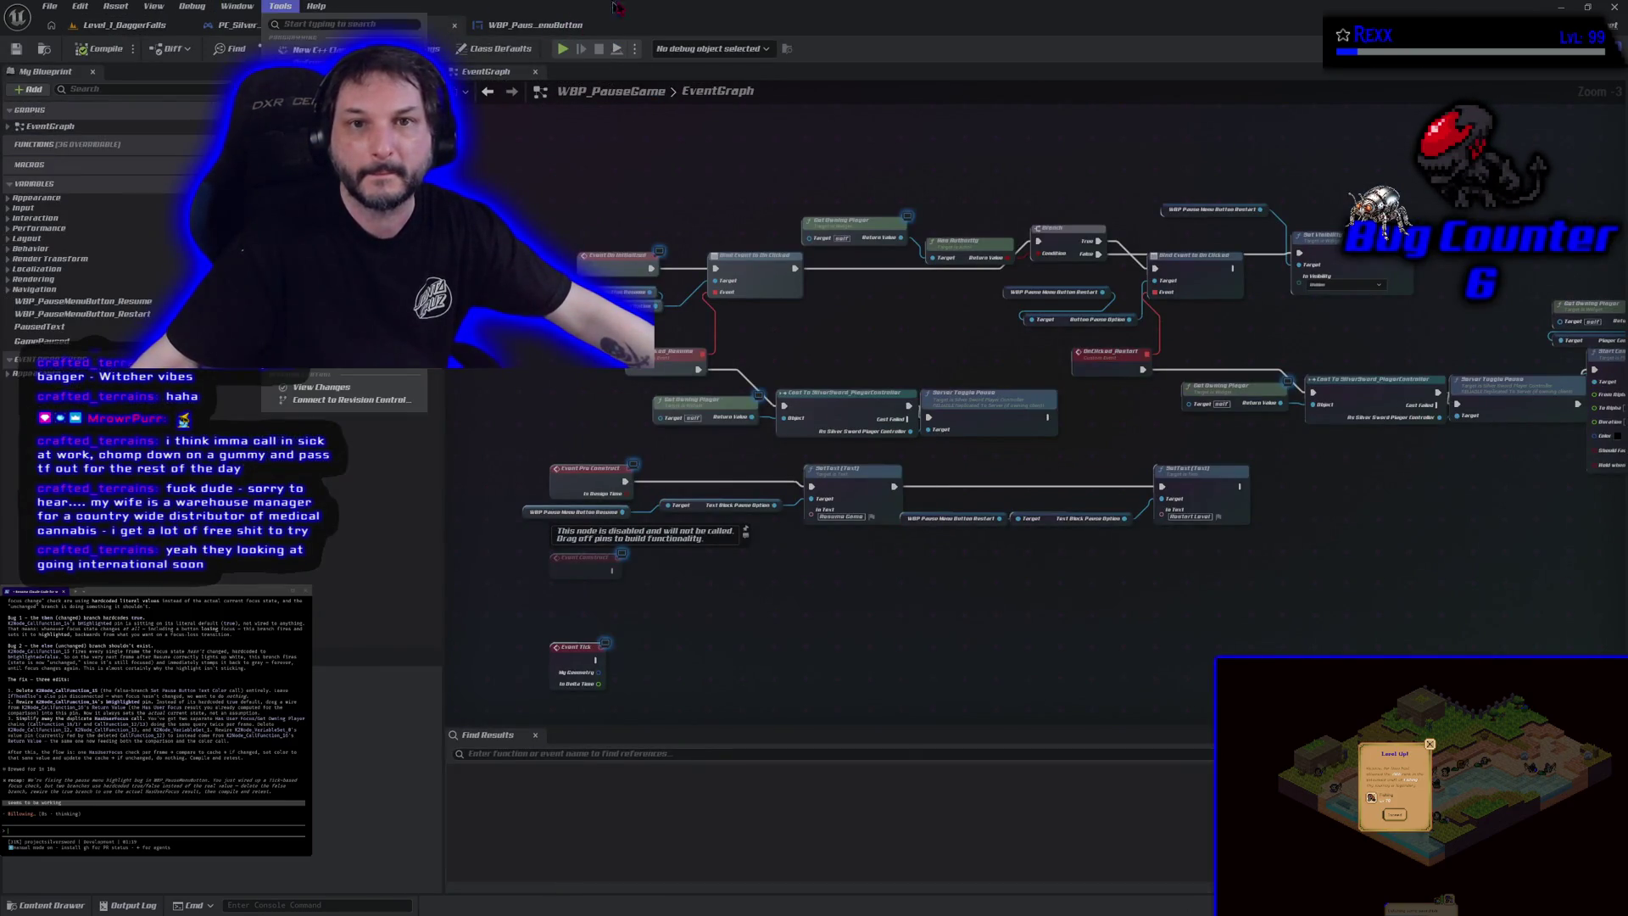
left_click(284, 28)
mouse_move(576, 461)
left_mouse_down()
mouse_move(461, 432)
mouse_move(443, 450)
mouse_move(472, 471)
left_mouse_up()
left_click(127, 25)
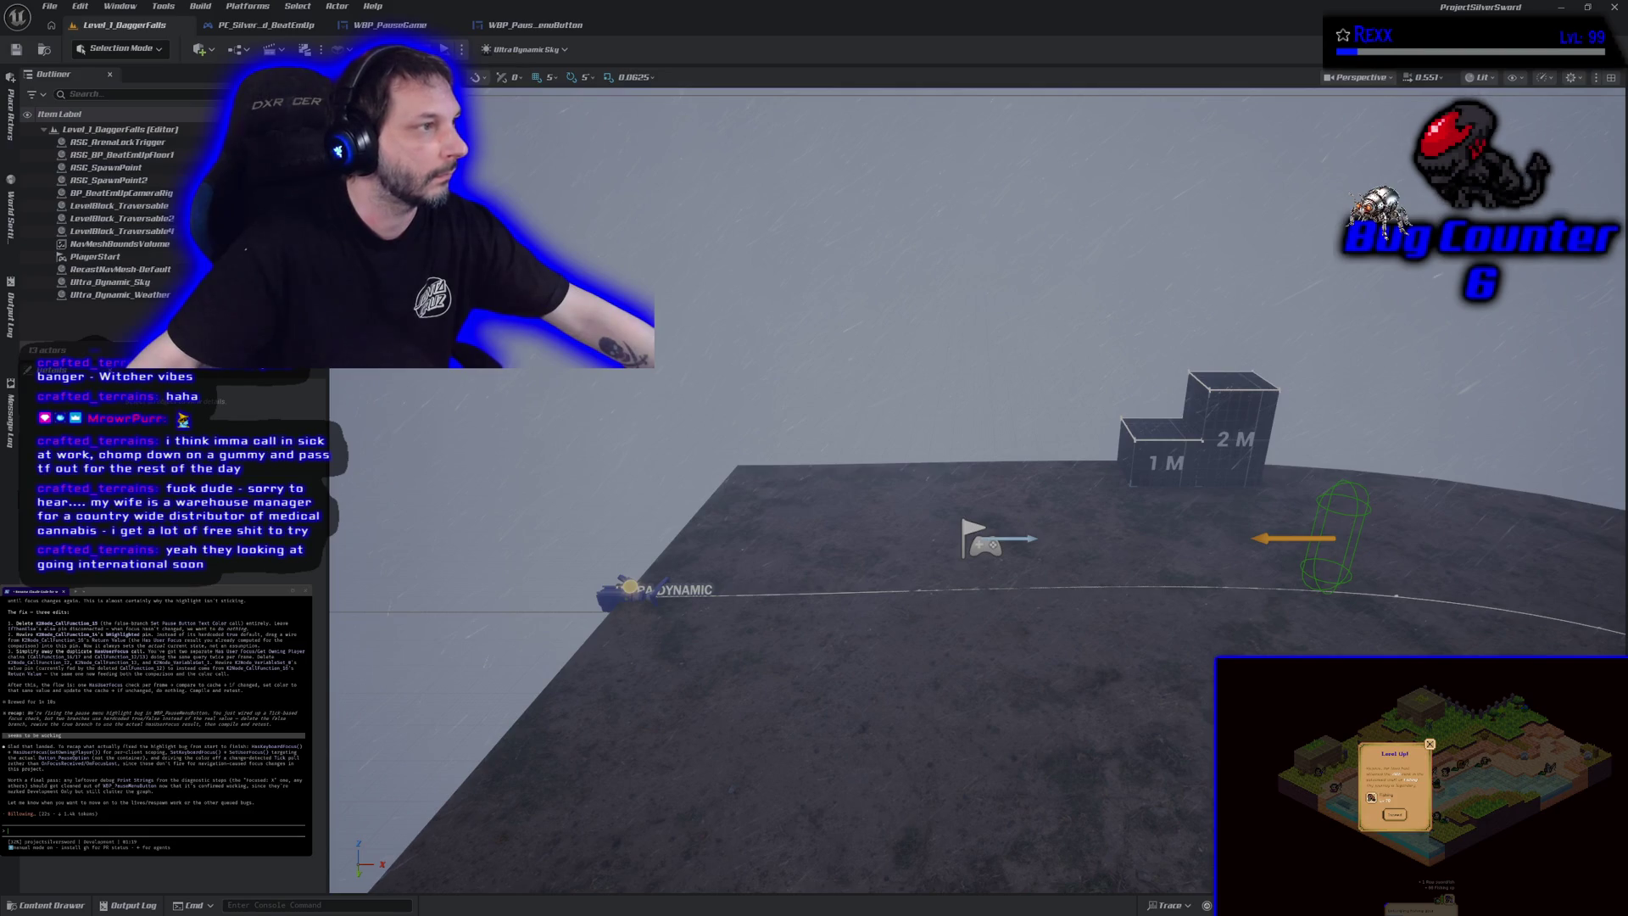
Step: Briefly watch the coding-music video full screen, then switch to HacknPlan and drag card #40
key("alt+Tab")
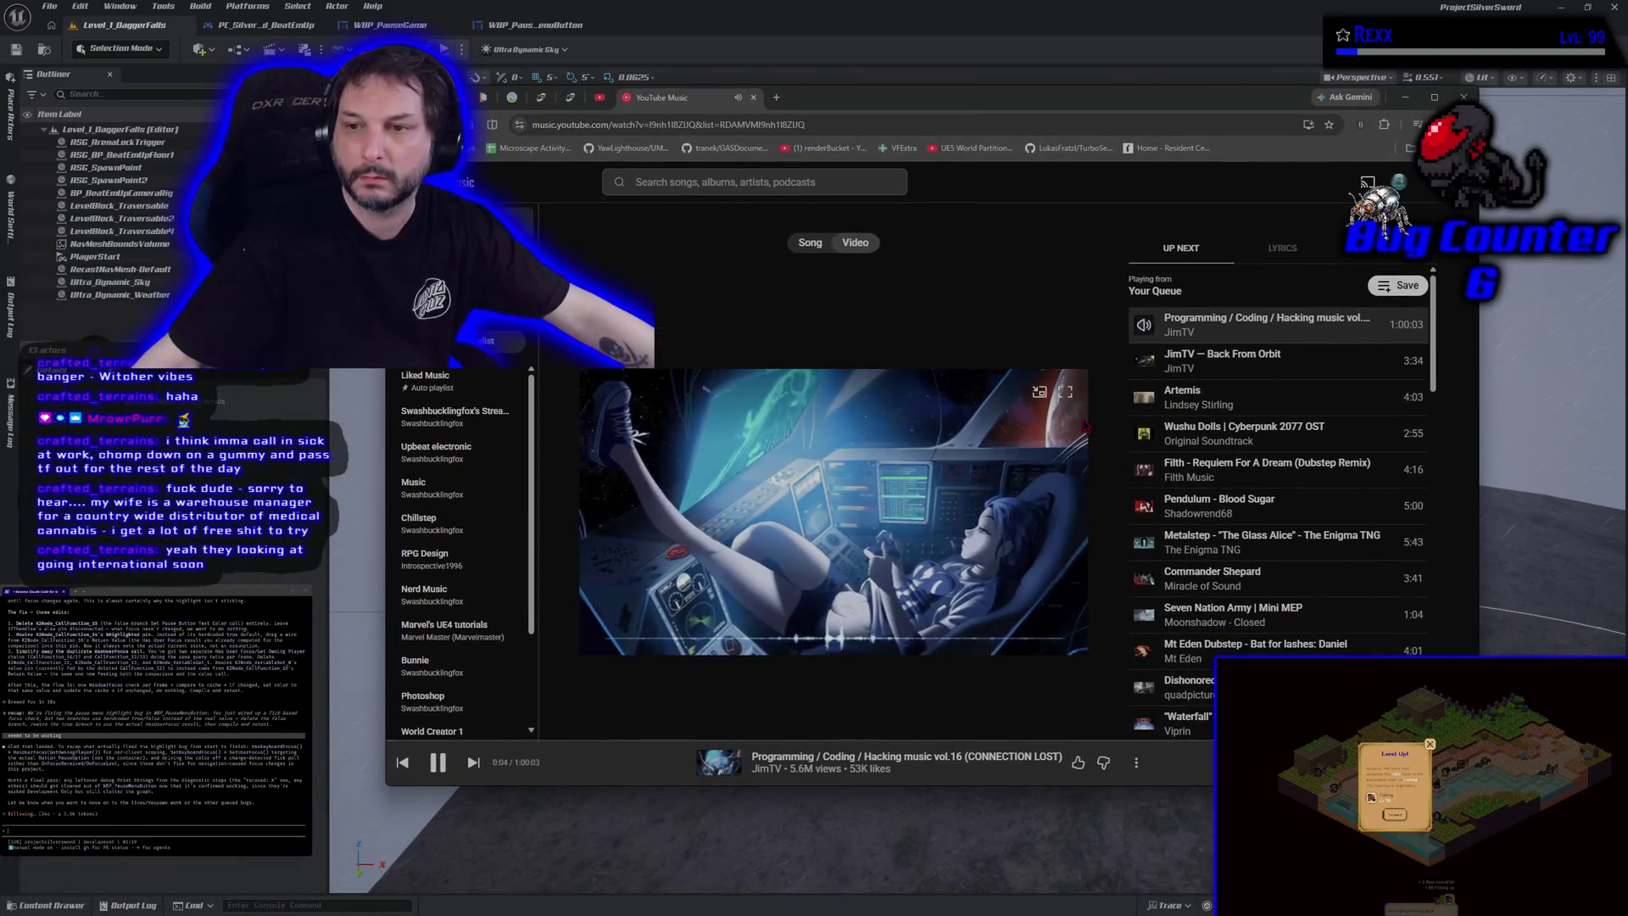
double_click(729, 458)
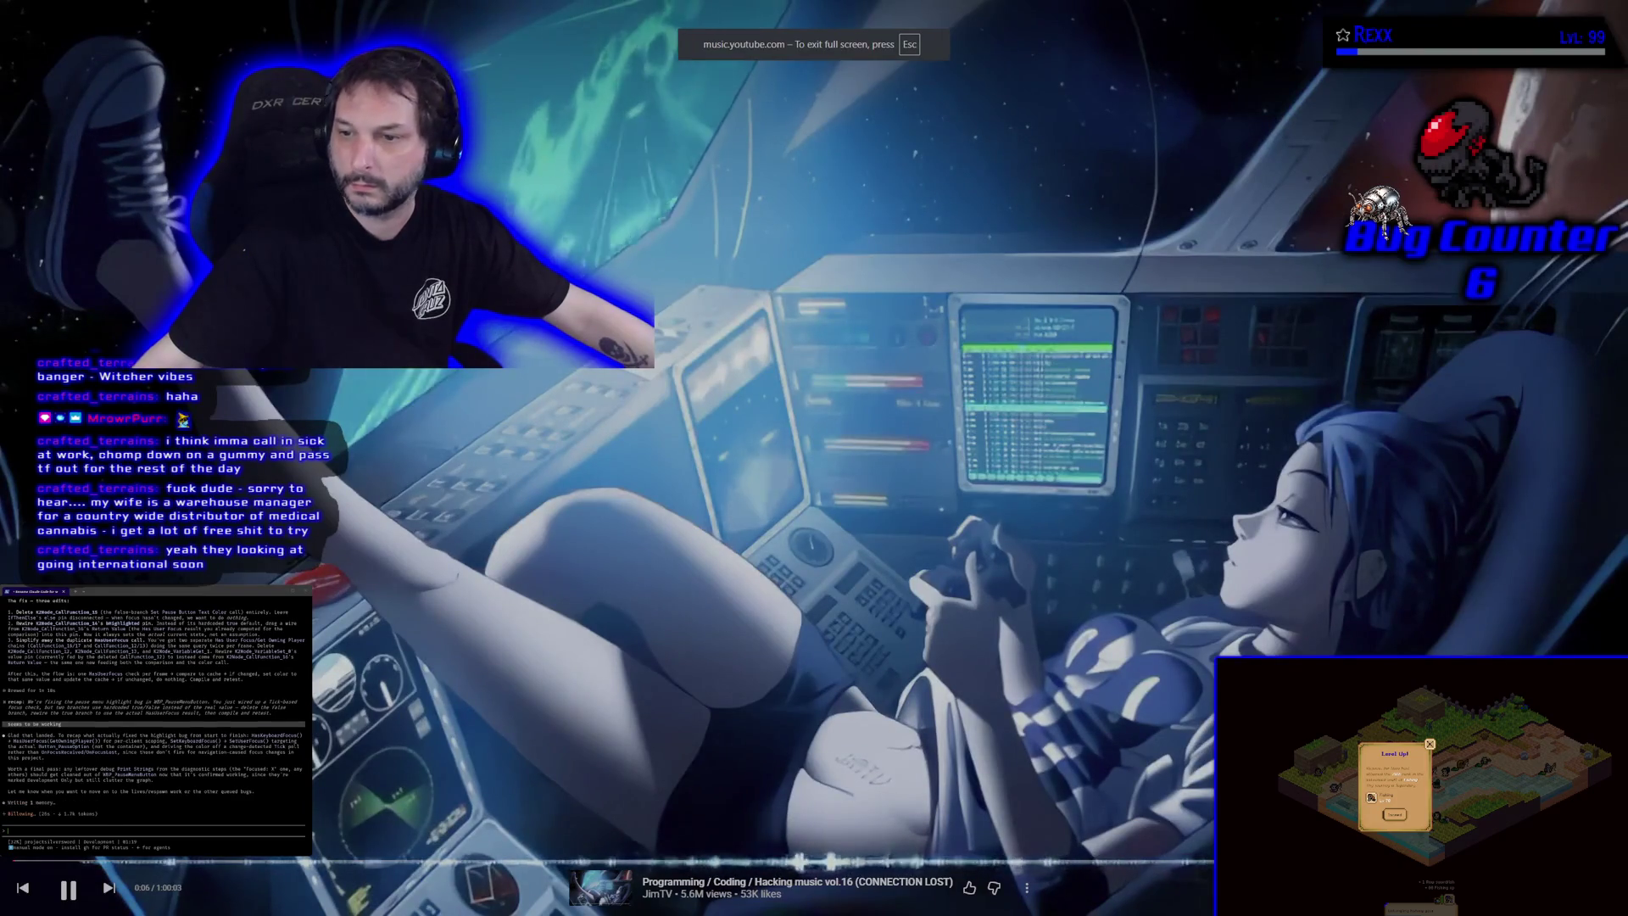
key("Escape")
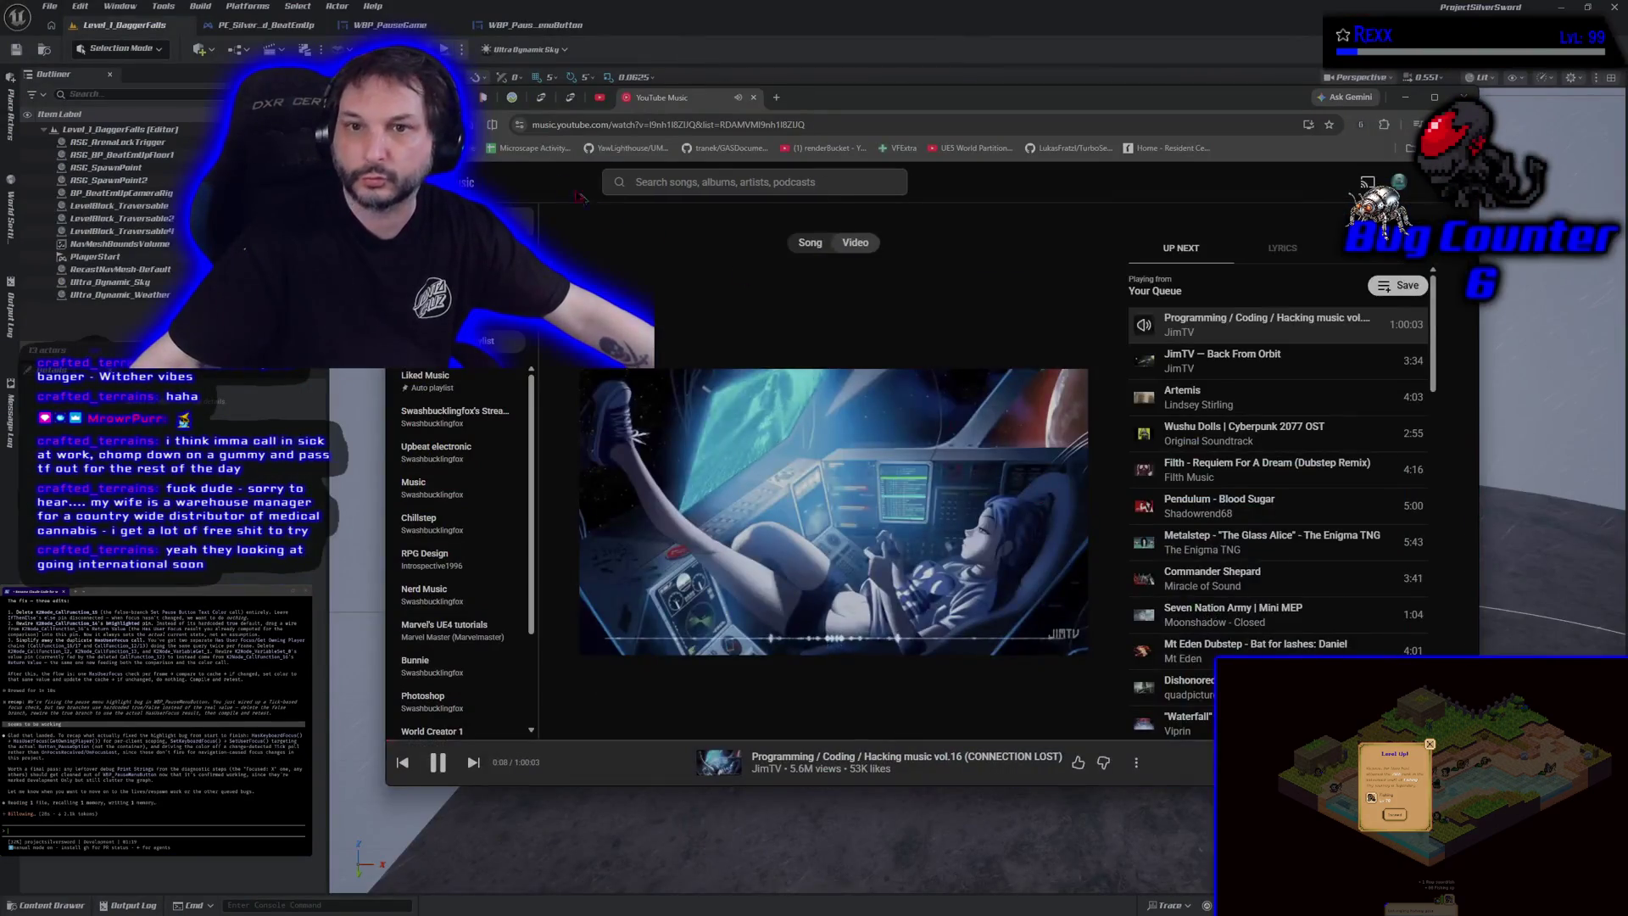
key("alt+Tab")
mouse_move(963, 377)
left_mouse_down()
mouse_move(1105, 468)
mouse_move(1357, 424)
mouse_move(1188, 585)
mouse_move(959, 373)
left_mouse_up()
Step: Review the board and close the details panel of task #37
scroll(1397, 633, "down", 3)
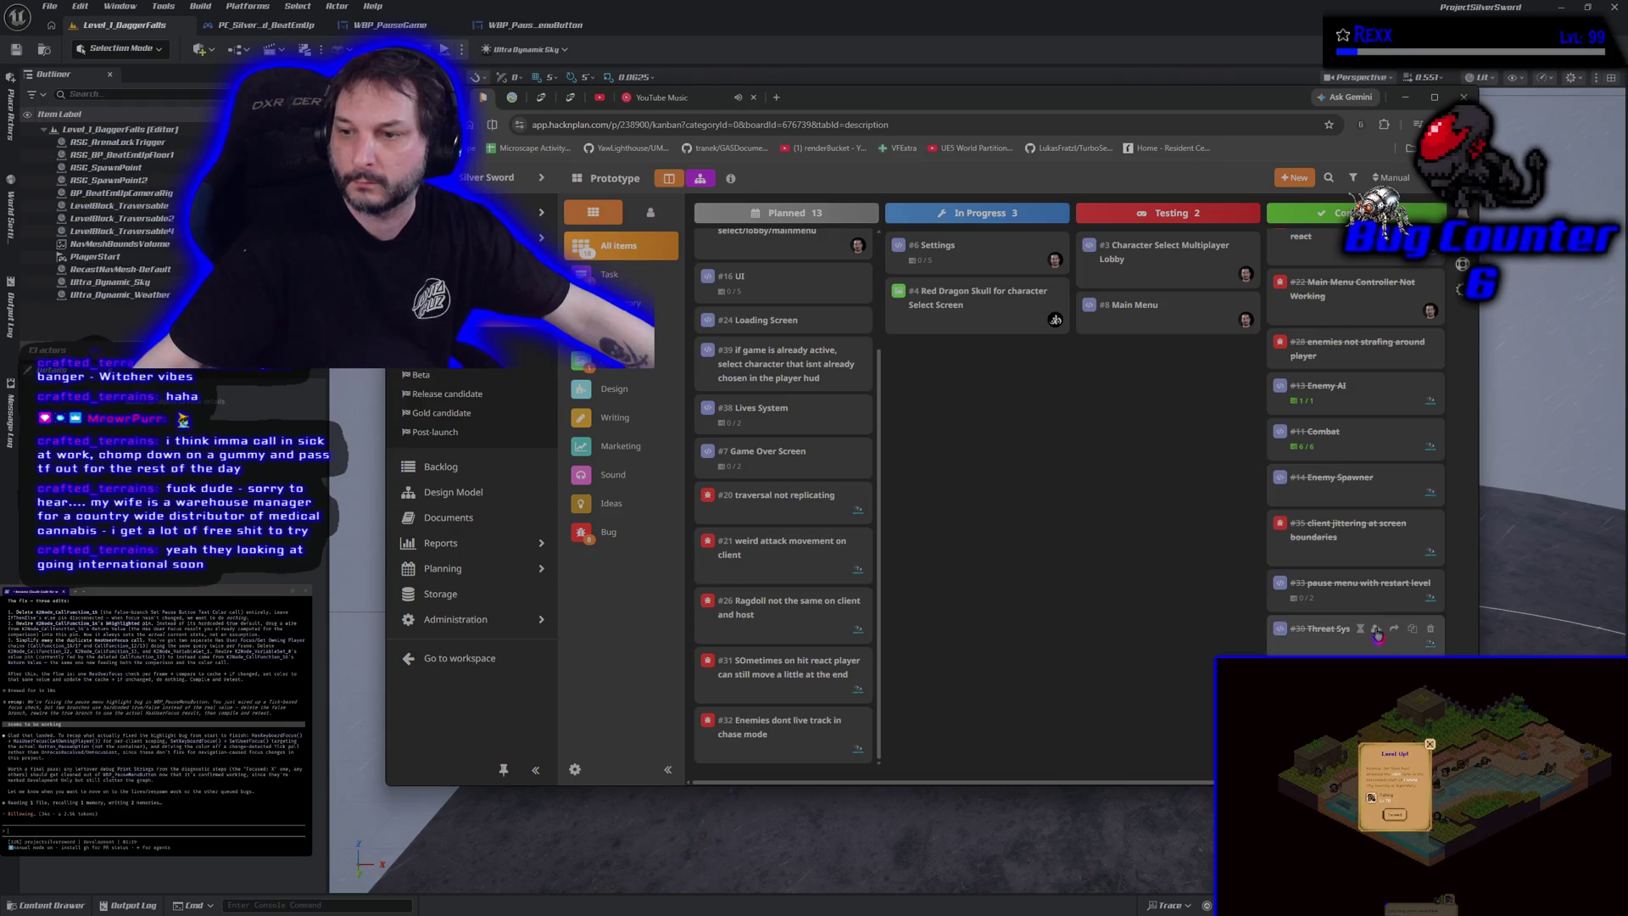
scroll(821, 603, "up", 2)
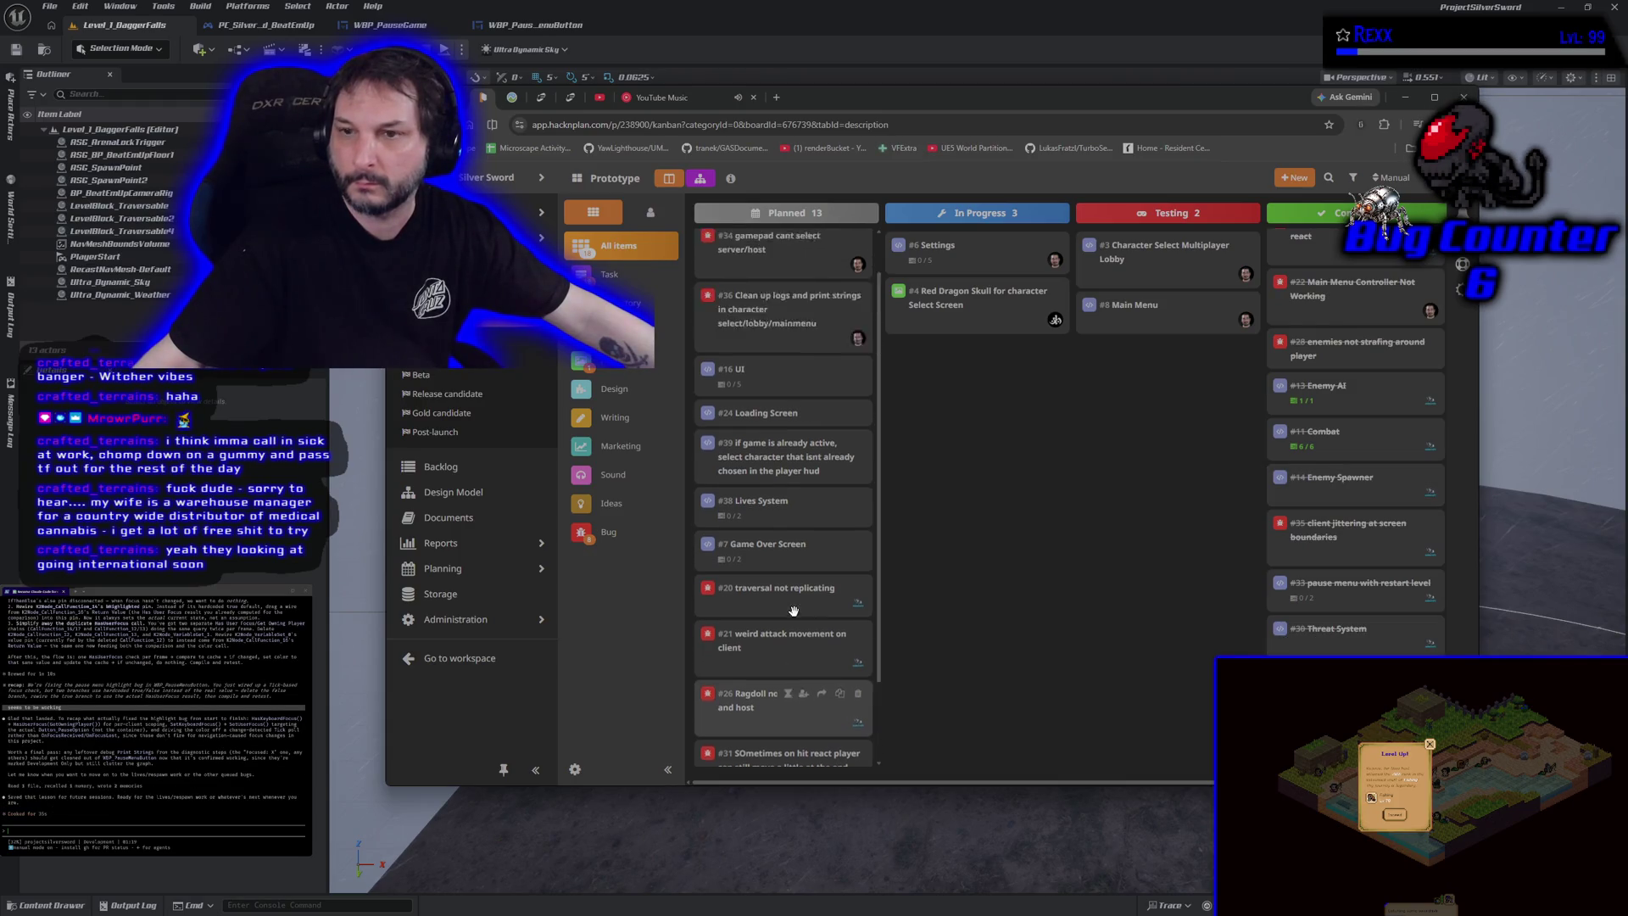
scroll(822, 604, "down", 2)
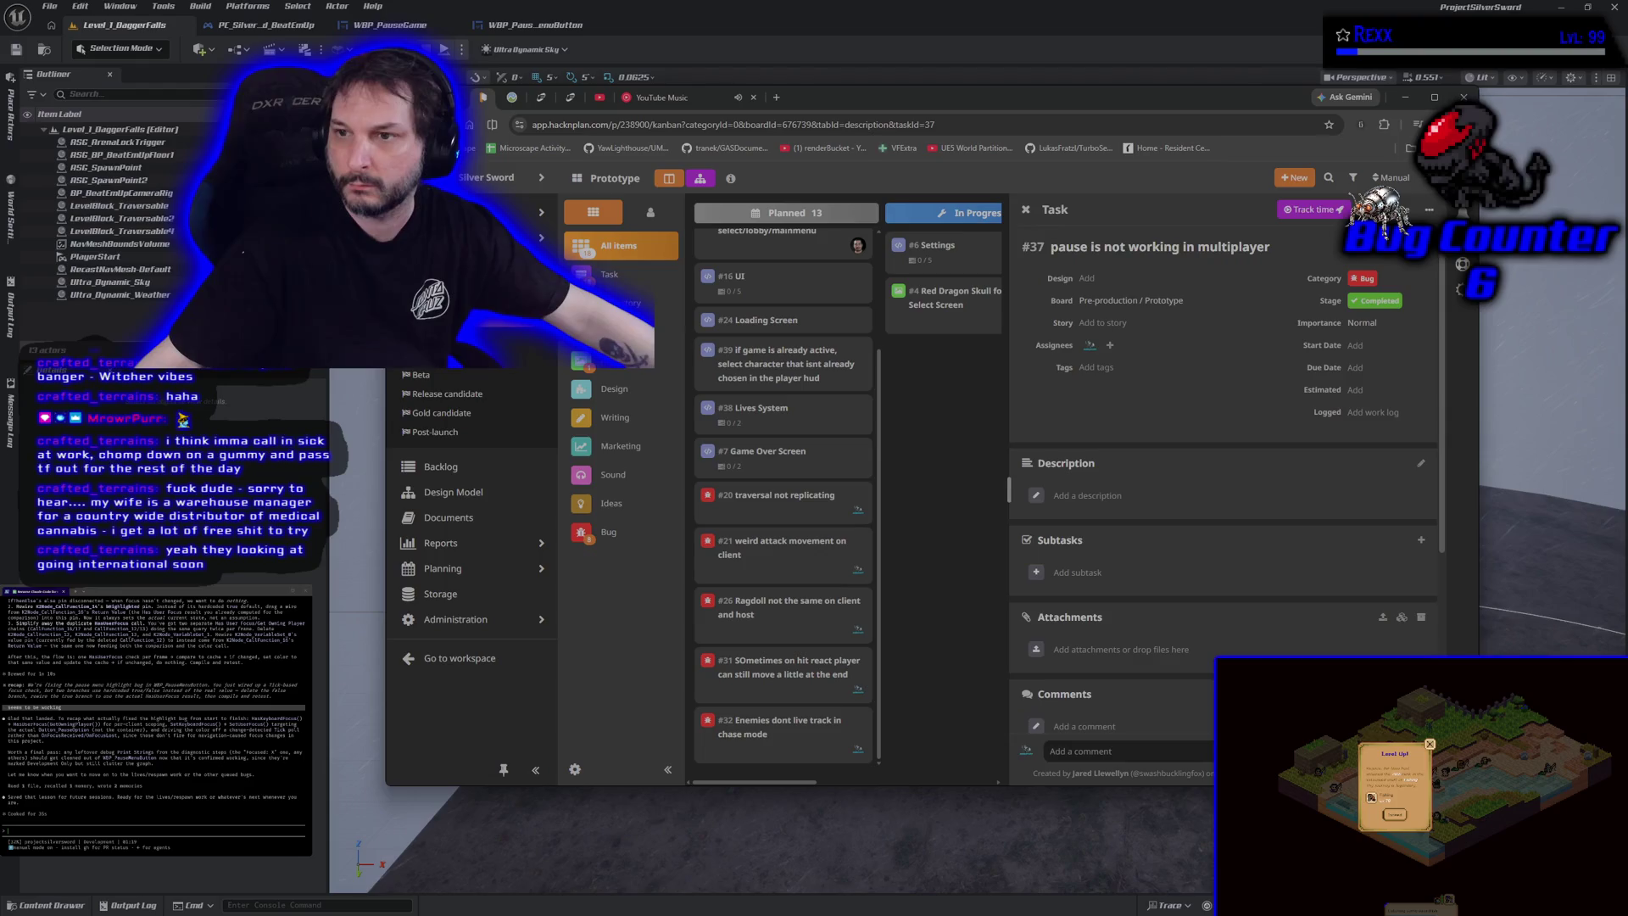
left_click(948, 455)
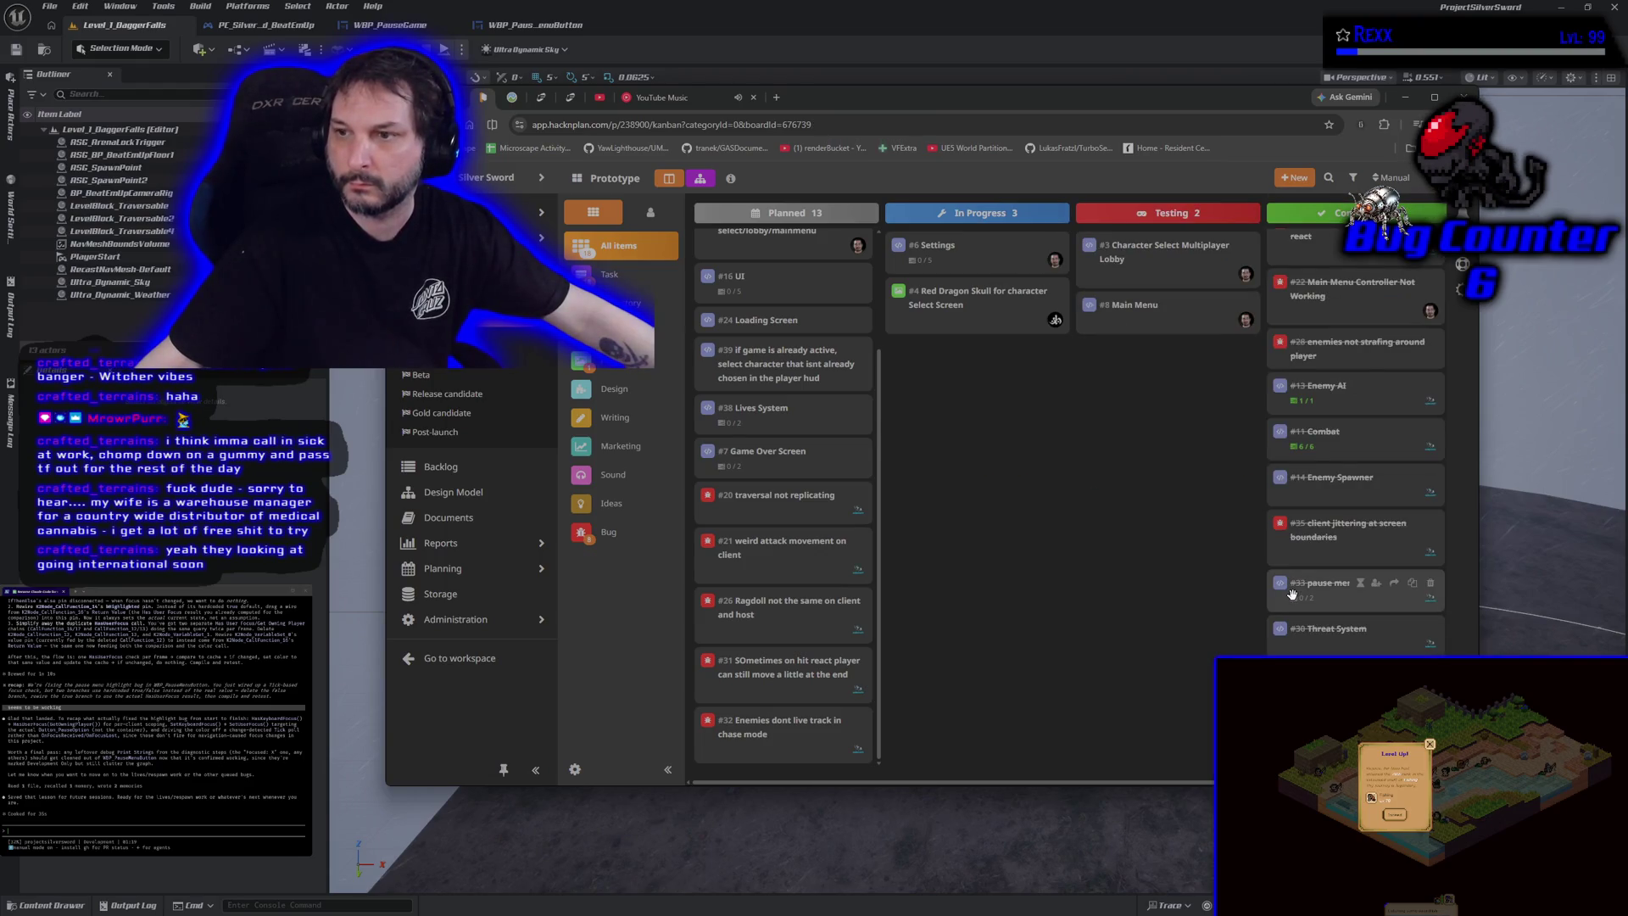
Step: Scroll the Planned column, then switch to the YouTube Music browser tab
scroll(782, 604, "up", 2)
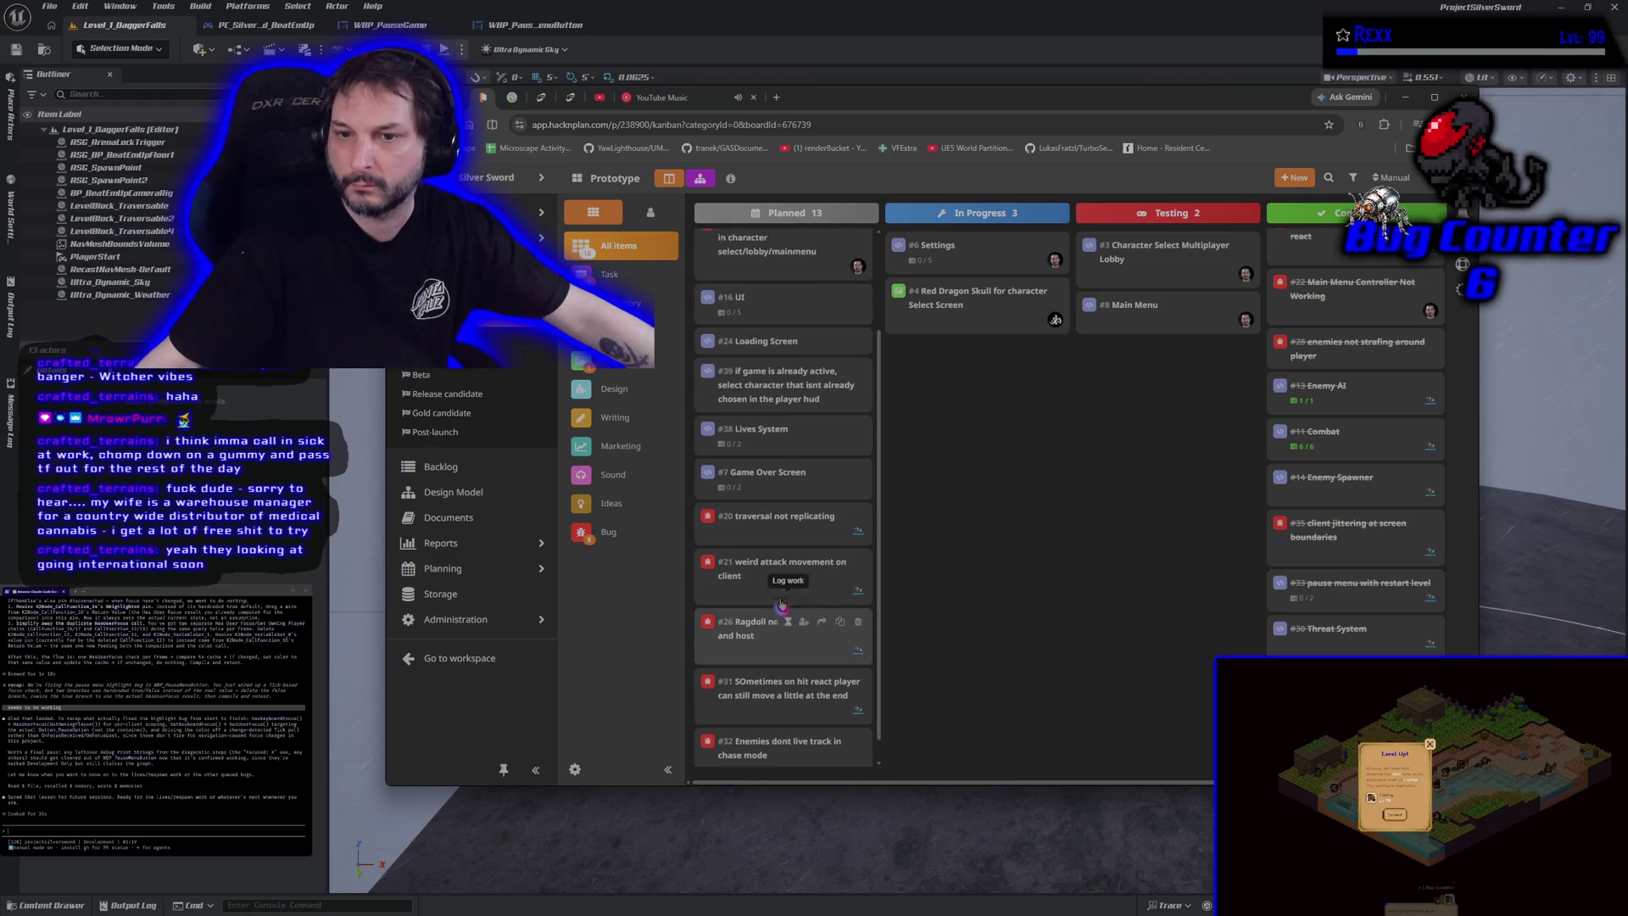
scroll(782, 604, "down", 2)
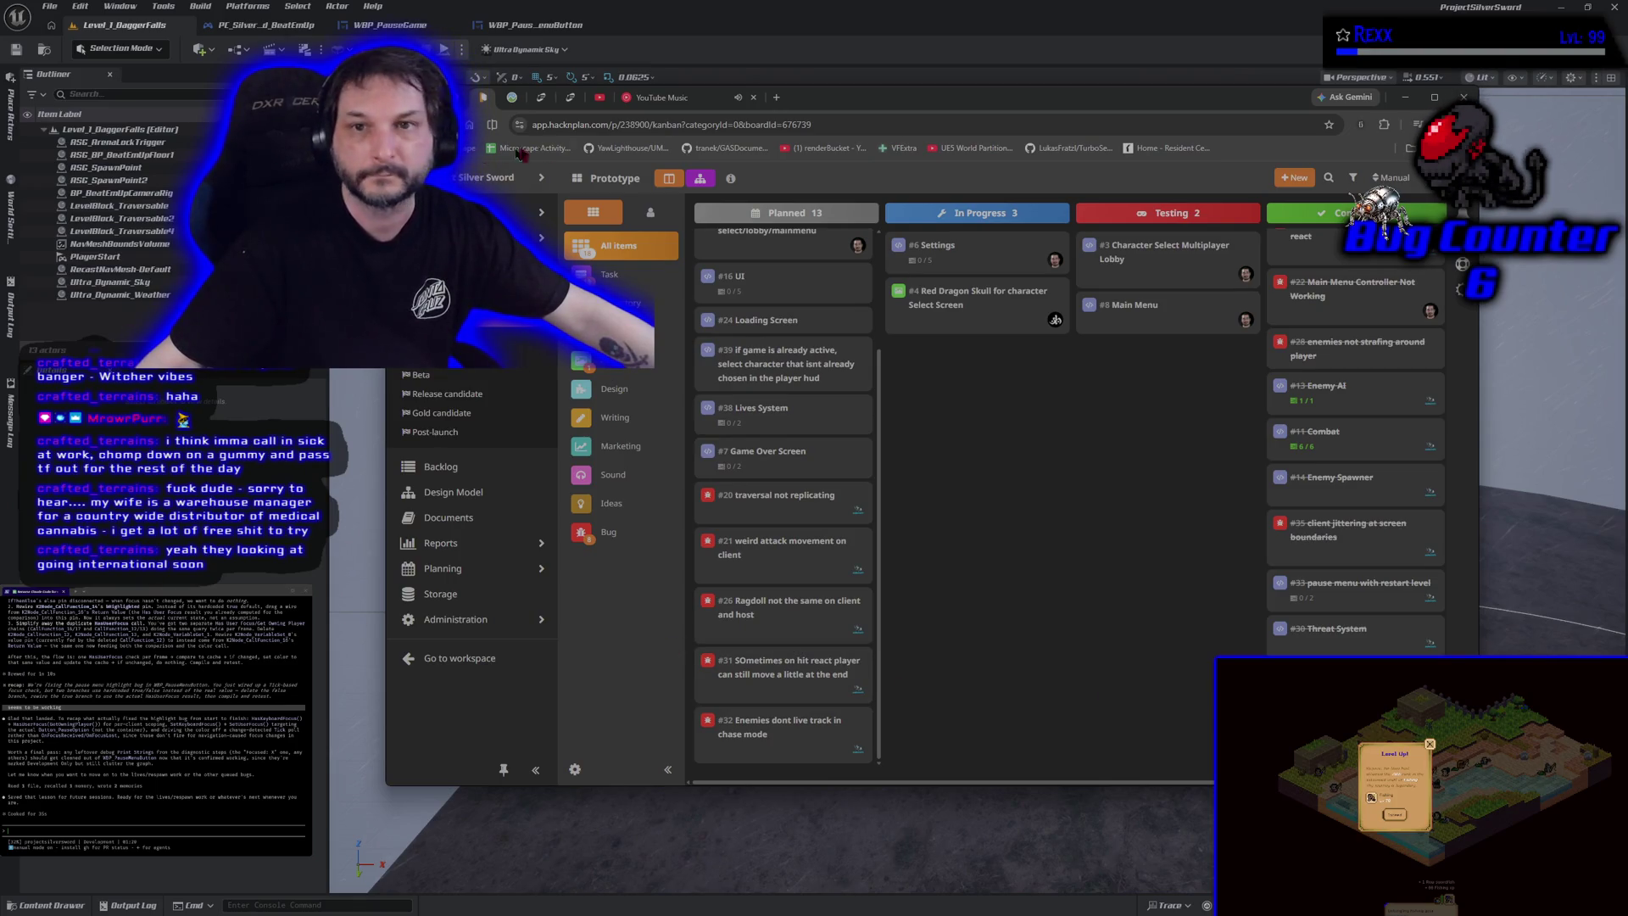
left_click(665, 97)
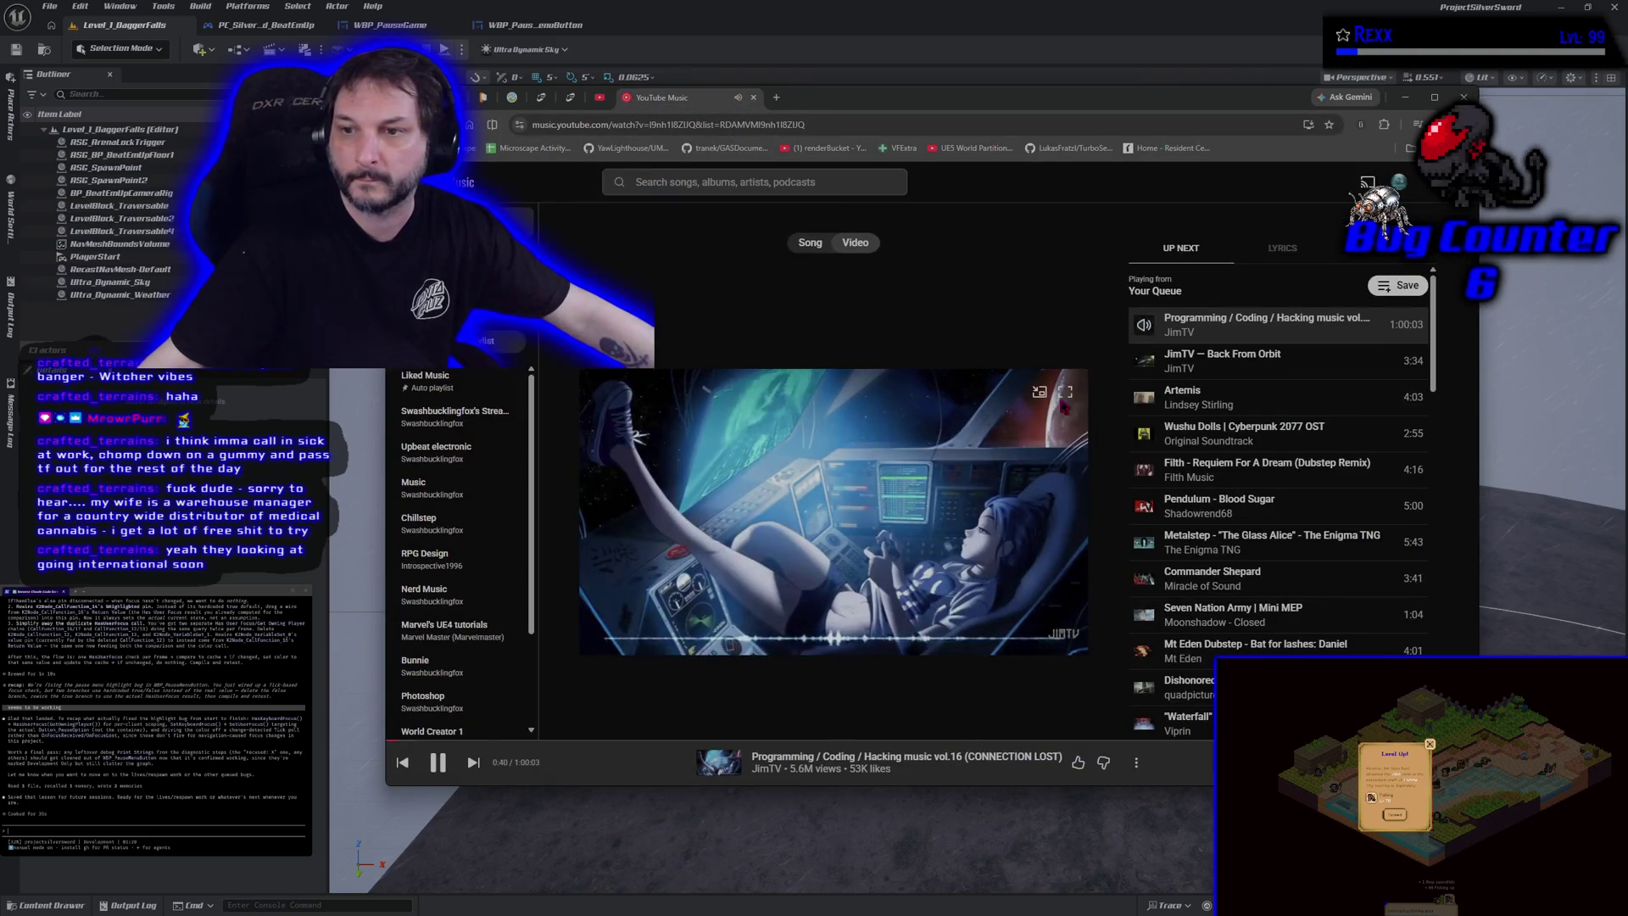
Step: Watch the coding-music video full screen, then hide the browser and return to the HacknPlan board
left_click(1065, 393)
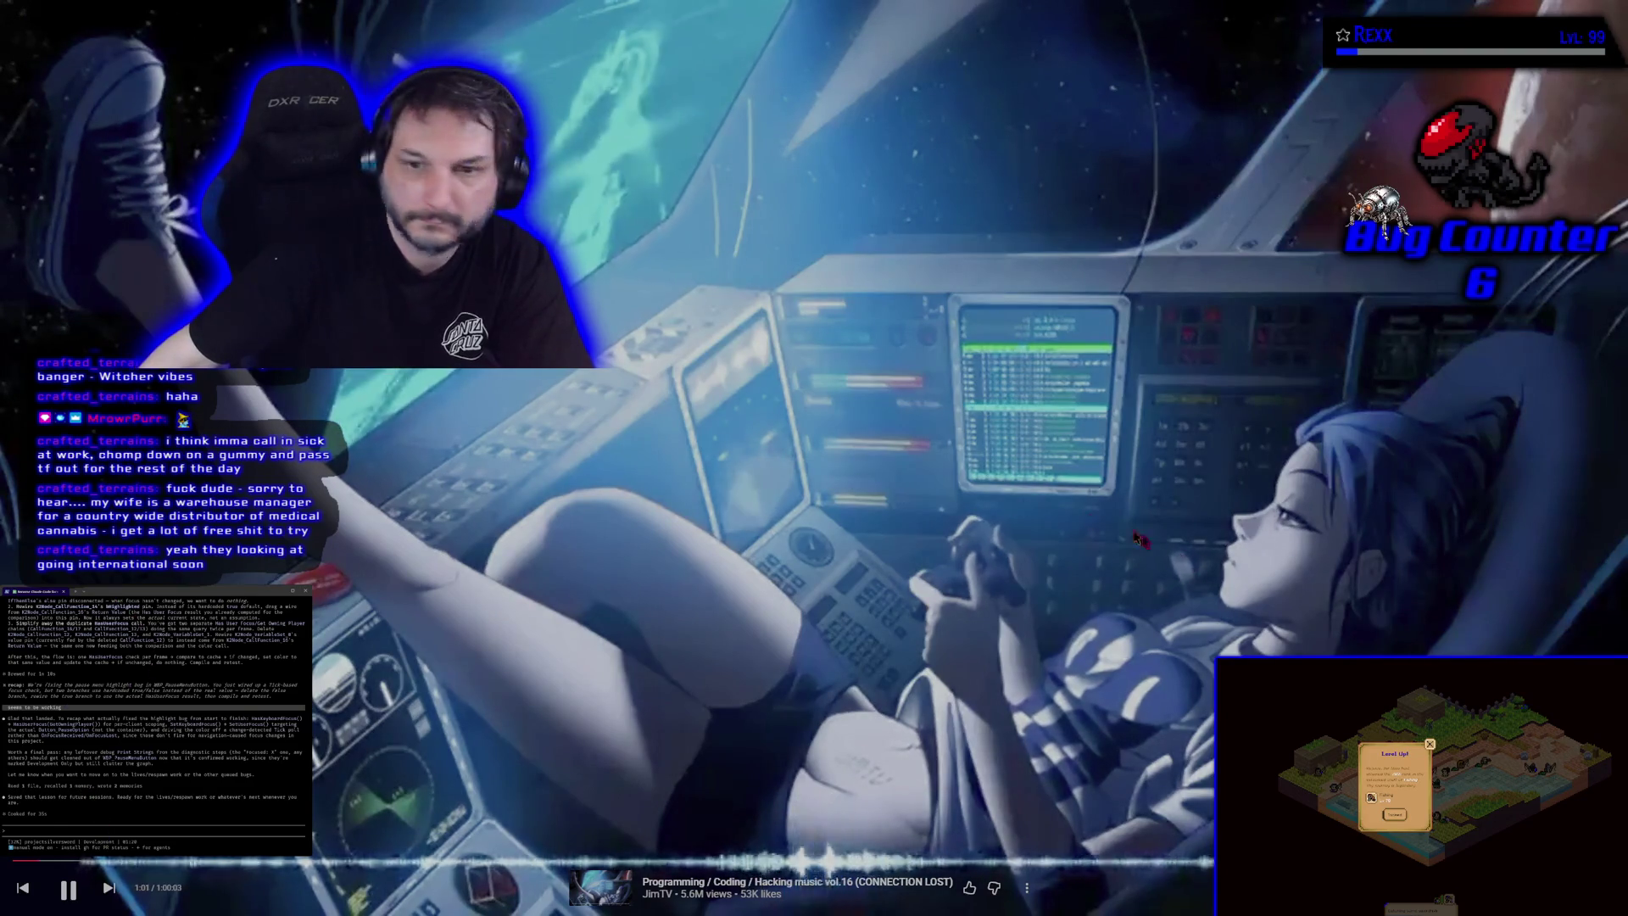
key("Escape")
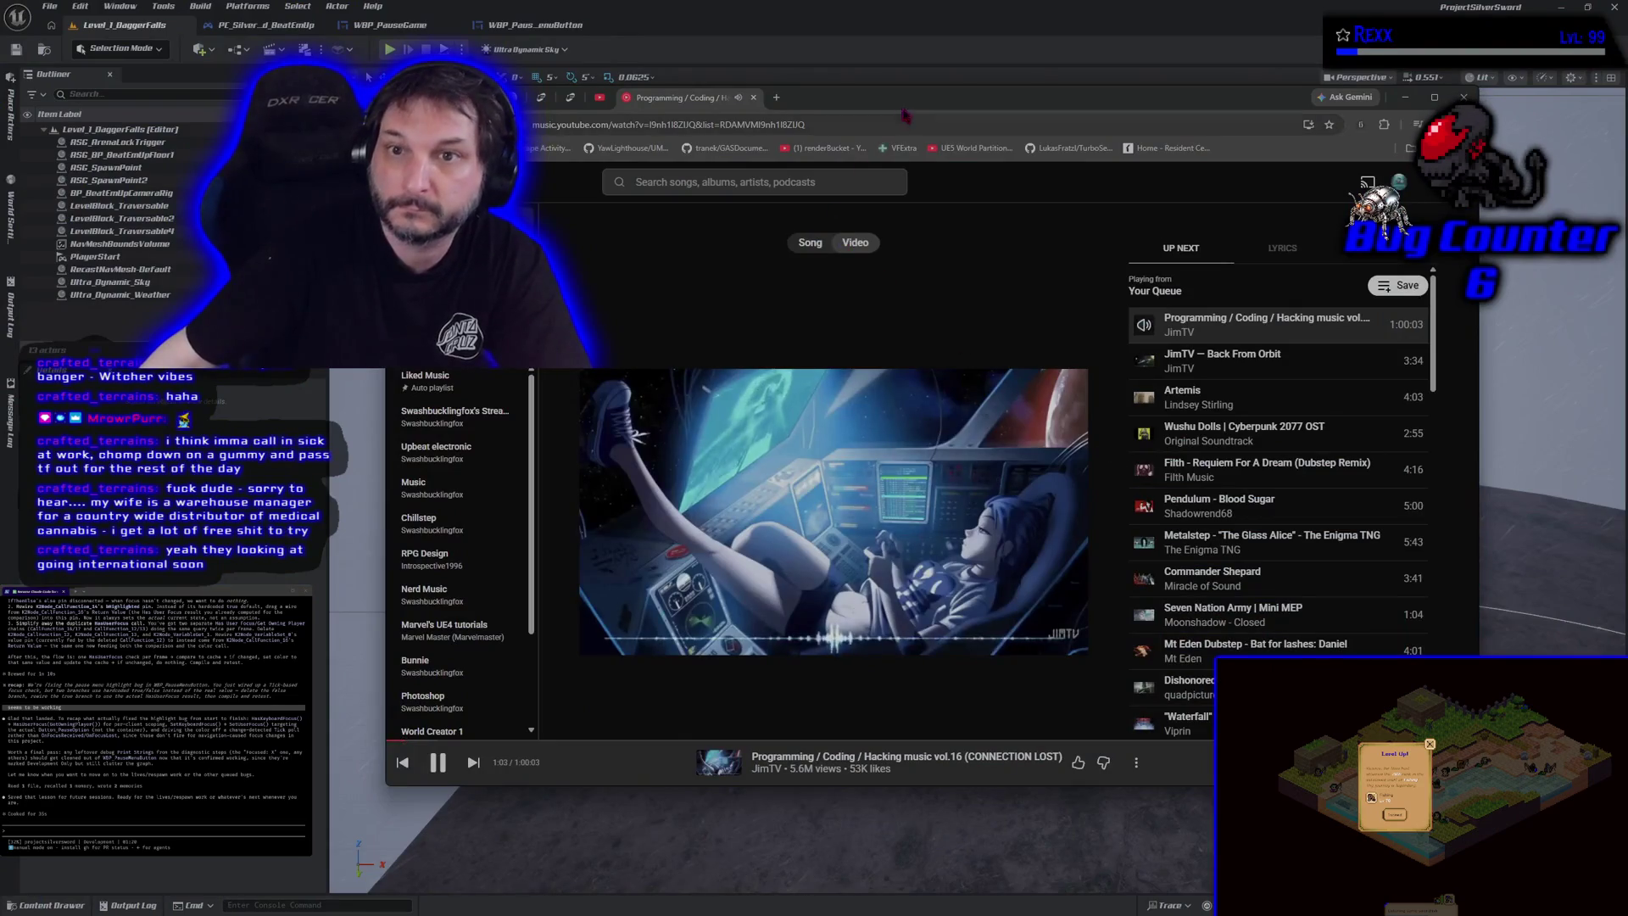
key("alt+Tab")
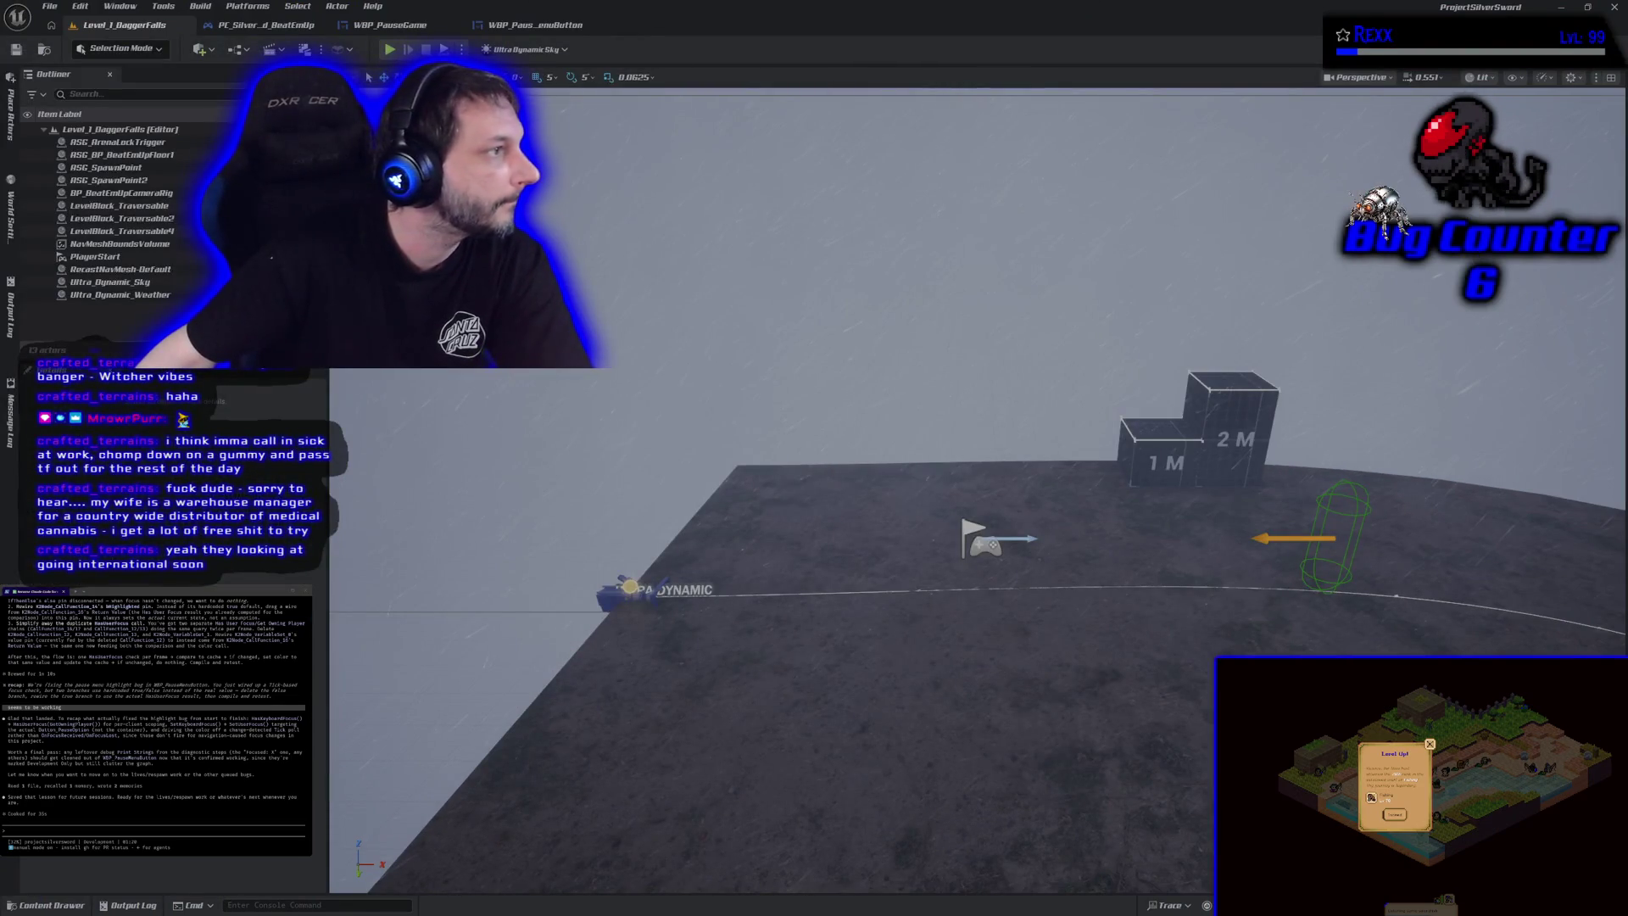
key("alt+Tab")
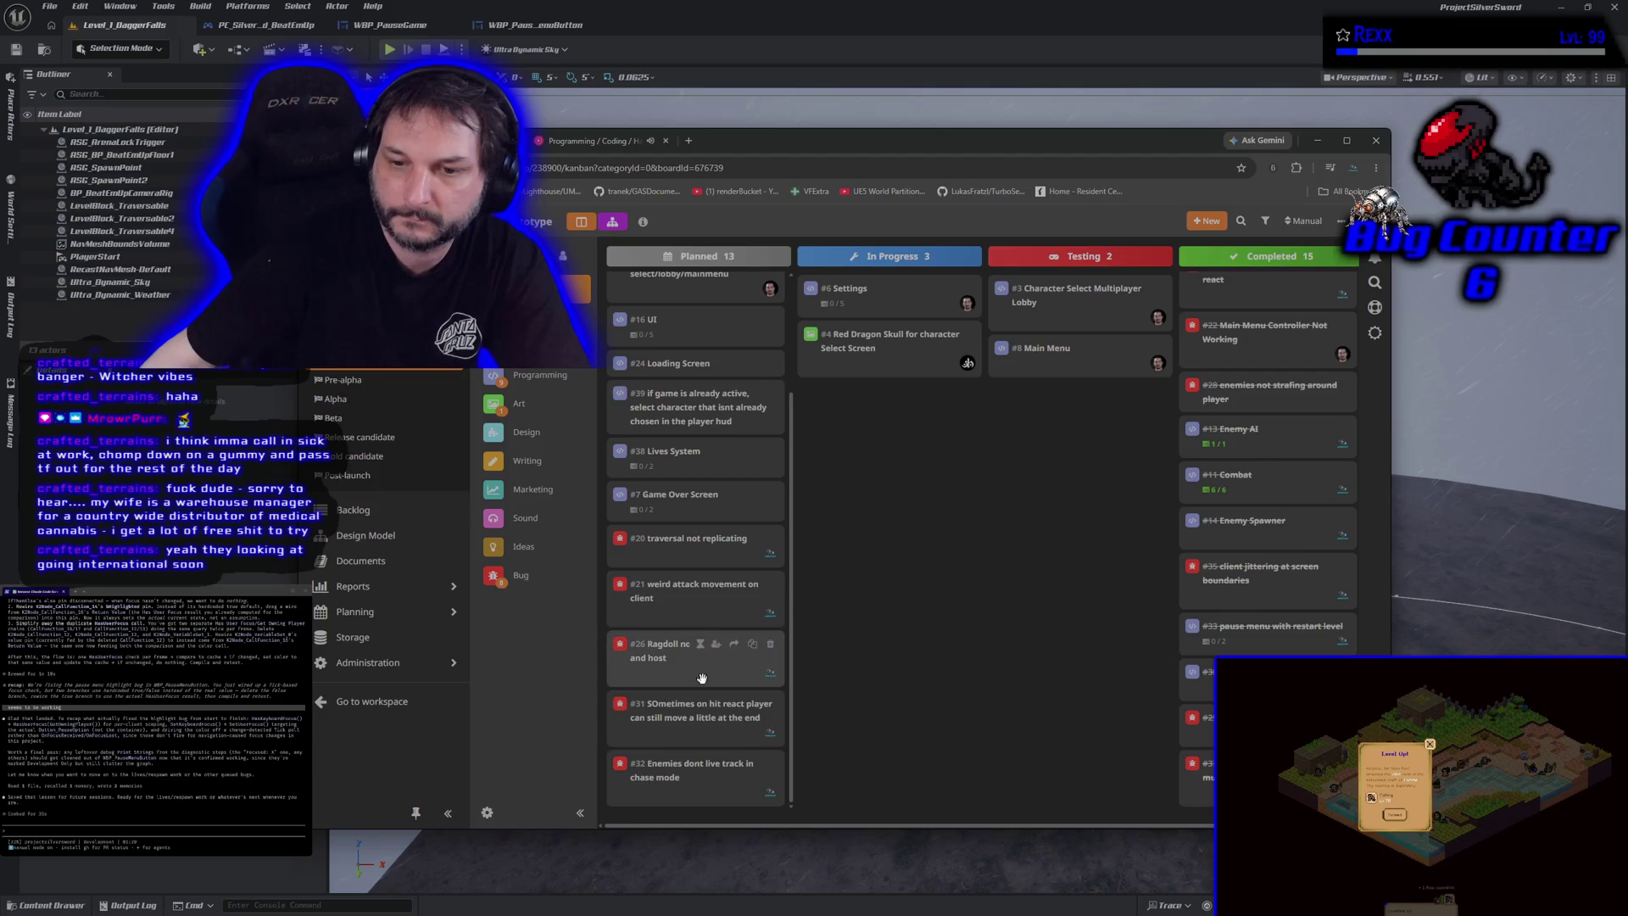
Step: Move card #20 to In Progress and card #40 to Completed, dismissing the Log work dialog
mouse_move(664, 538)
left_mouse_down()
mouse_move(802, 519)
mouse_move(844, 415)
left_mouse_up()
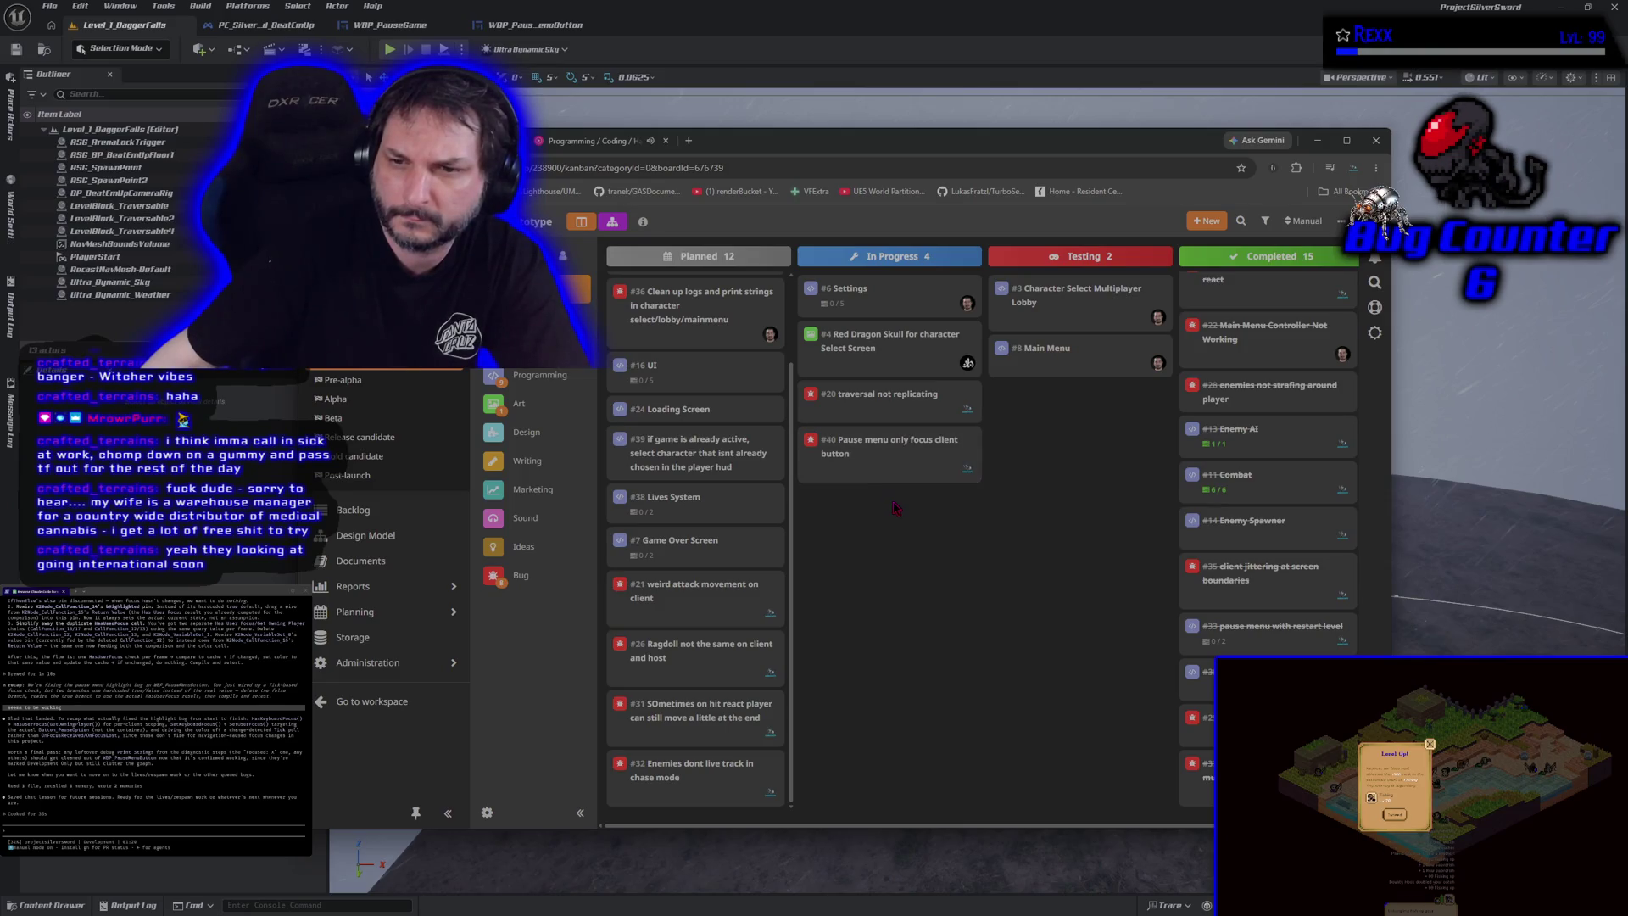
left_click_drag(891, 445, 1264, 721)
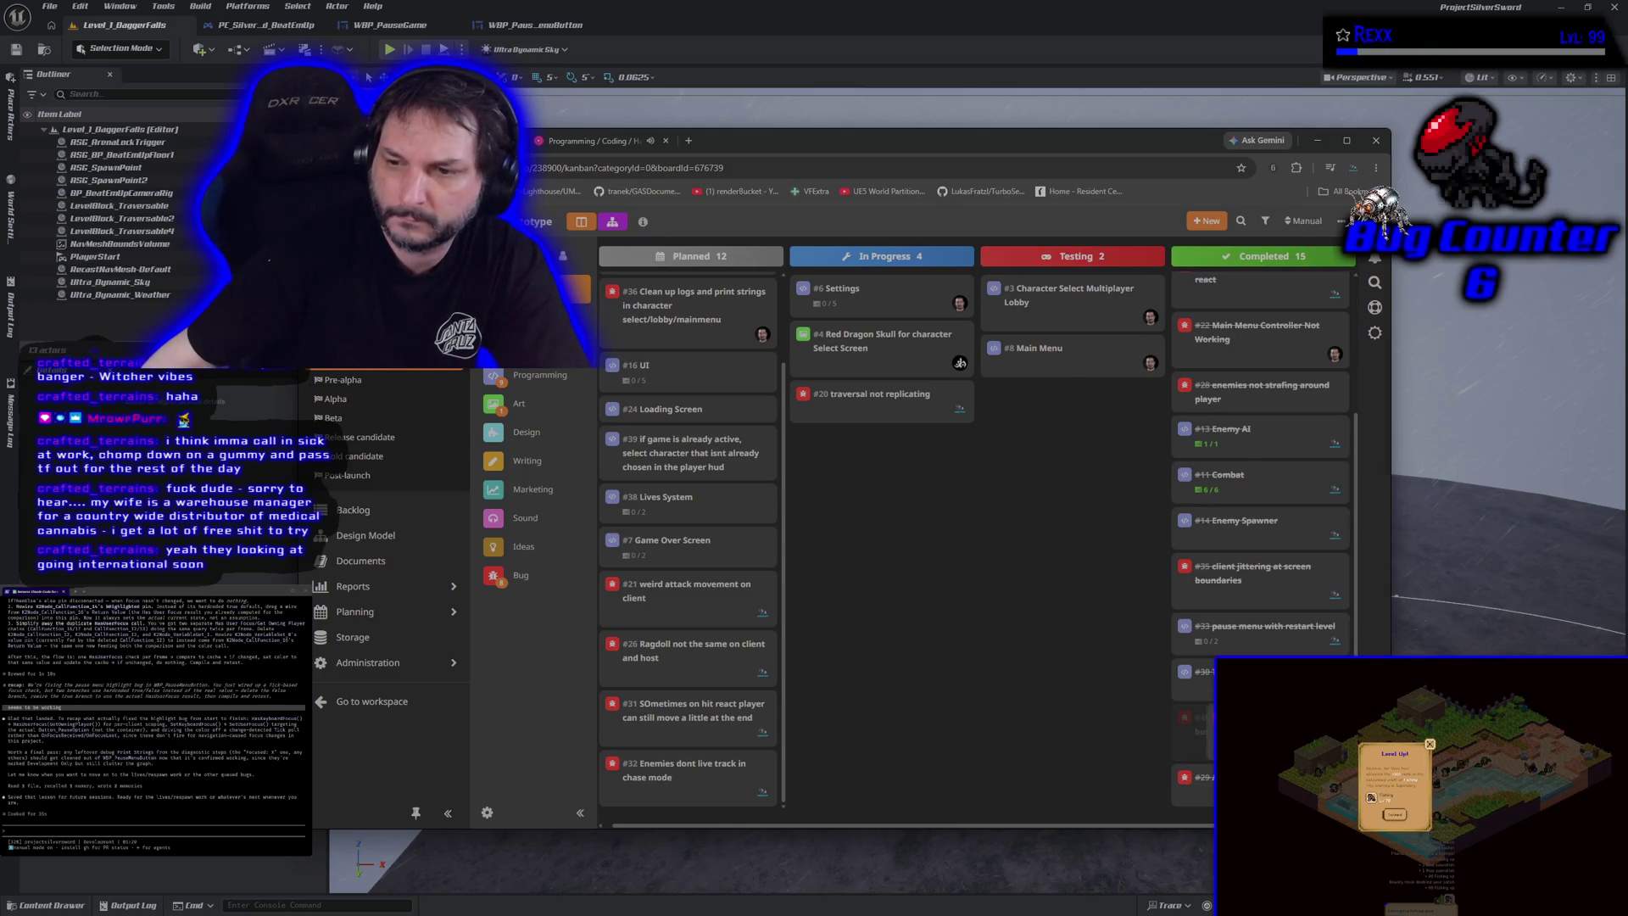
left_click(951, 478)
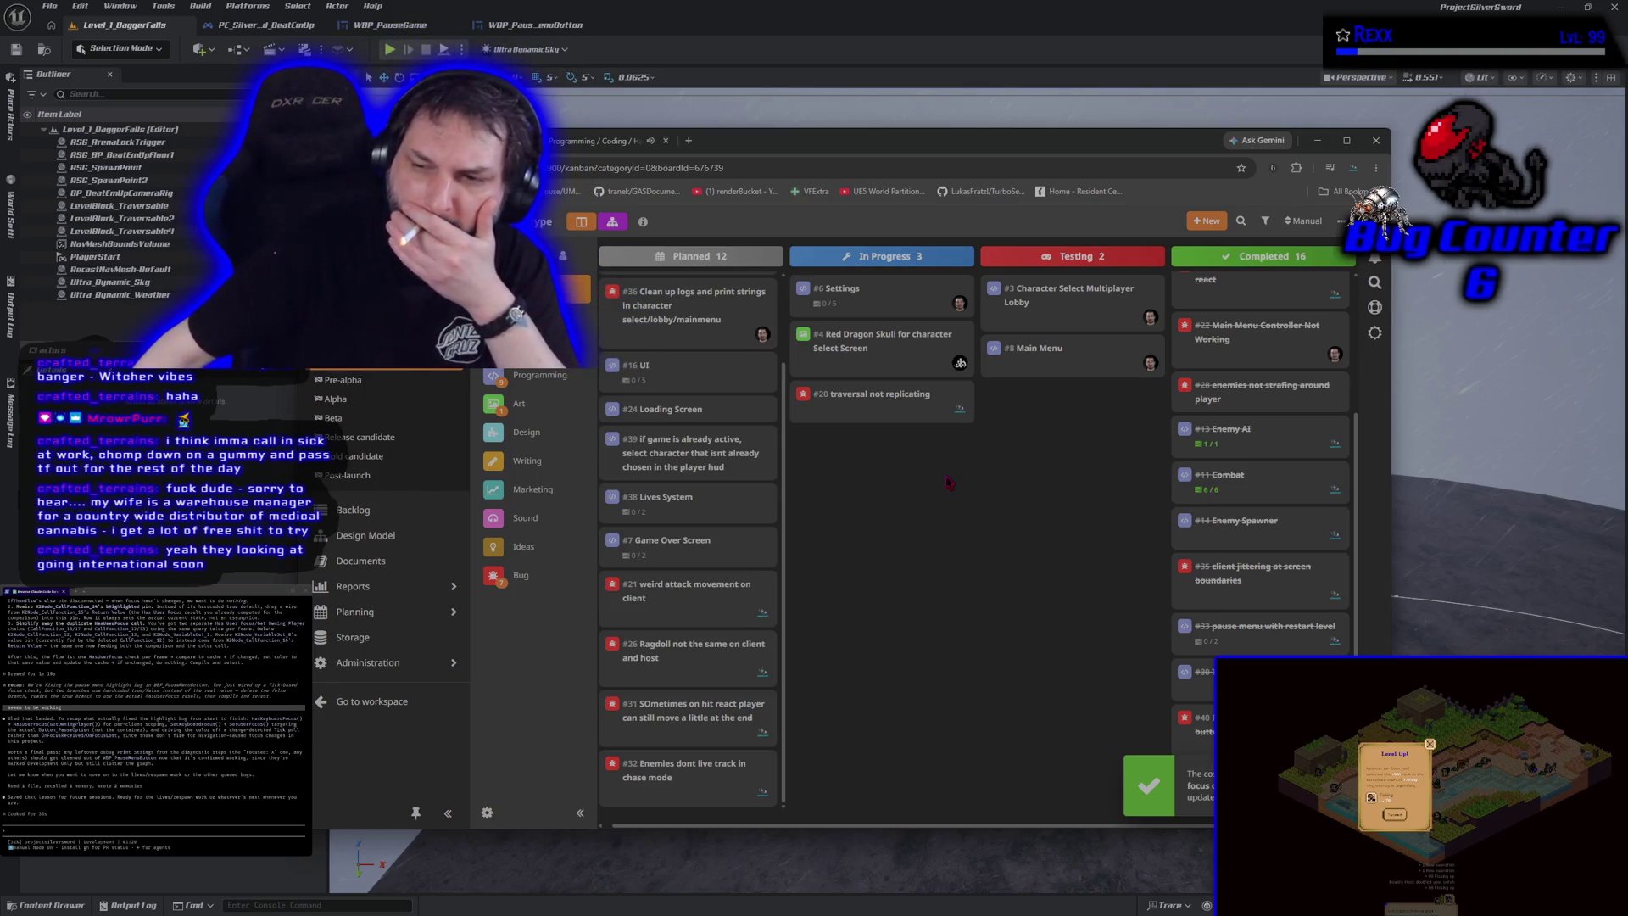
scroll(1204, 644, "down", 1)
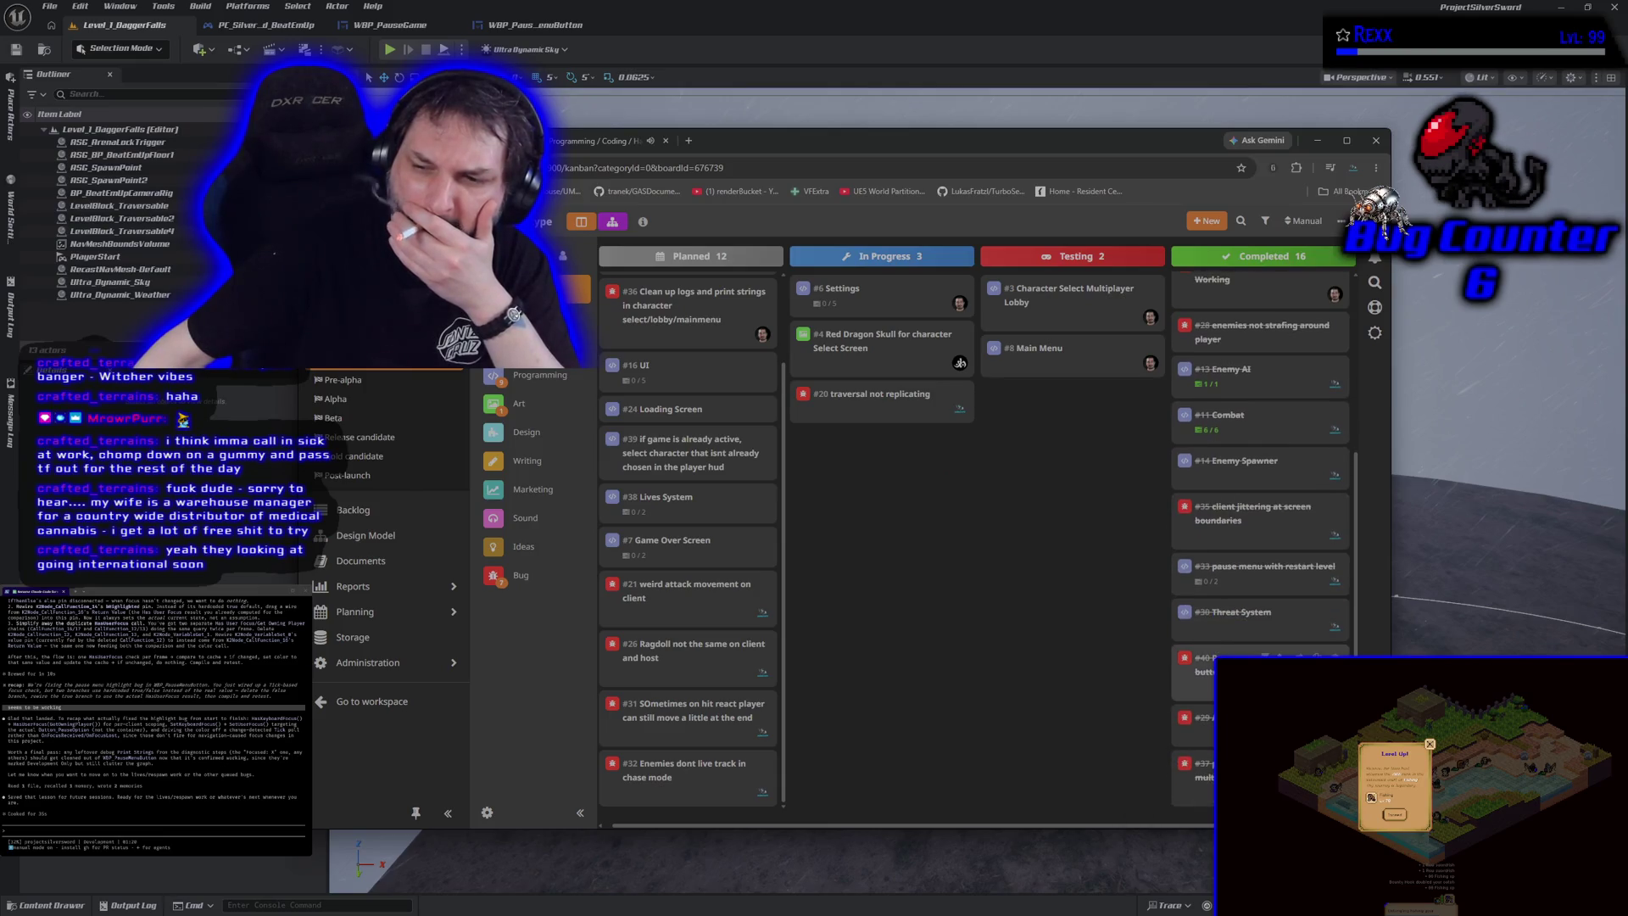
scroll(1260, 594, "up", 1)
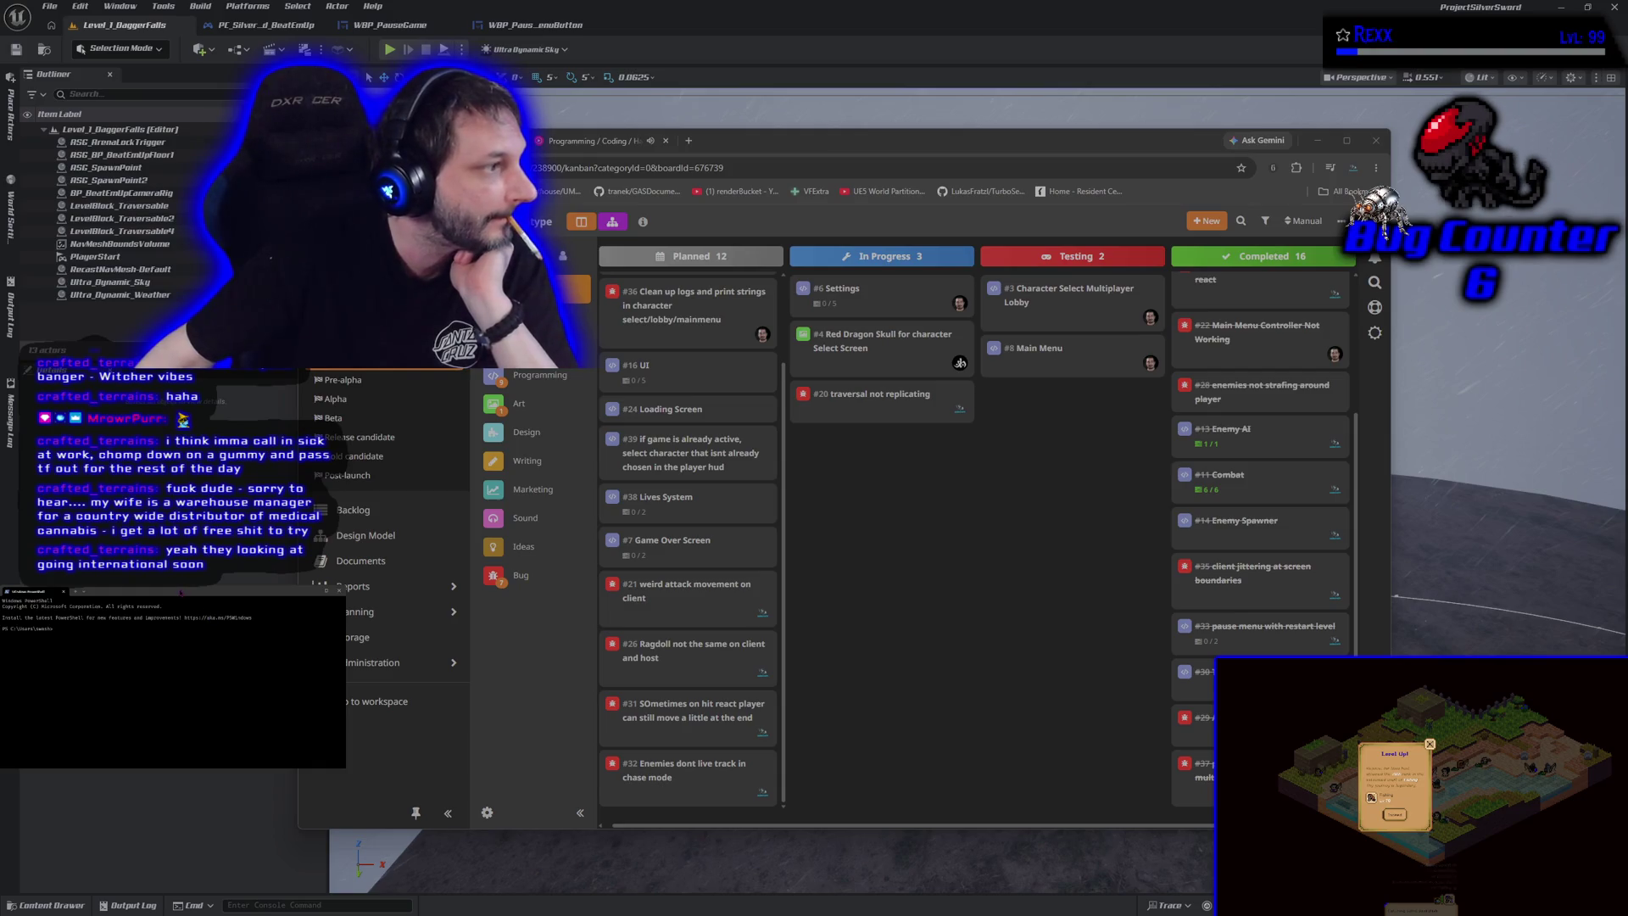
Step: Launch Claude Code from f:/onedrive/repositories/projectsilversword/source/projectsilversword, then hide the HacknPlan window
type("cd f:/onedrive/repositories/projectsilversword/source/projectsilversword")
key("Return")
type("claude")
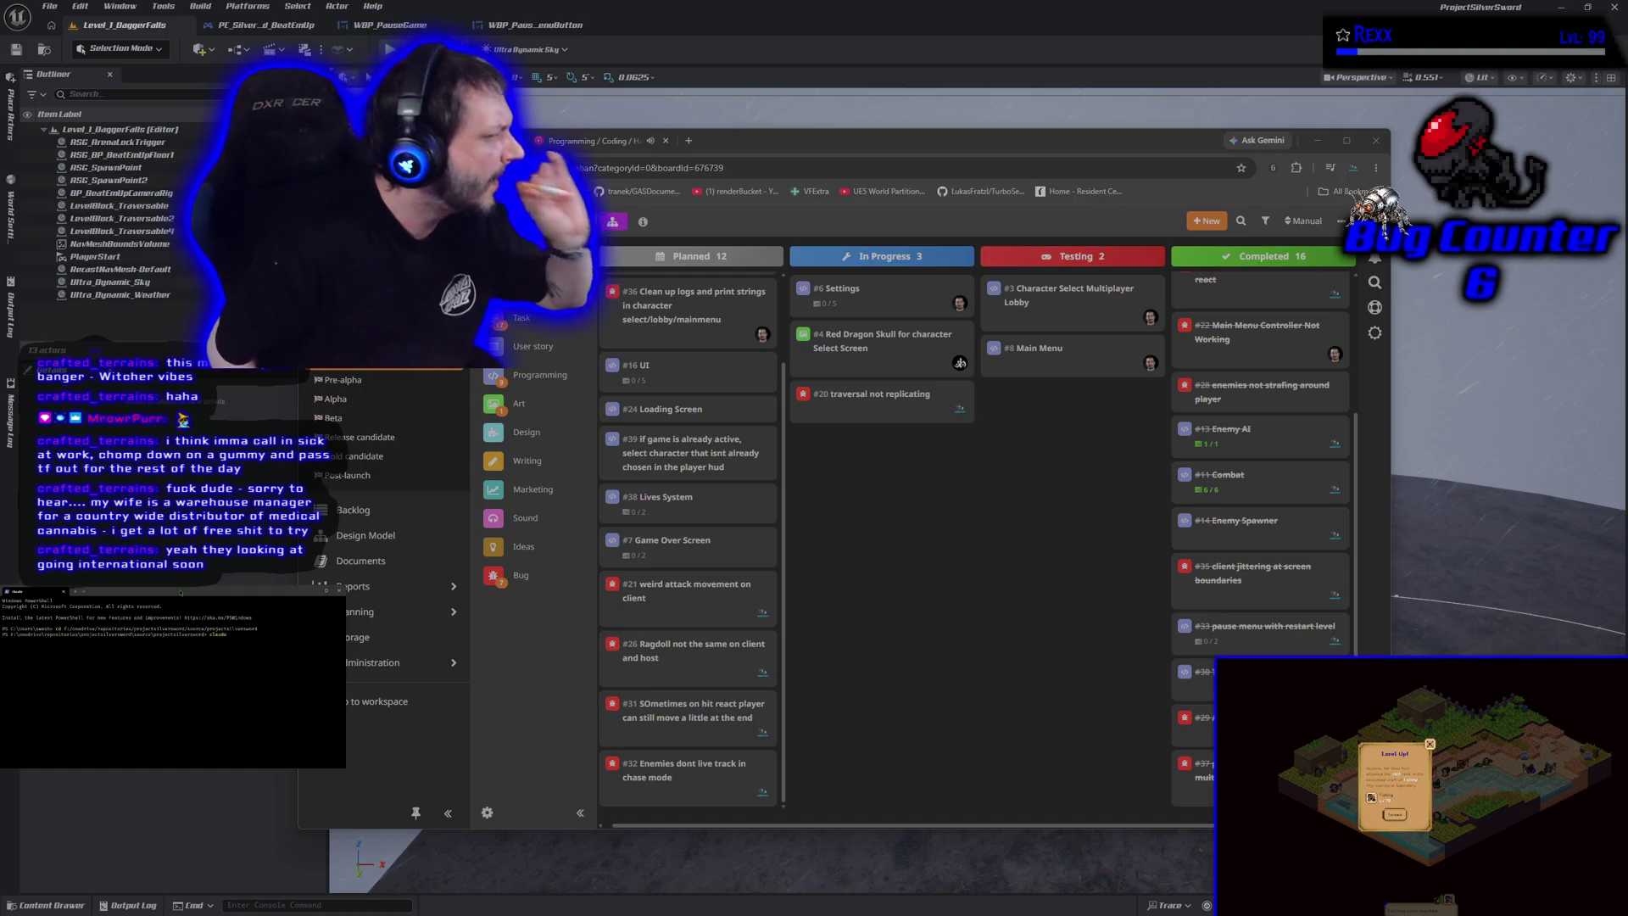
key("Return")
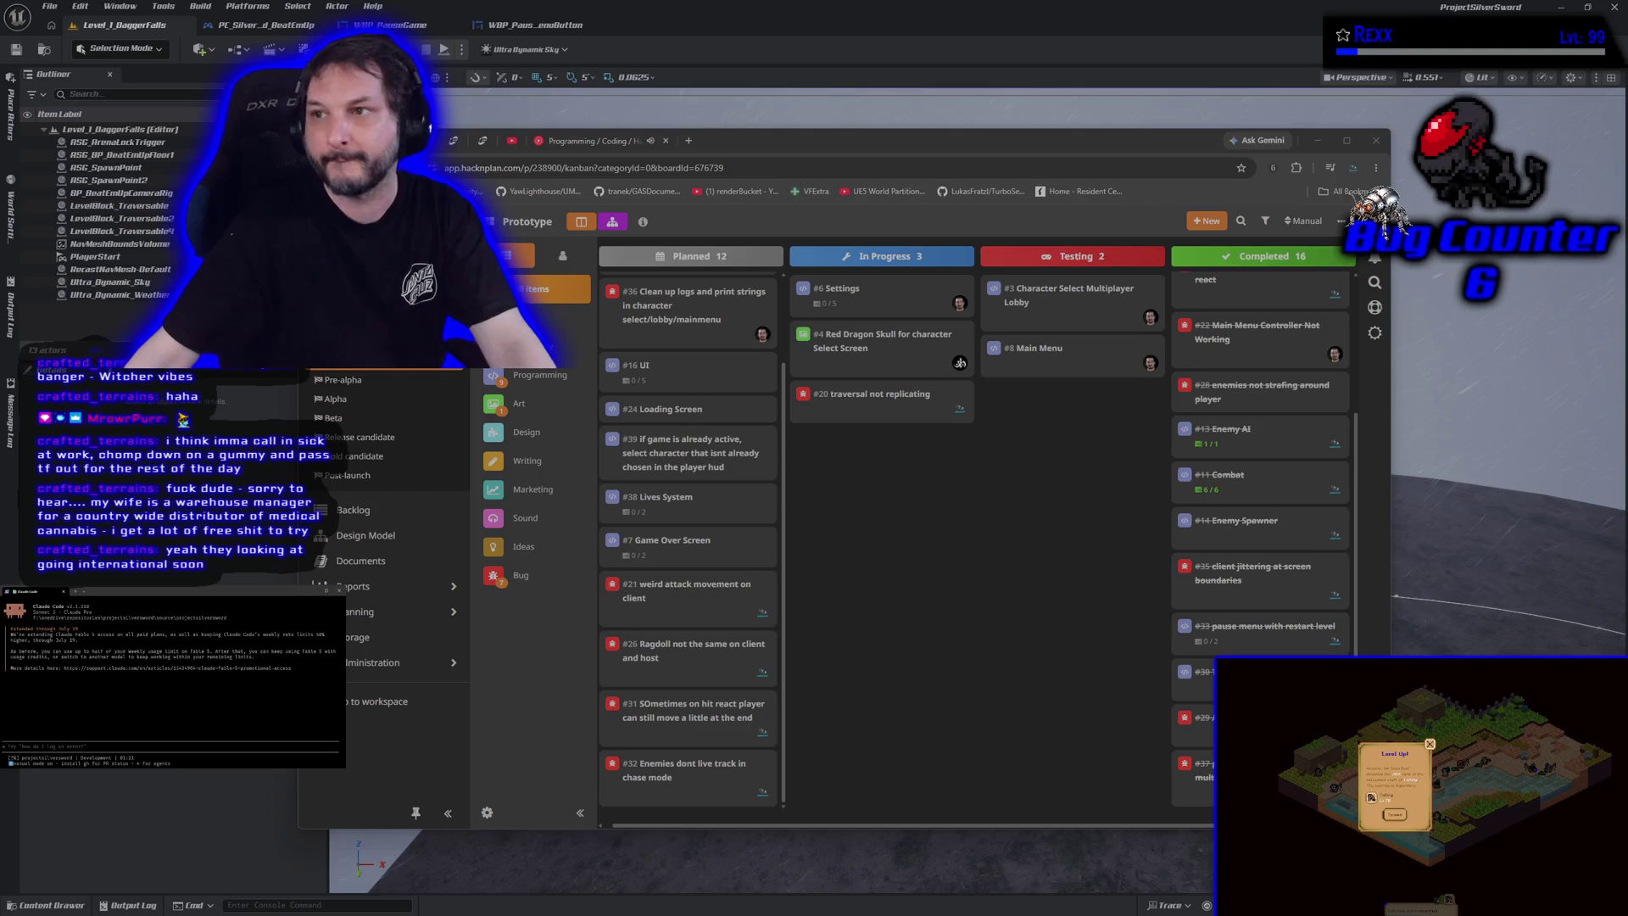
key("alt+Tab")
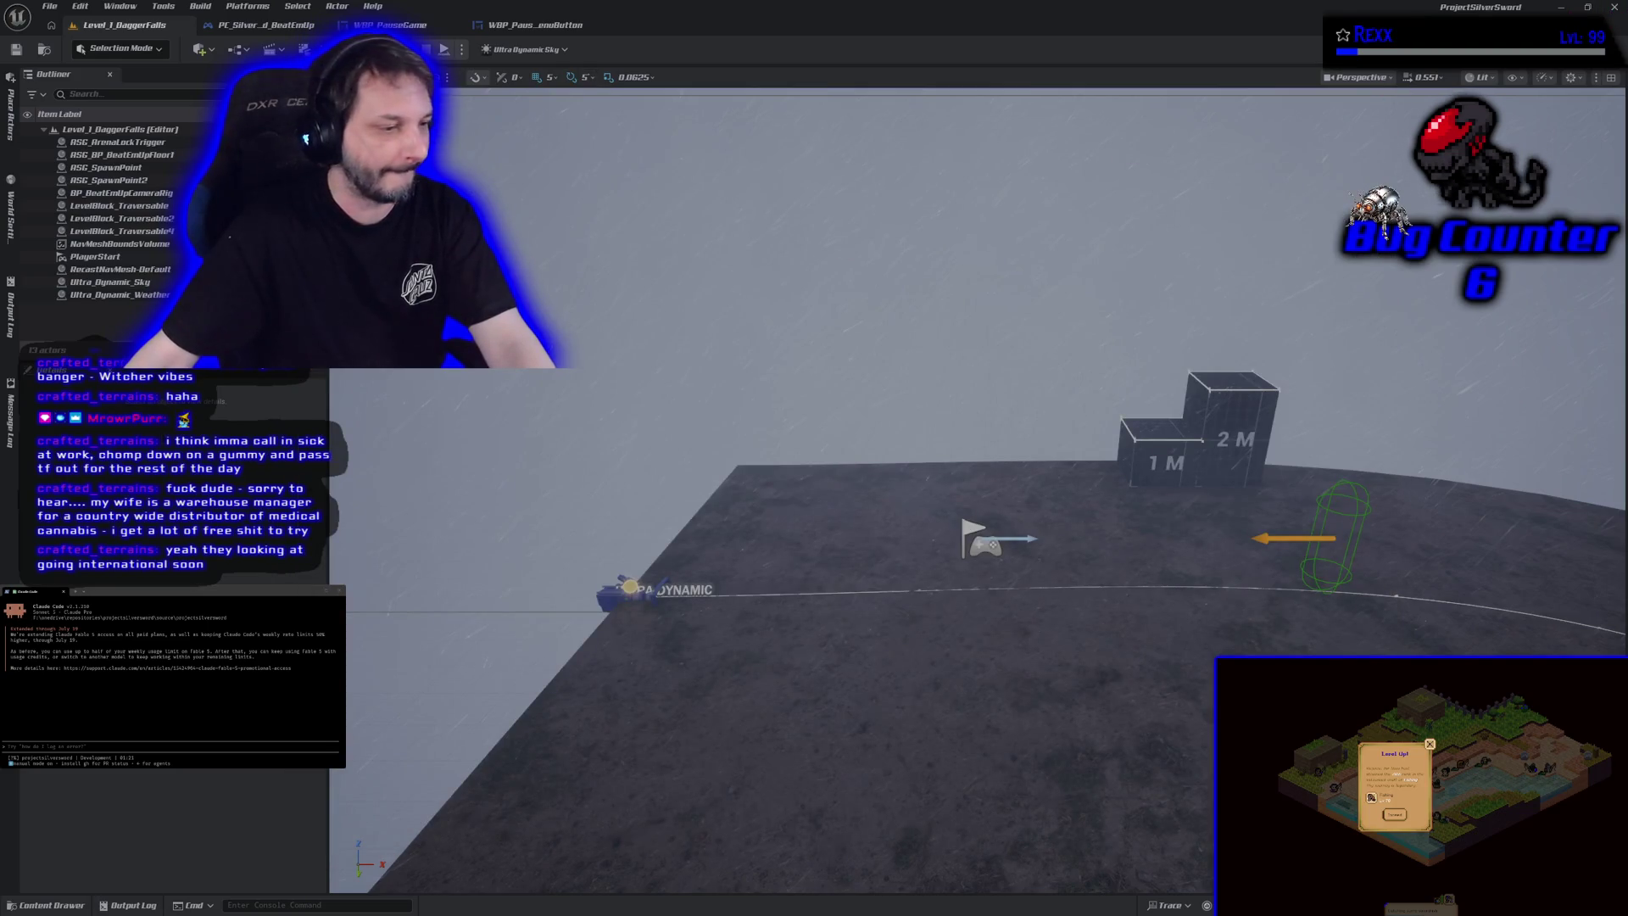
Step: Switch from the Unreal Editor over to JetBrains Rider
key("alt+Tab")
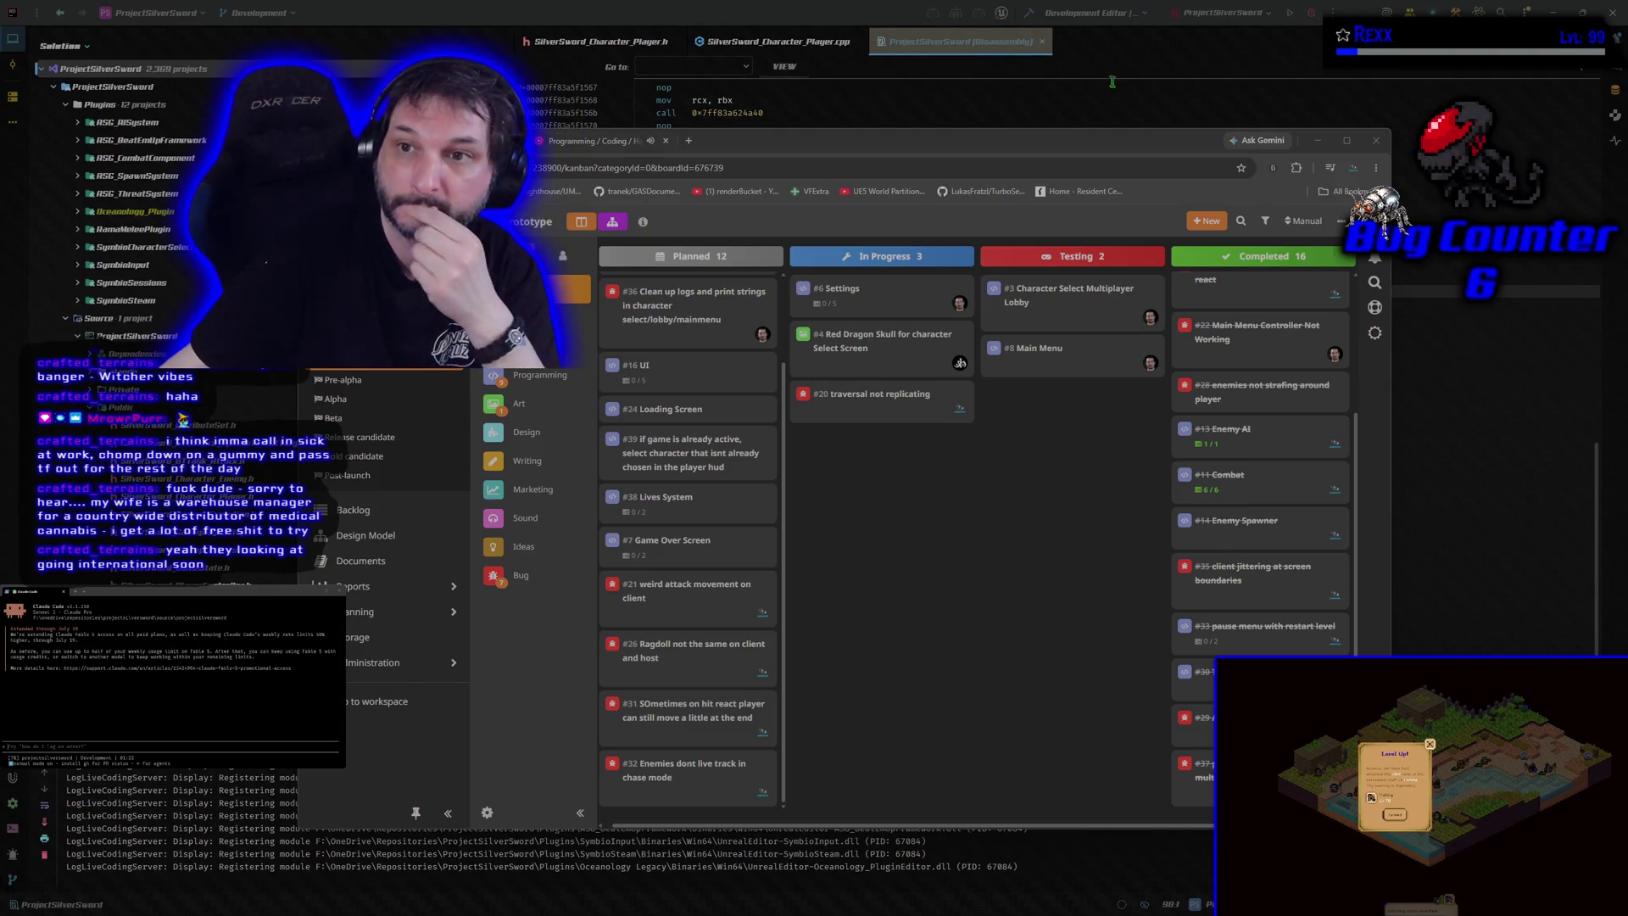
Step: Close the Disassembly view and move the HacknPlan board window up and left
left_click(1043, 41)
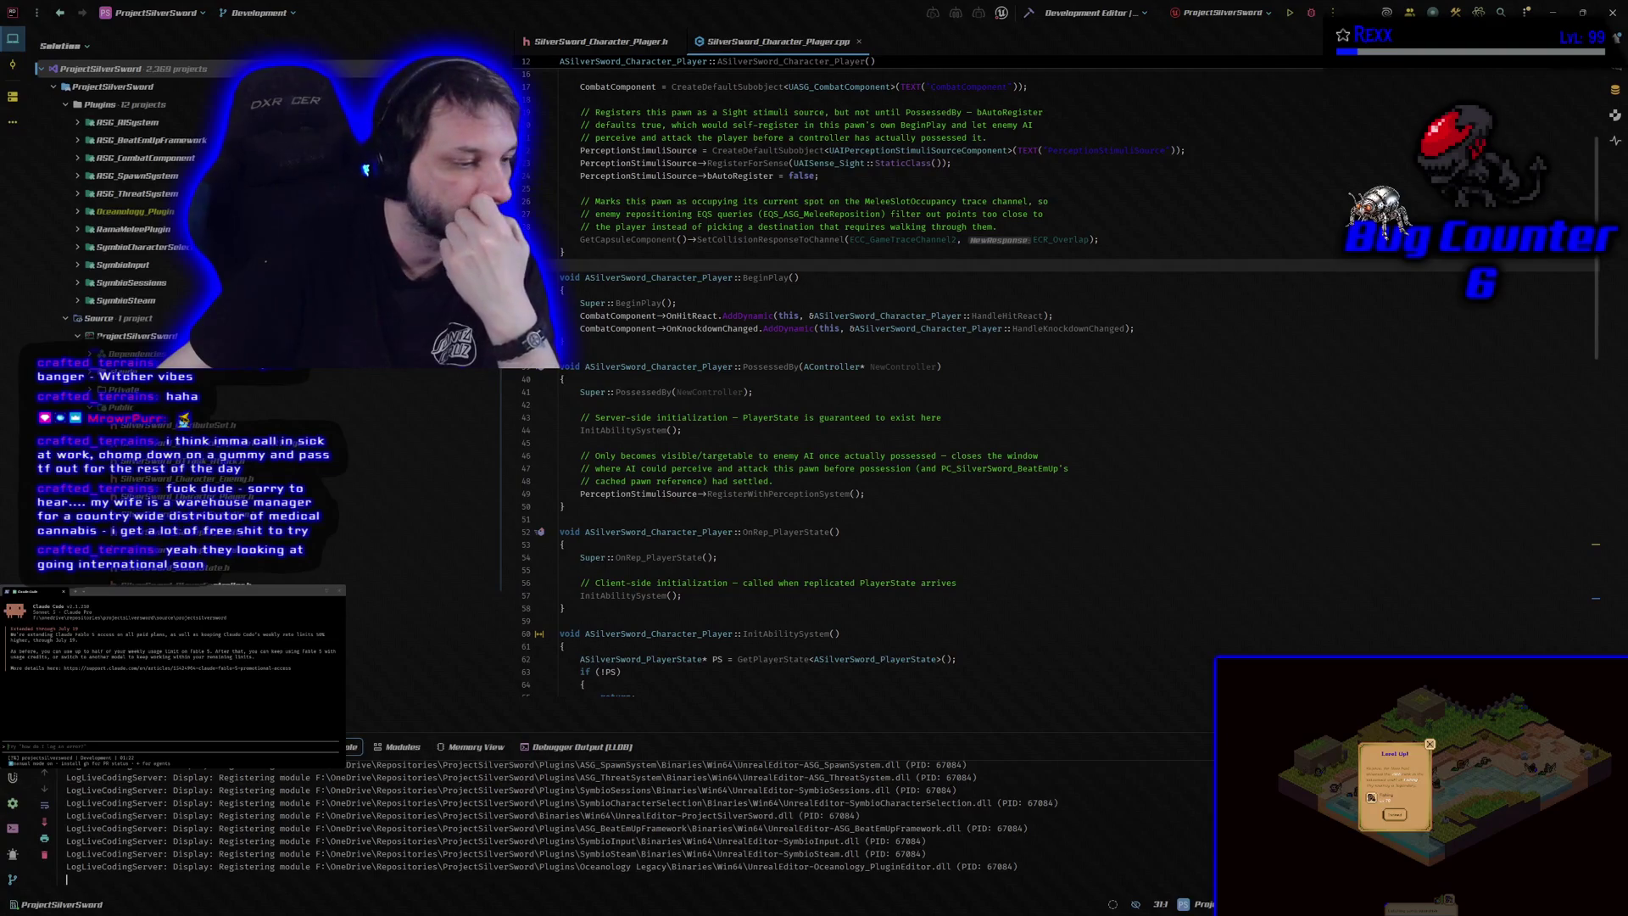
key("alt+Tab")
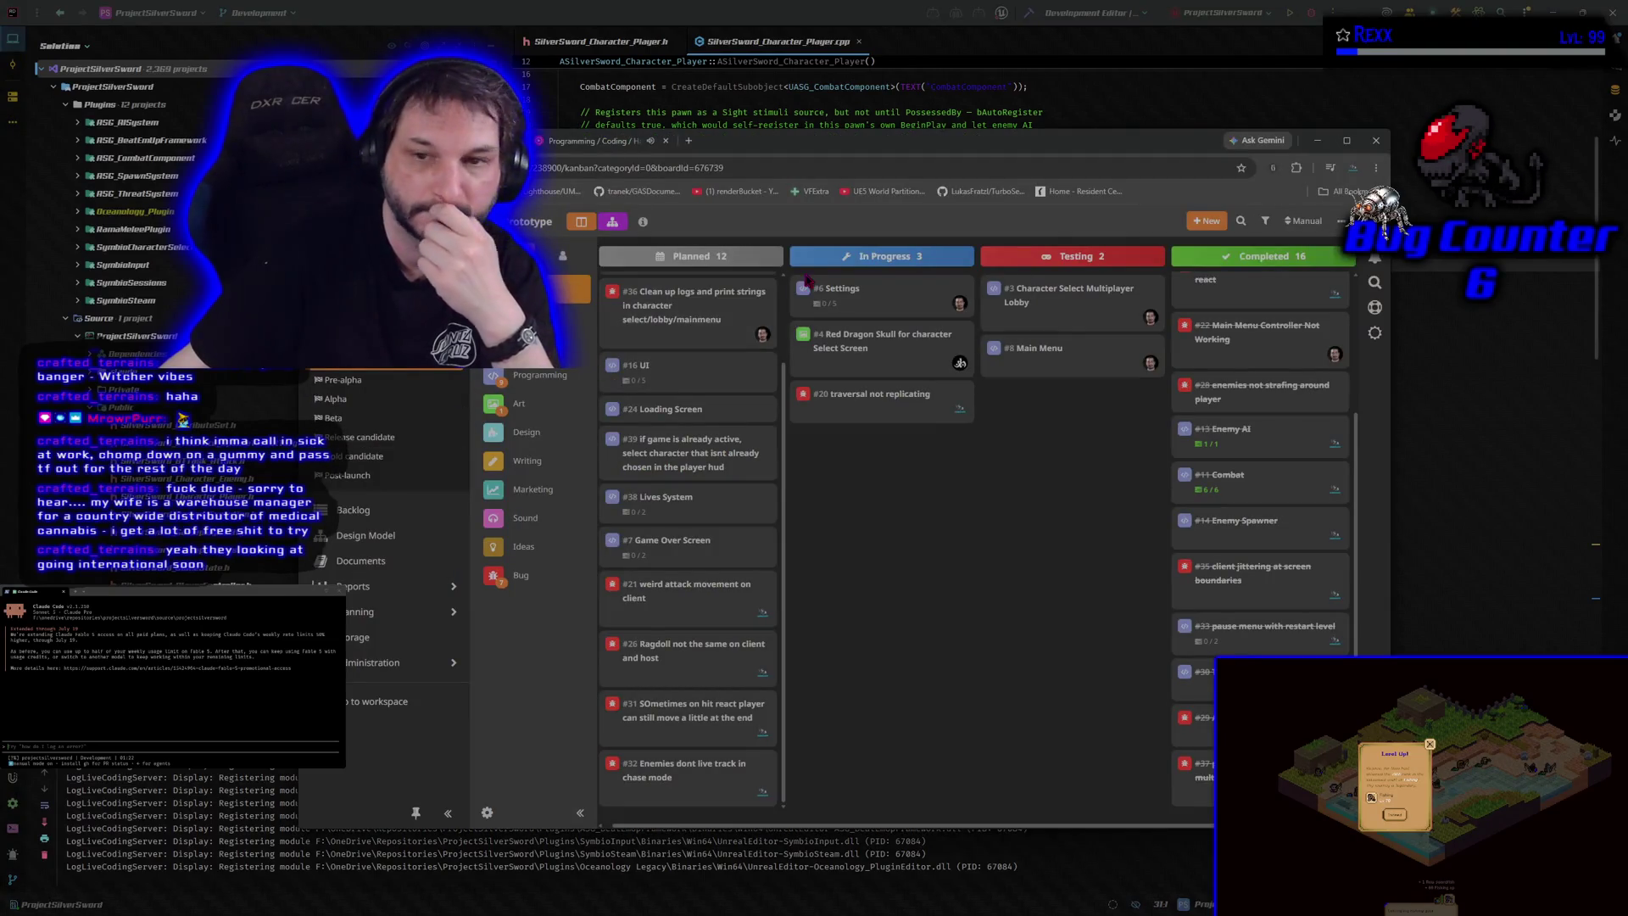
left_click_drag(779, 145, 706, 82)
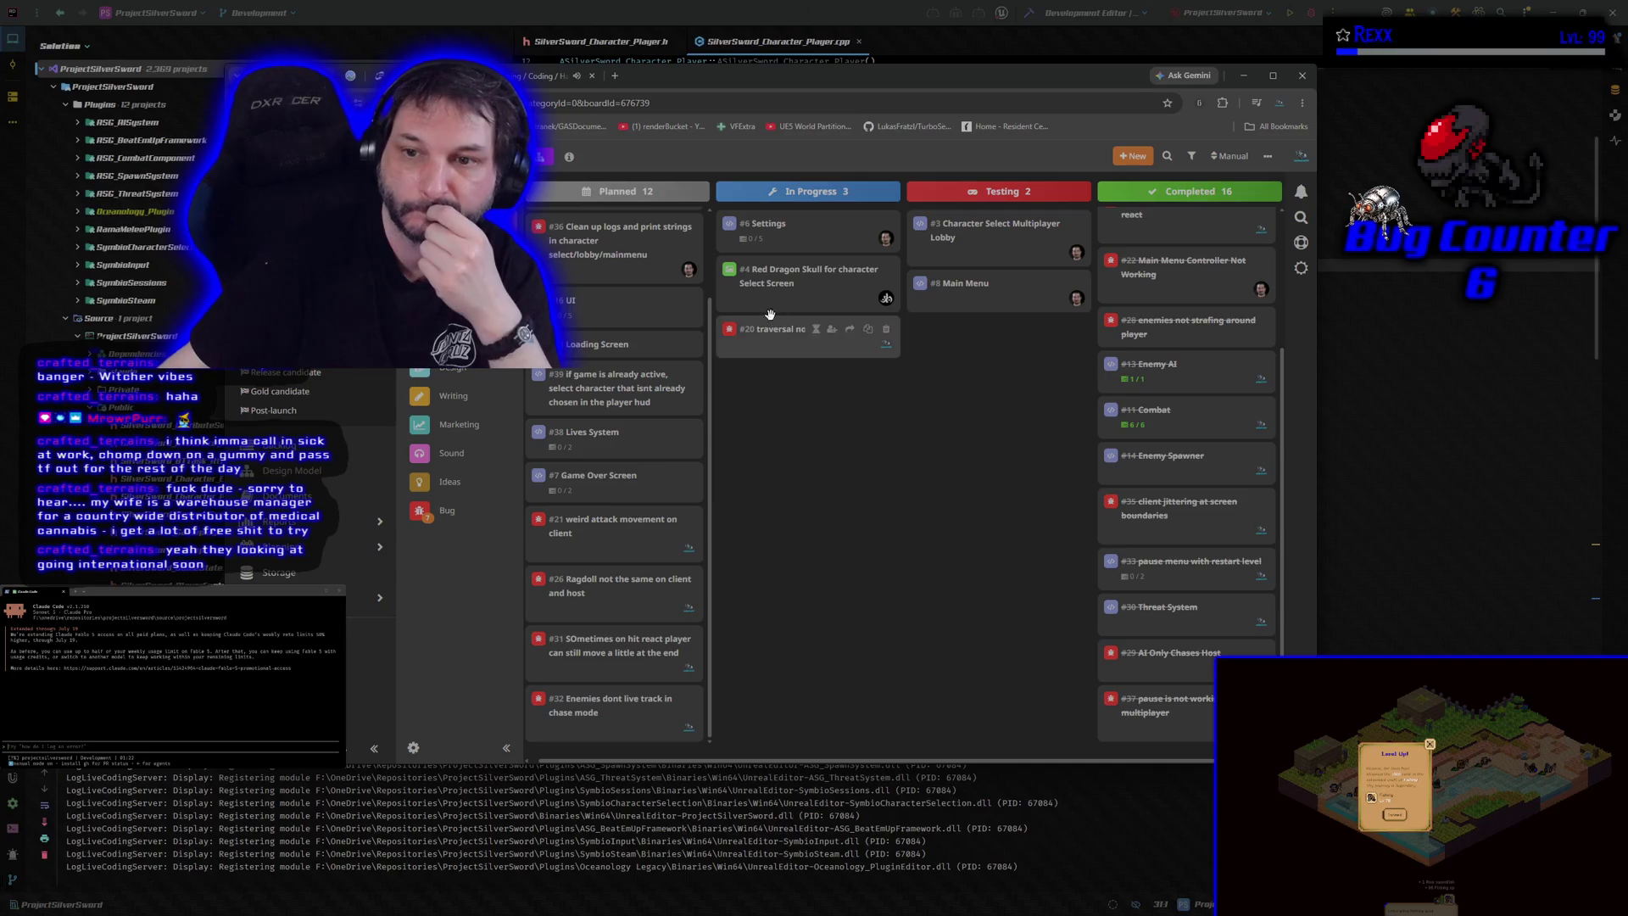
Step: Return to SilverSword_Character_Player.cpp after a glance at the music player
left_click(957, 53)
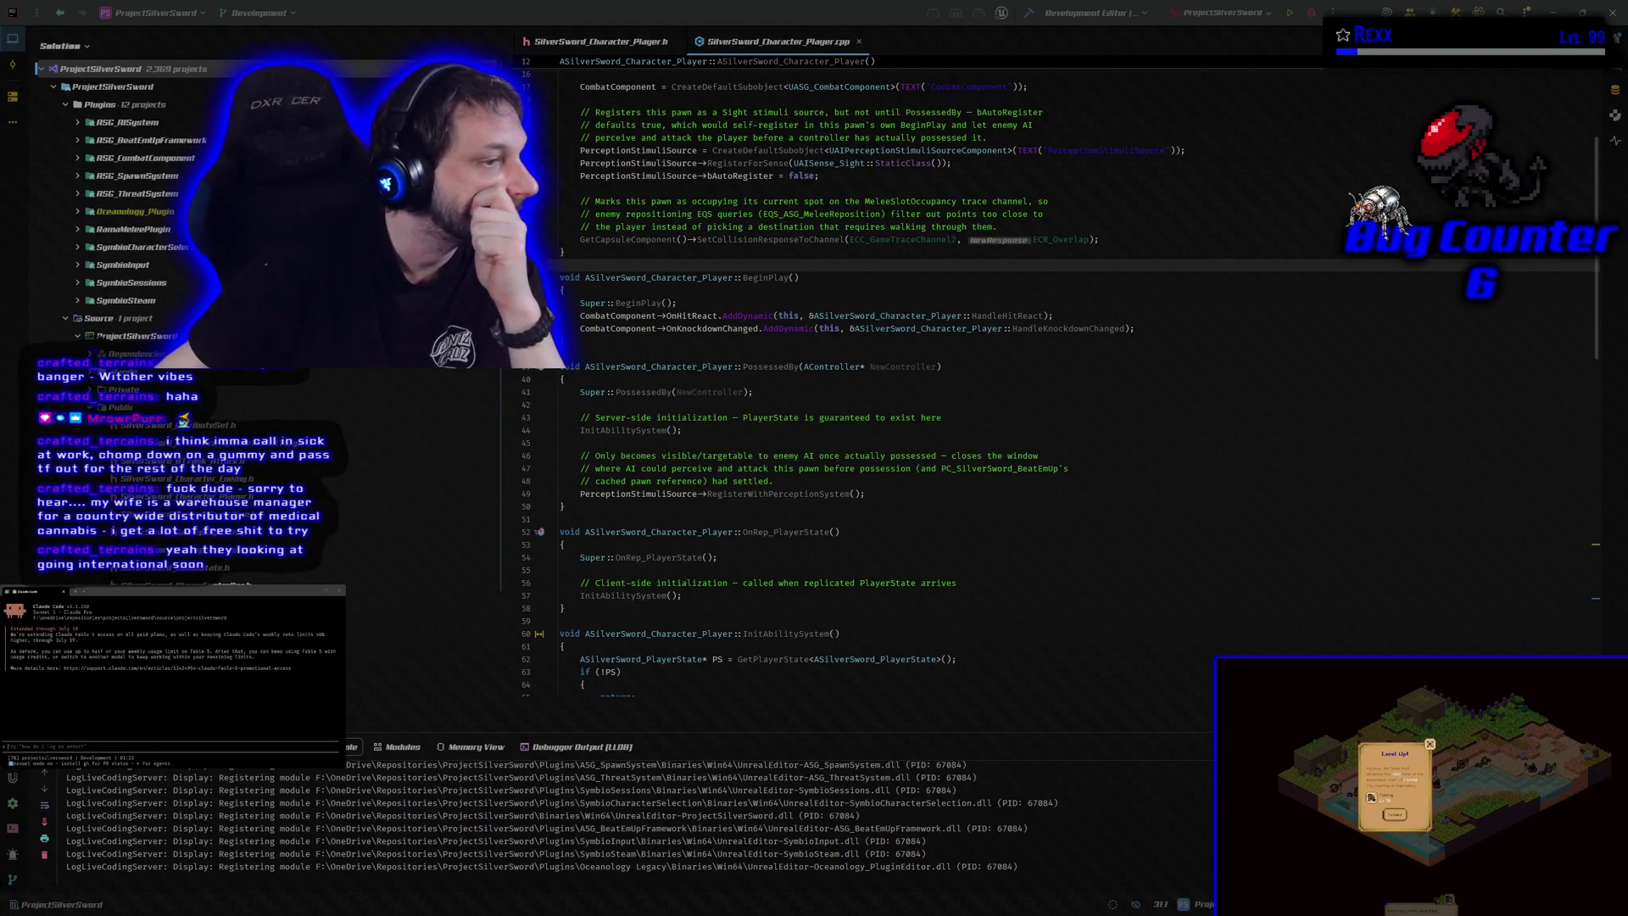
key("alt+Tab")
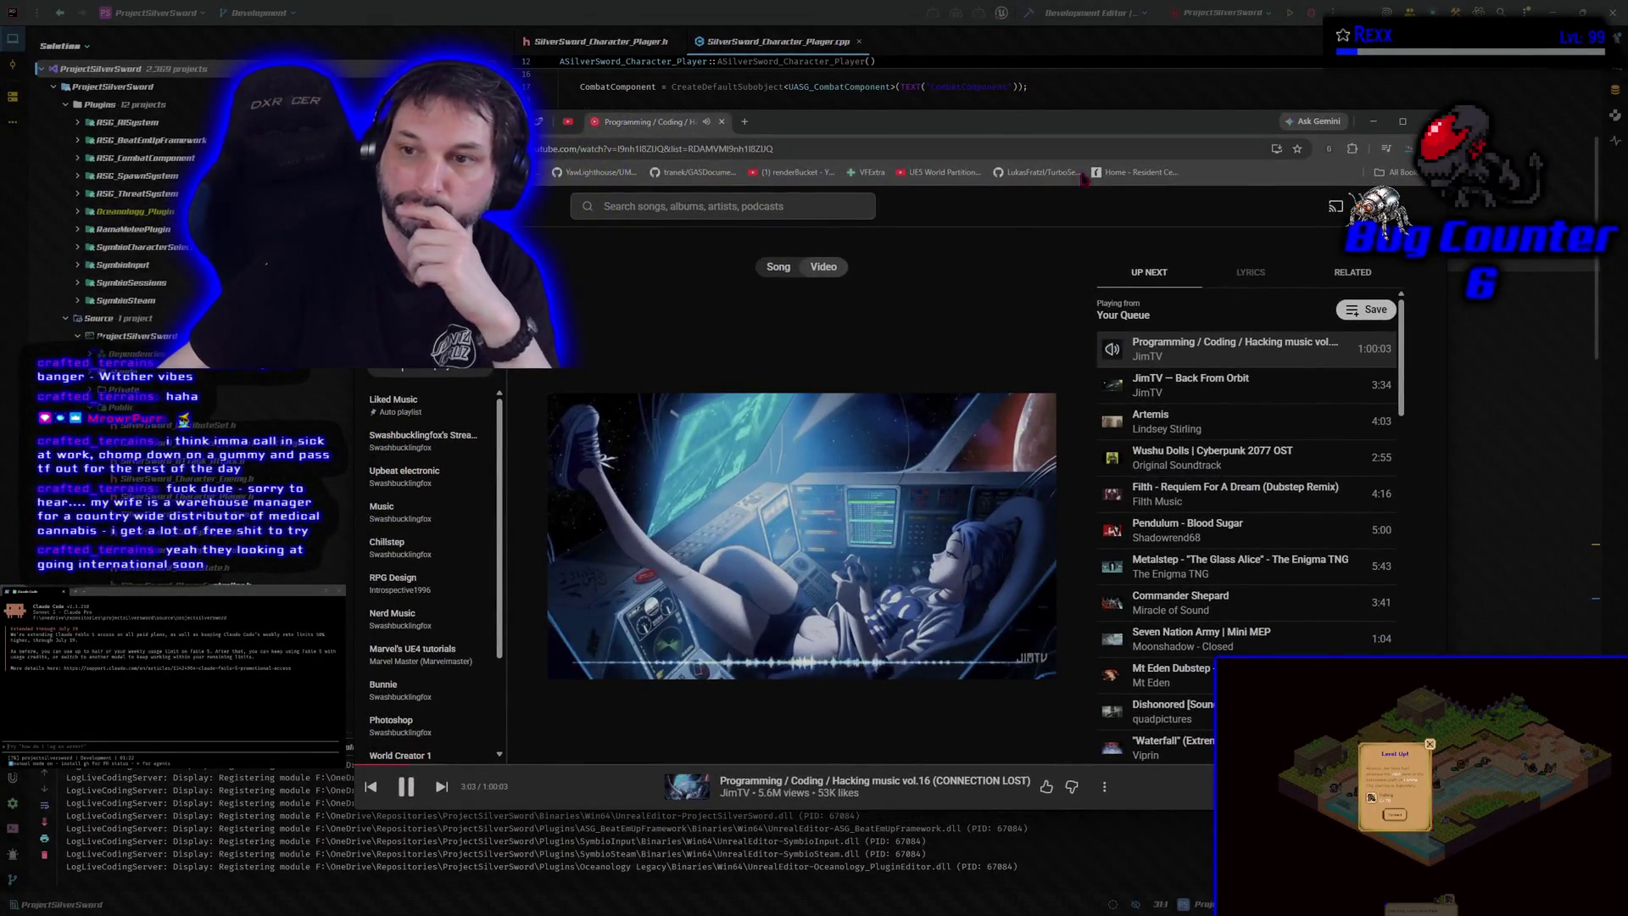
key("alt+Tab")
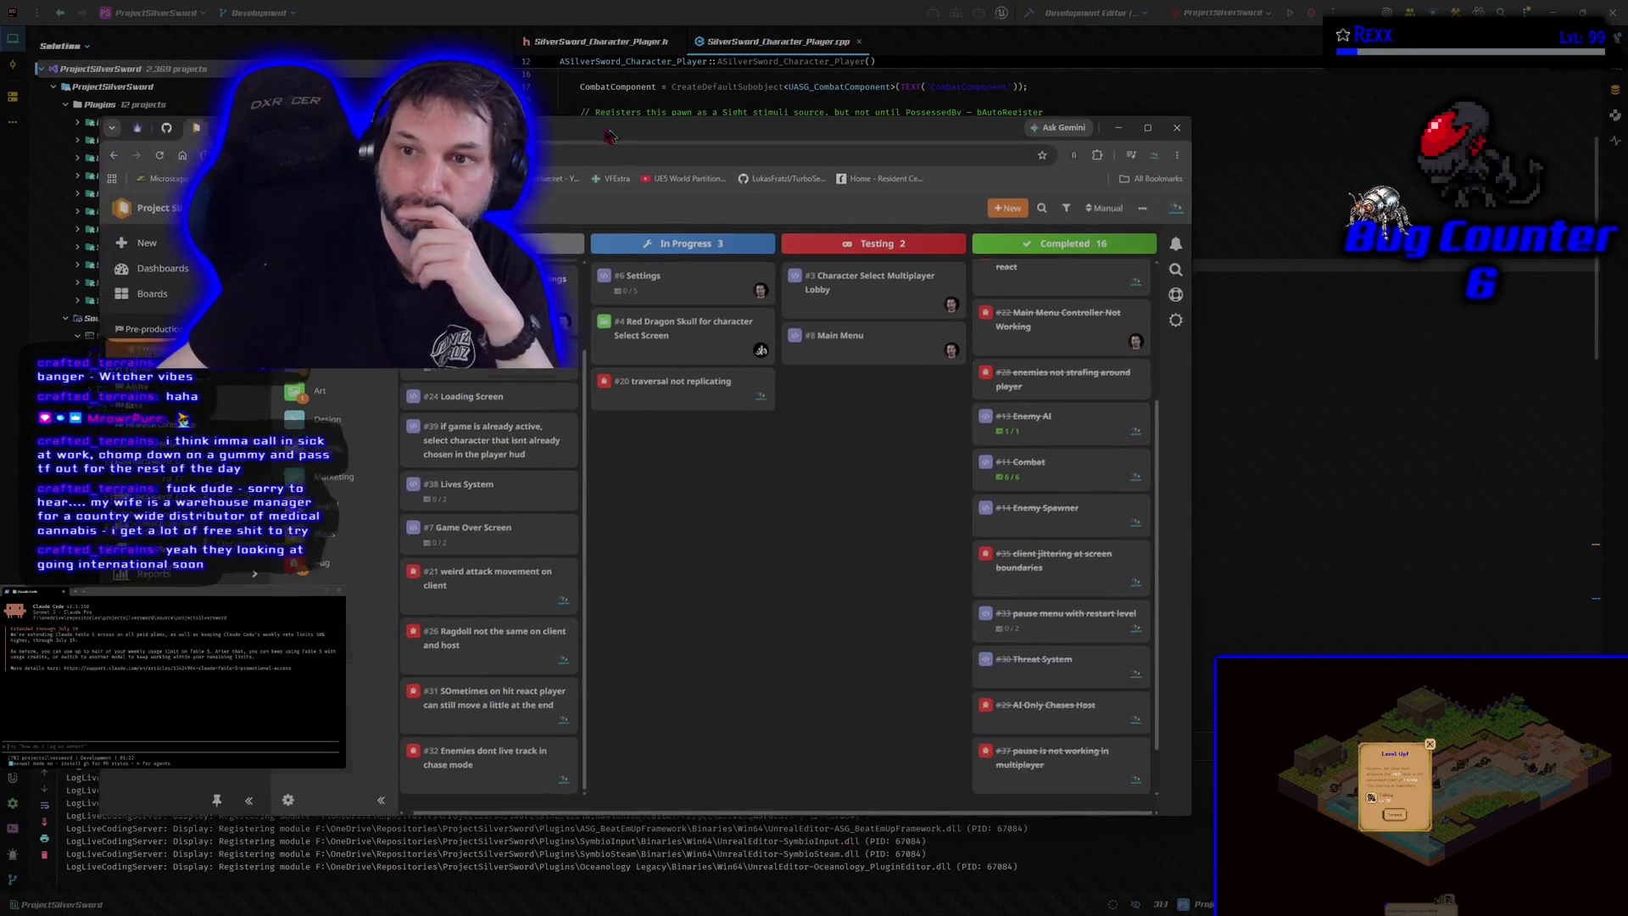
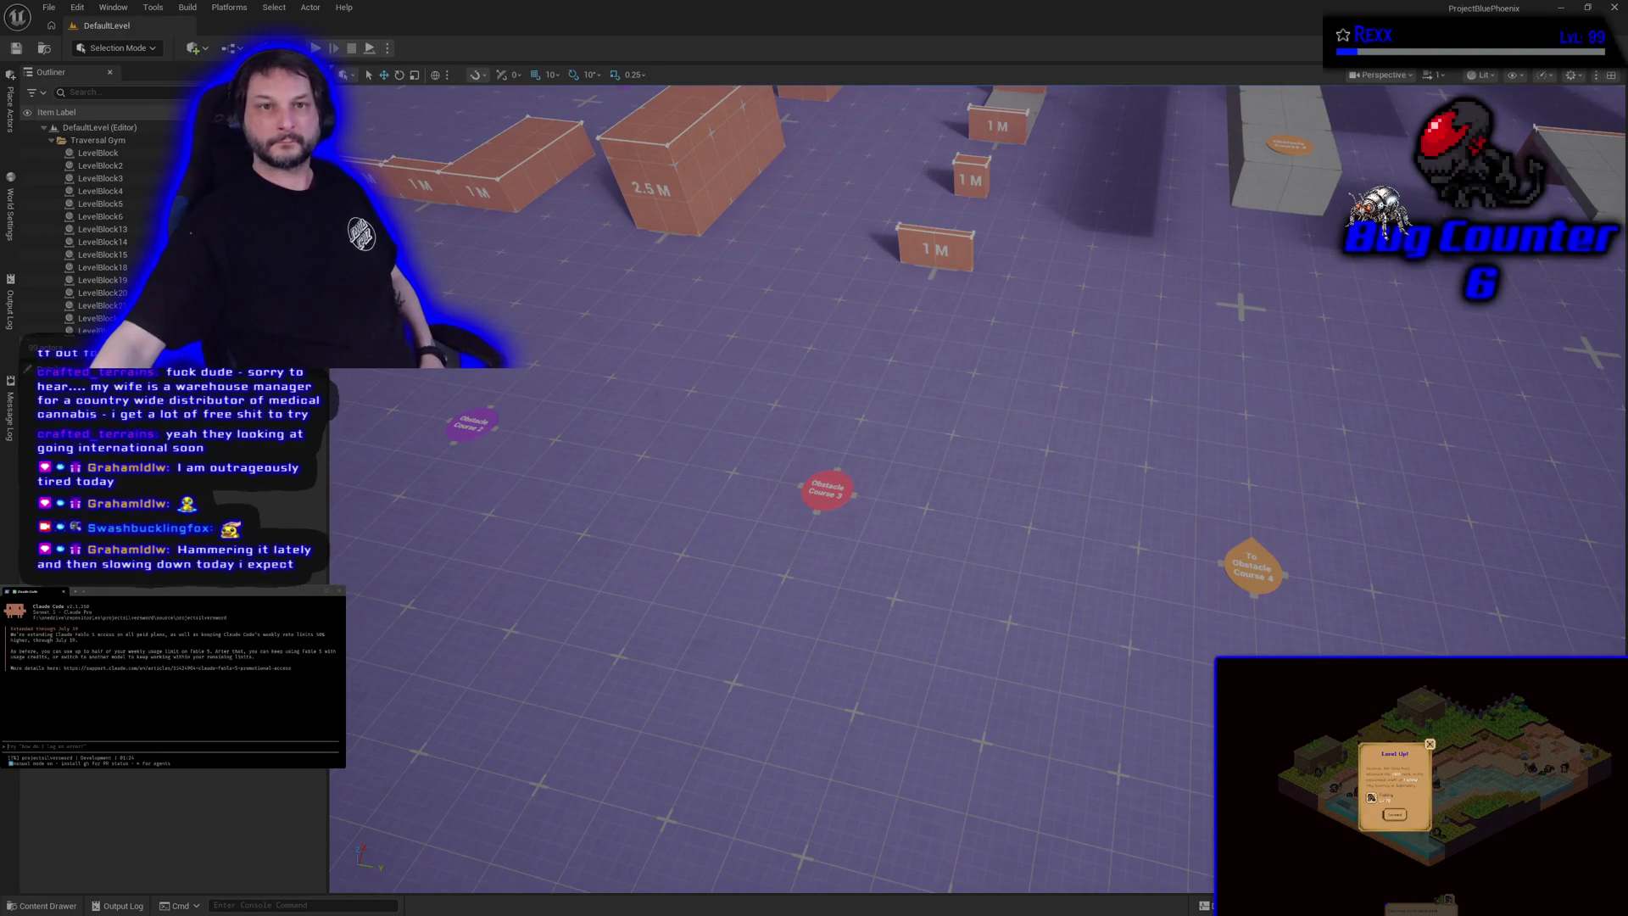
Step: Run a quick test play of the level, move forward, and stop it
left_click(316, 49)
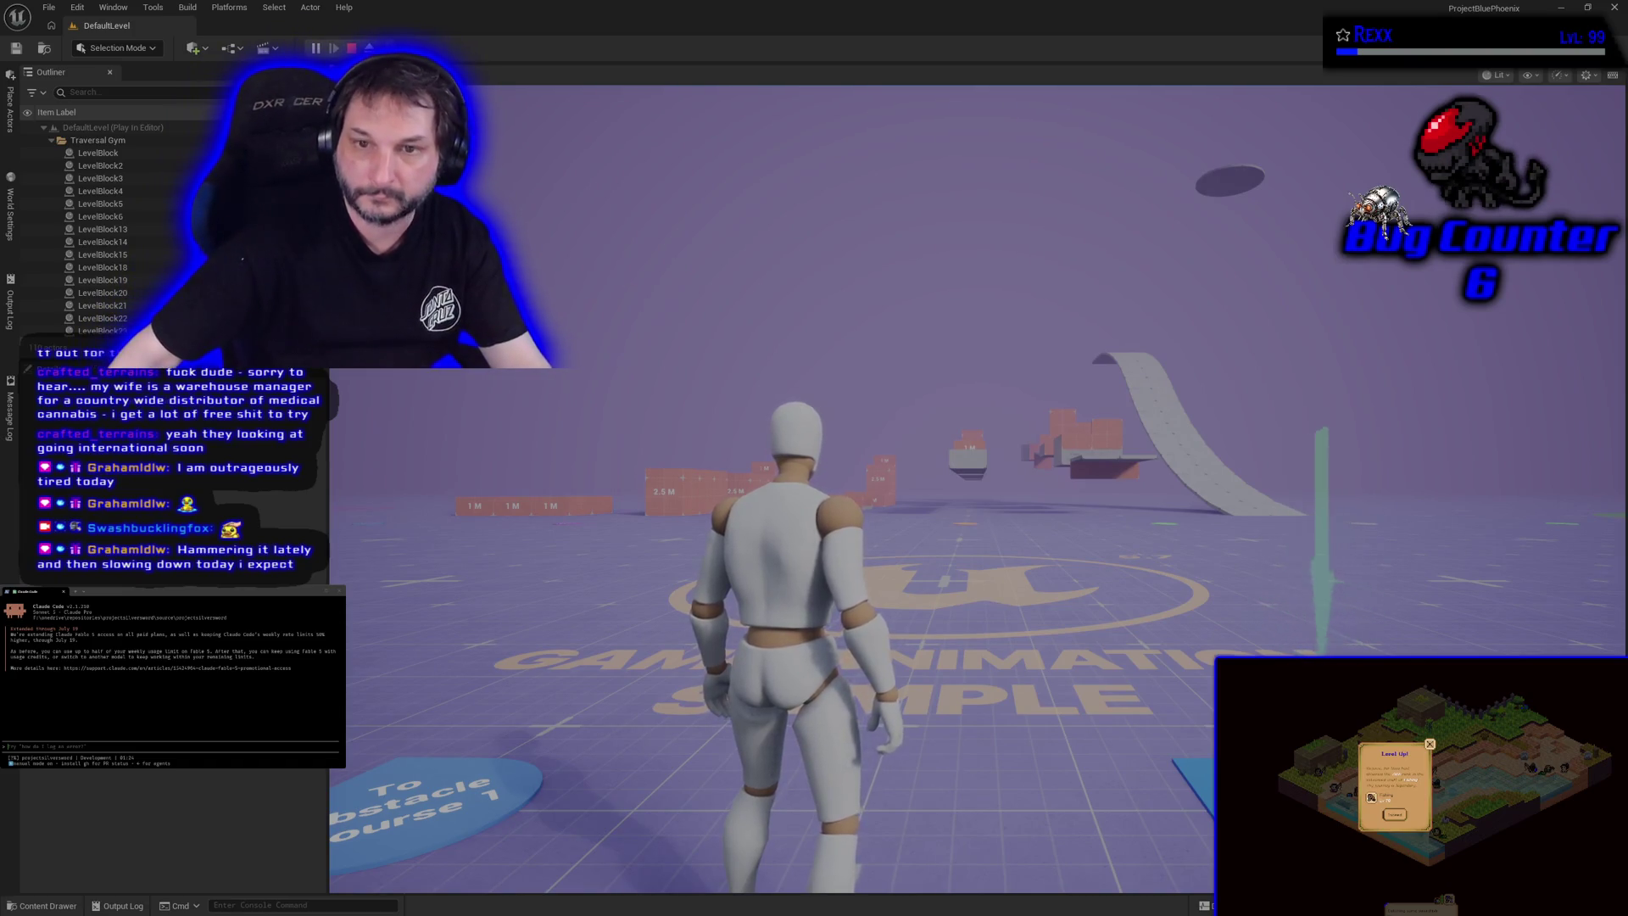
key("w")
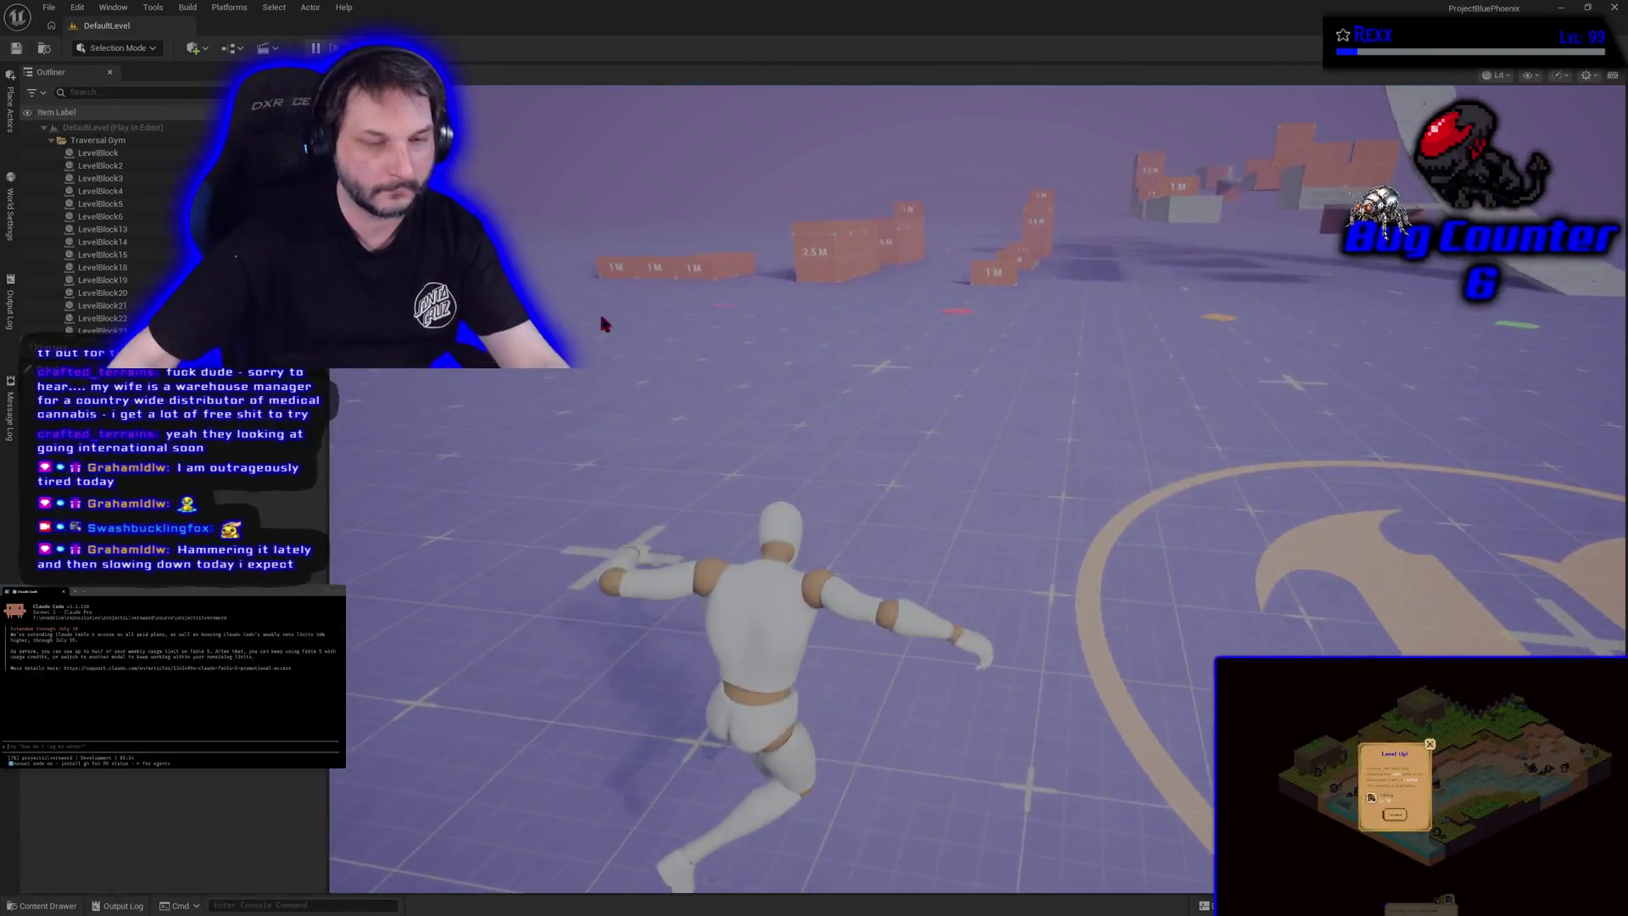
key("Escape")
Step: Play the level again, run the mannequin across the logo and around, then stop
left_click(367, 48)
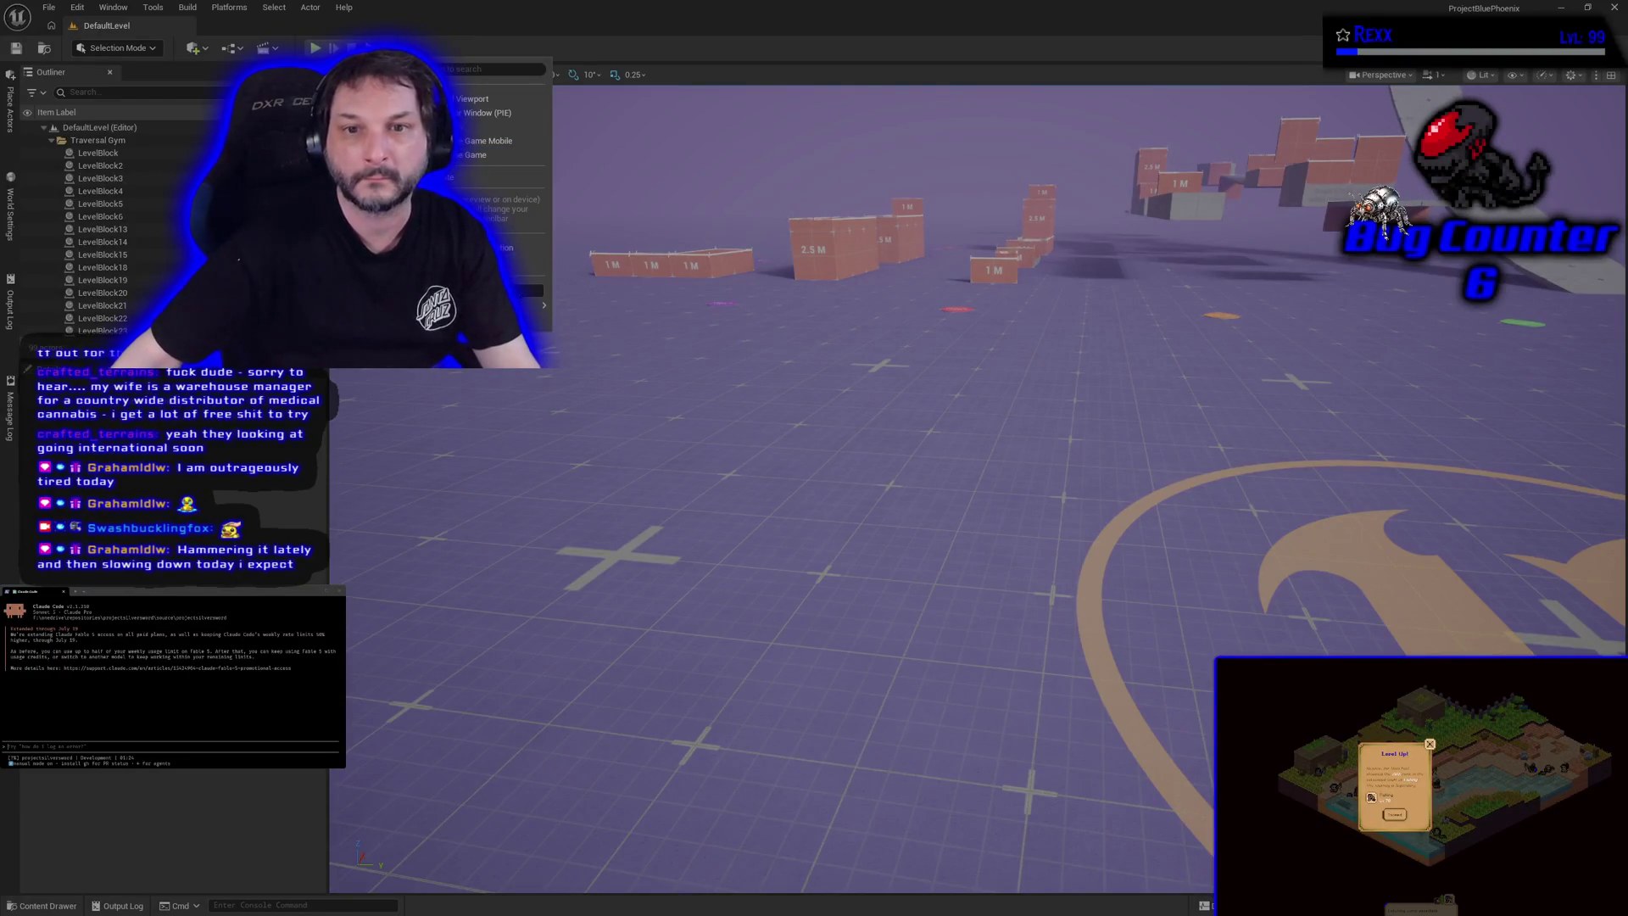
left_click(472, 99)
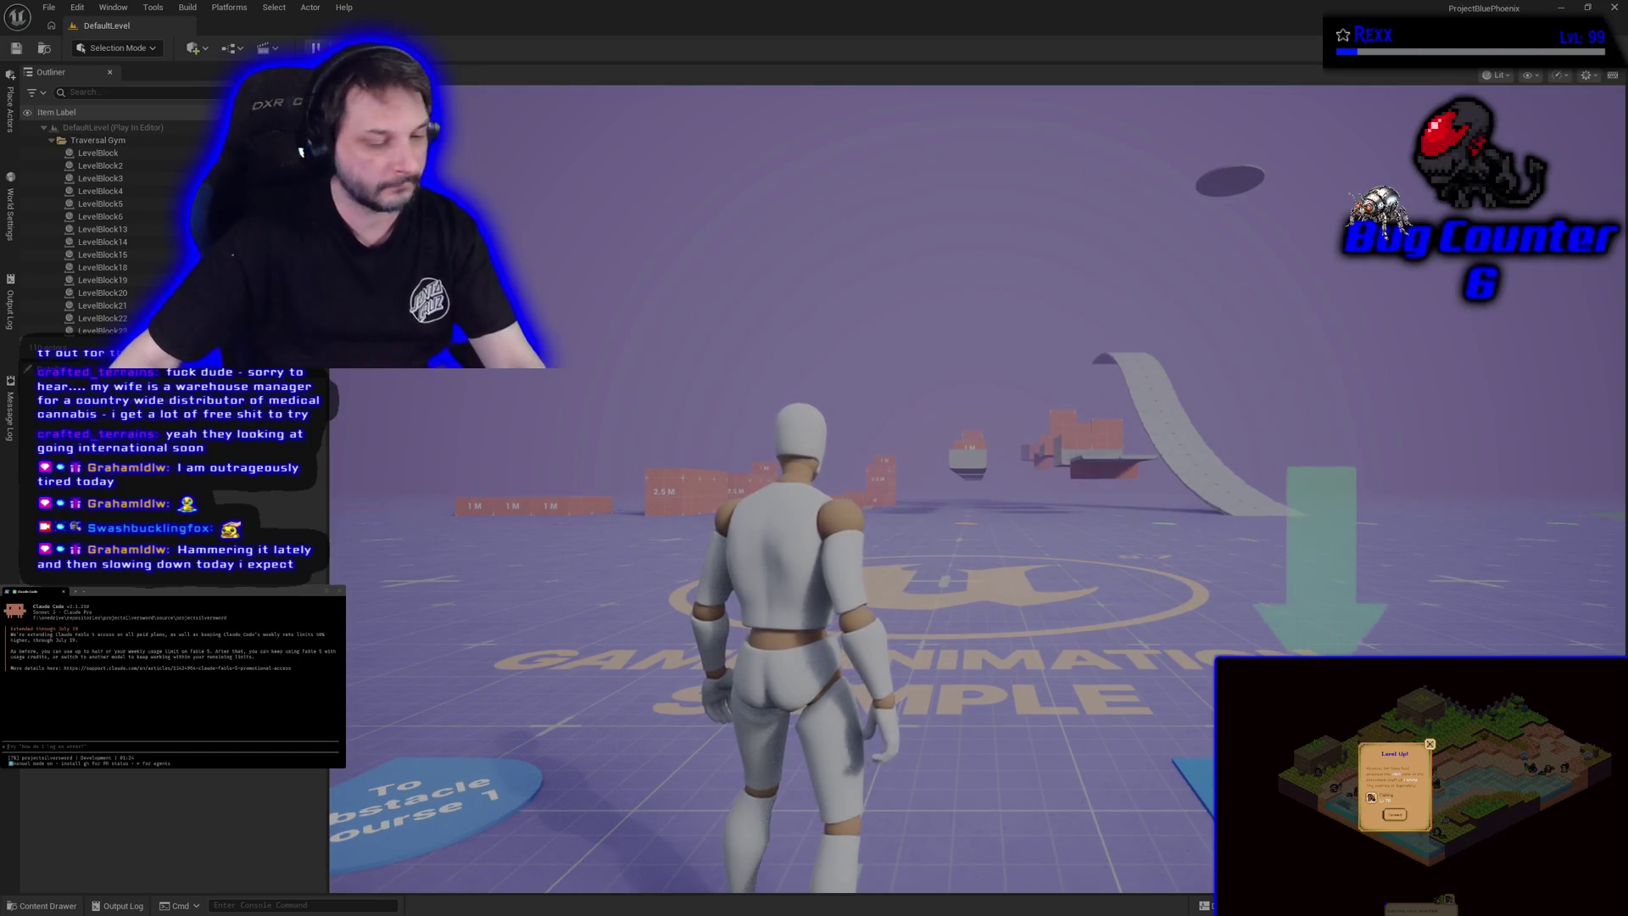
key("w")
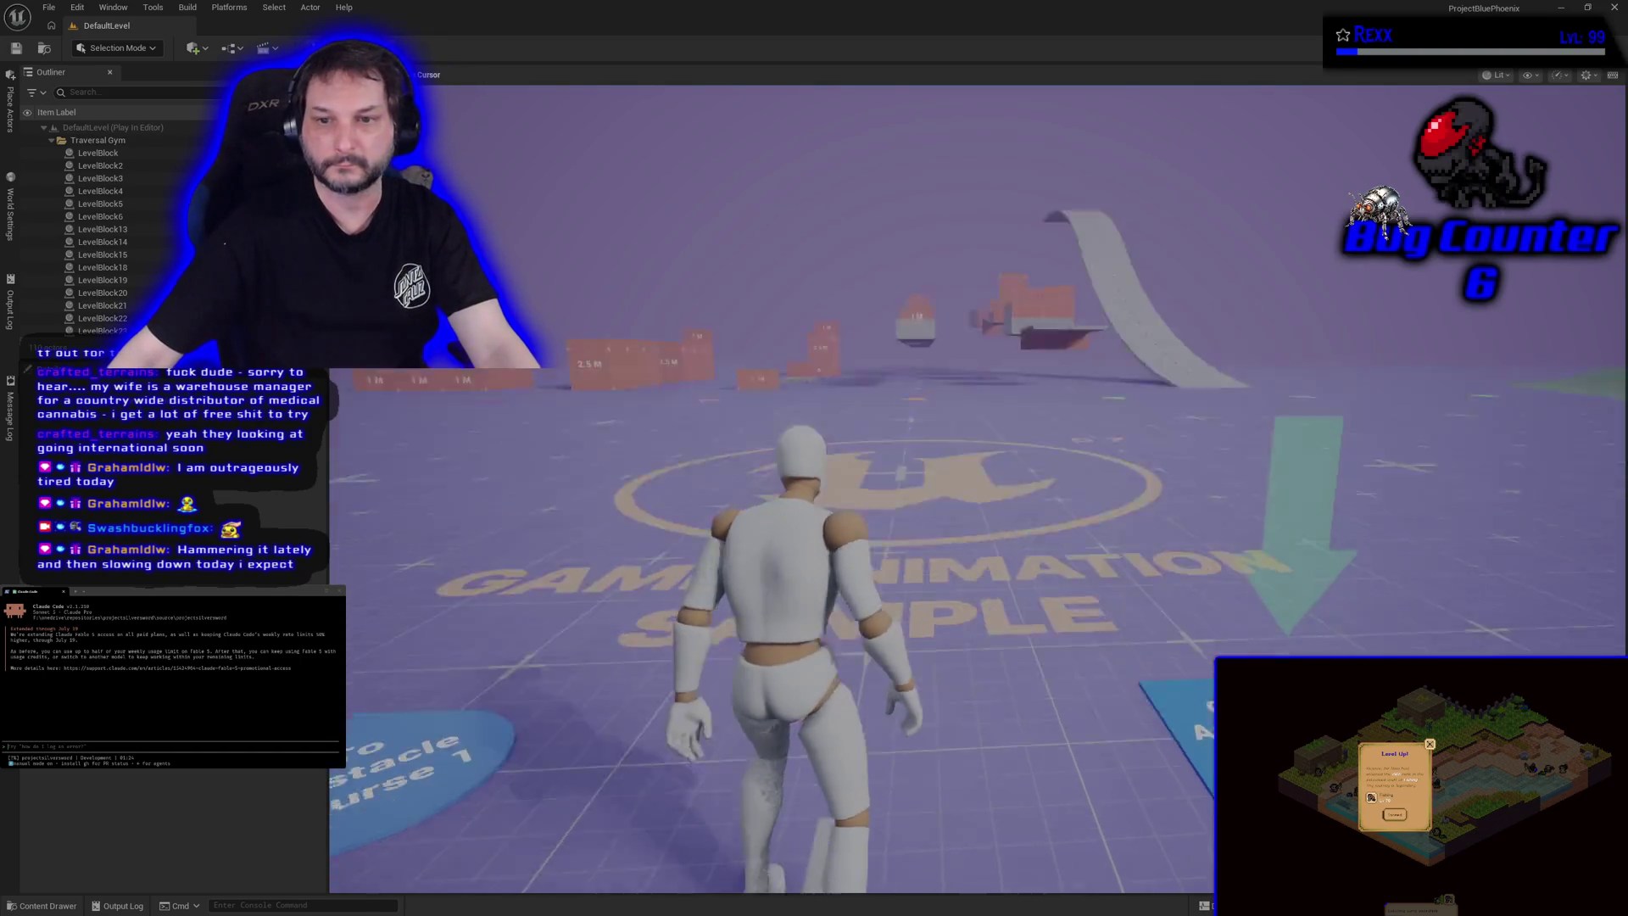
key("w")
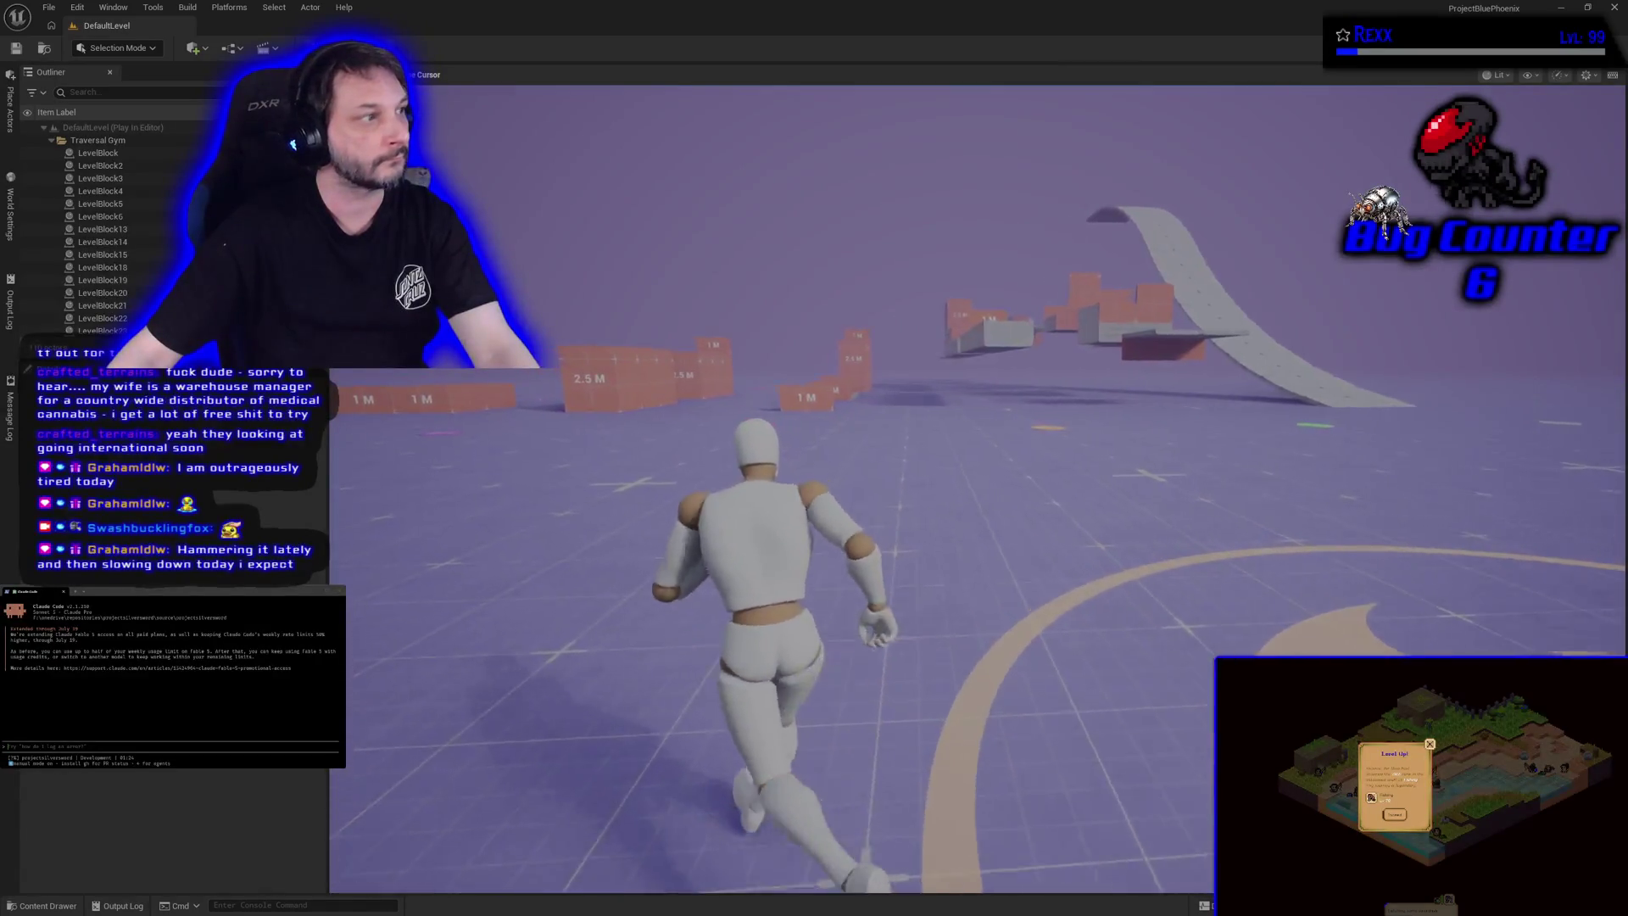
key("s")
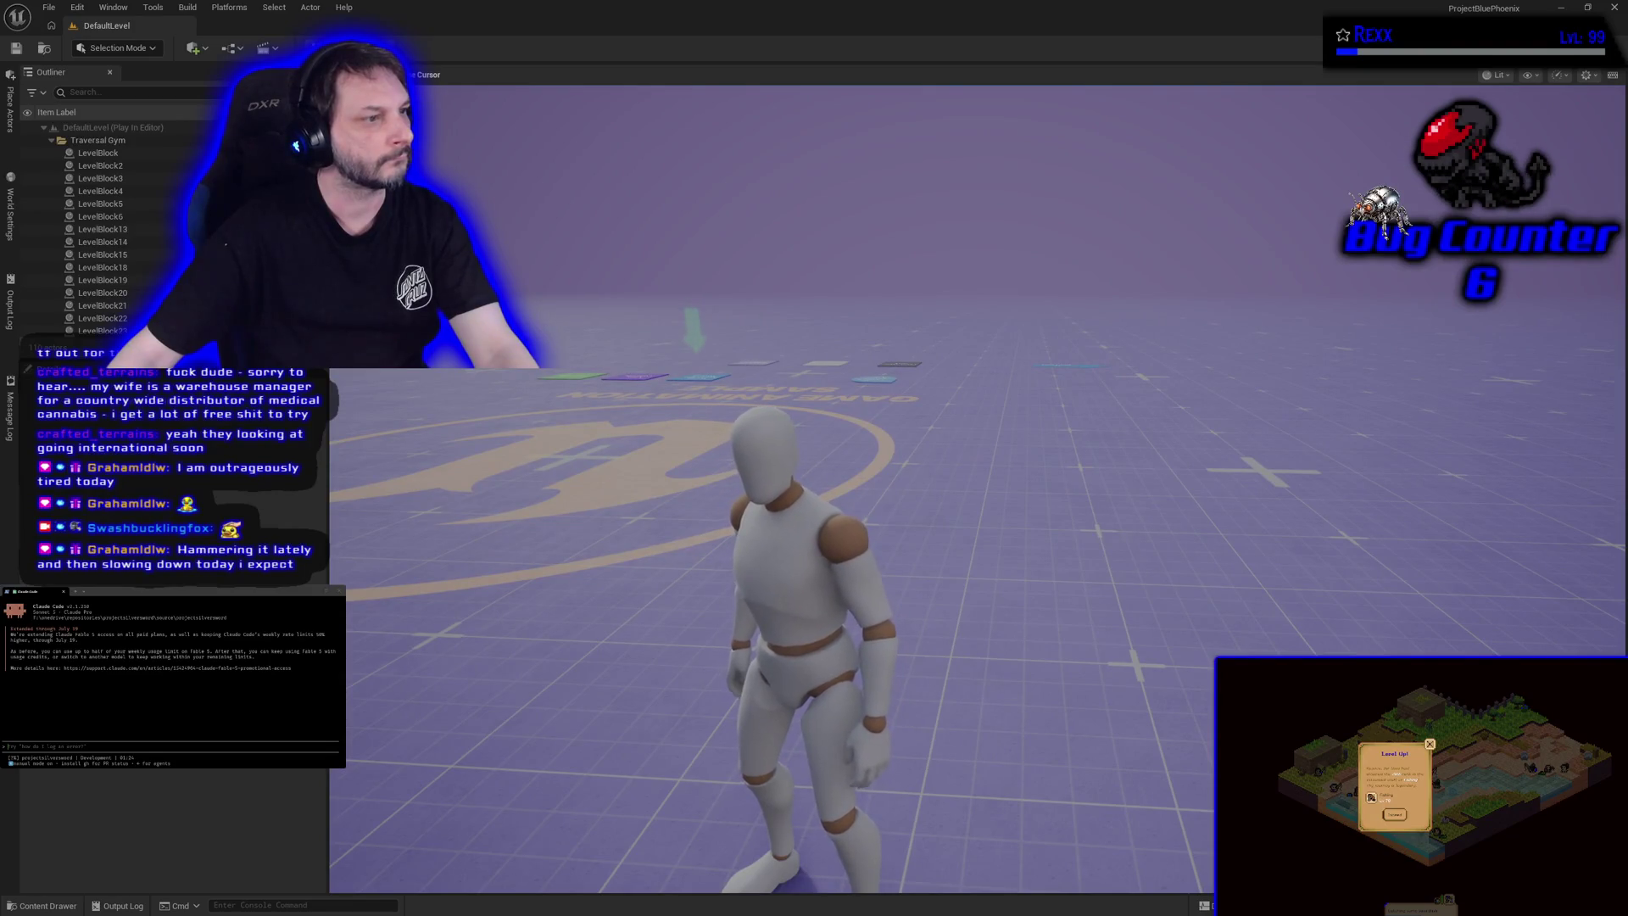
key("w")
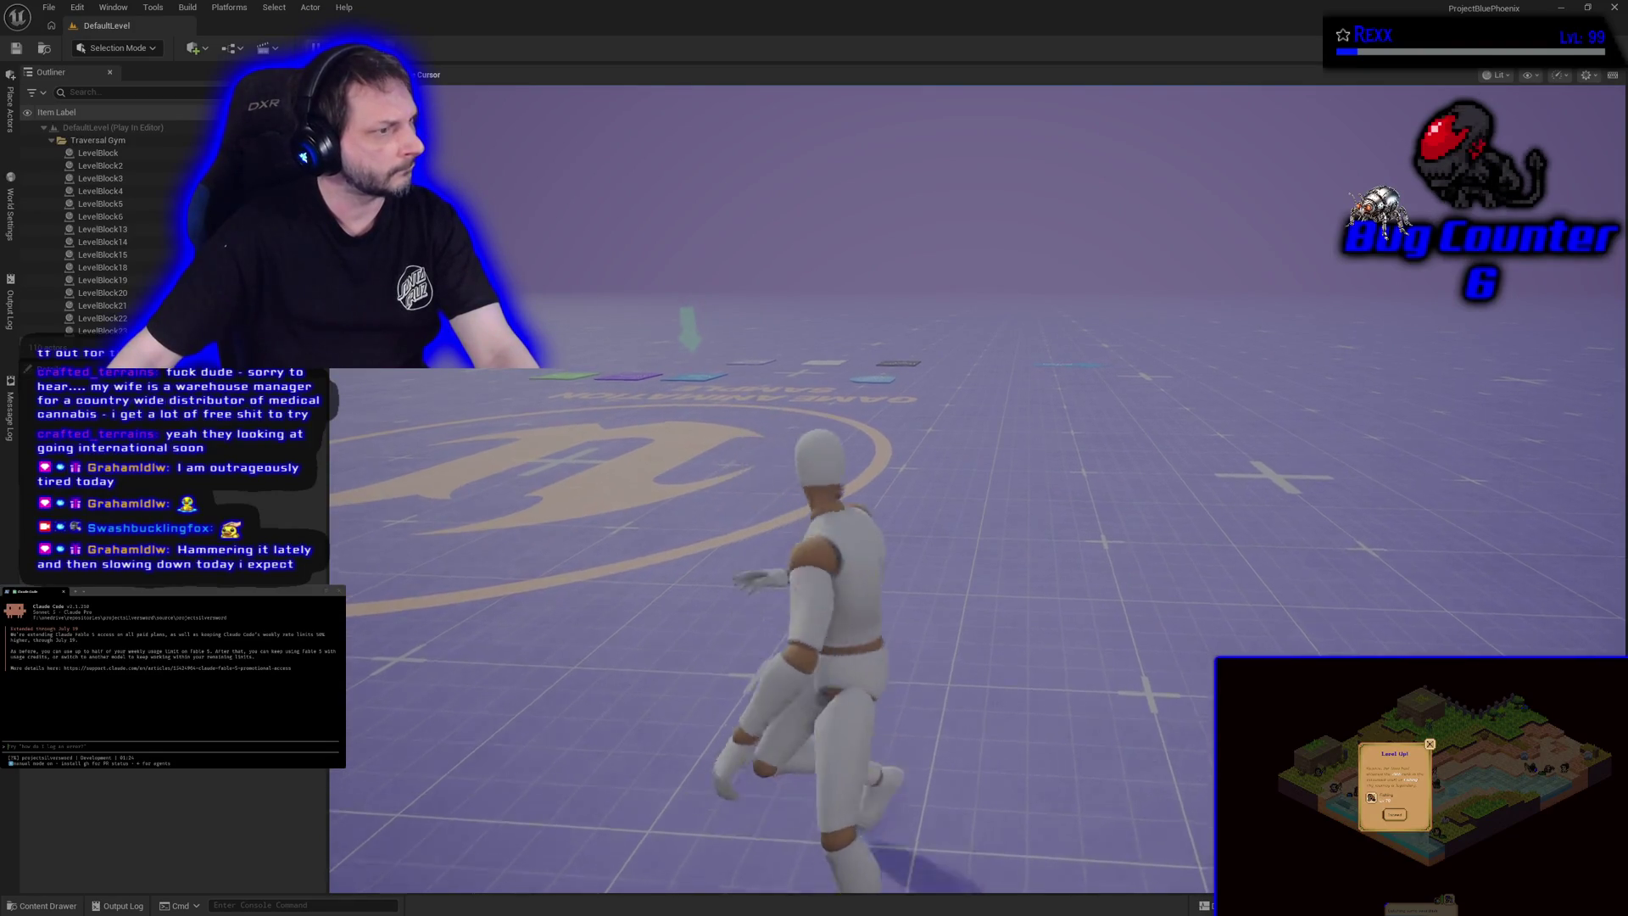
key("w")
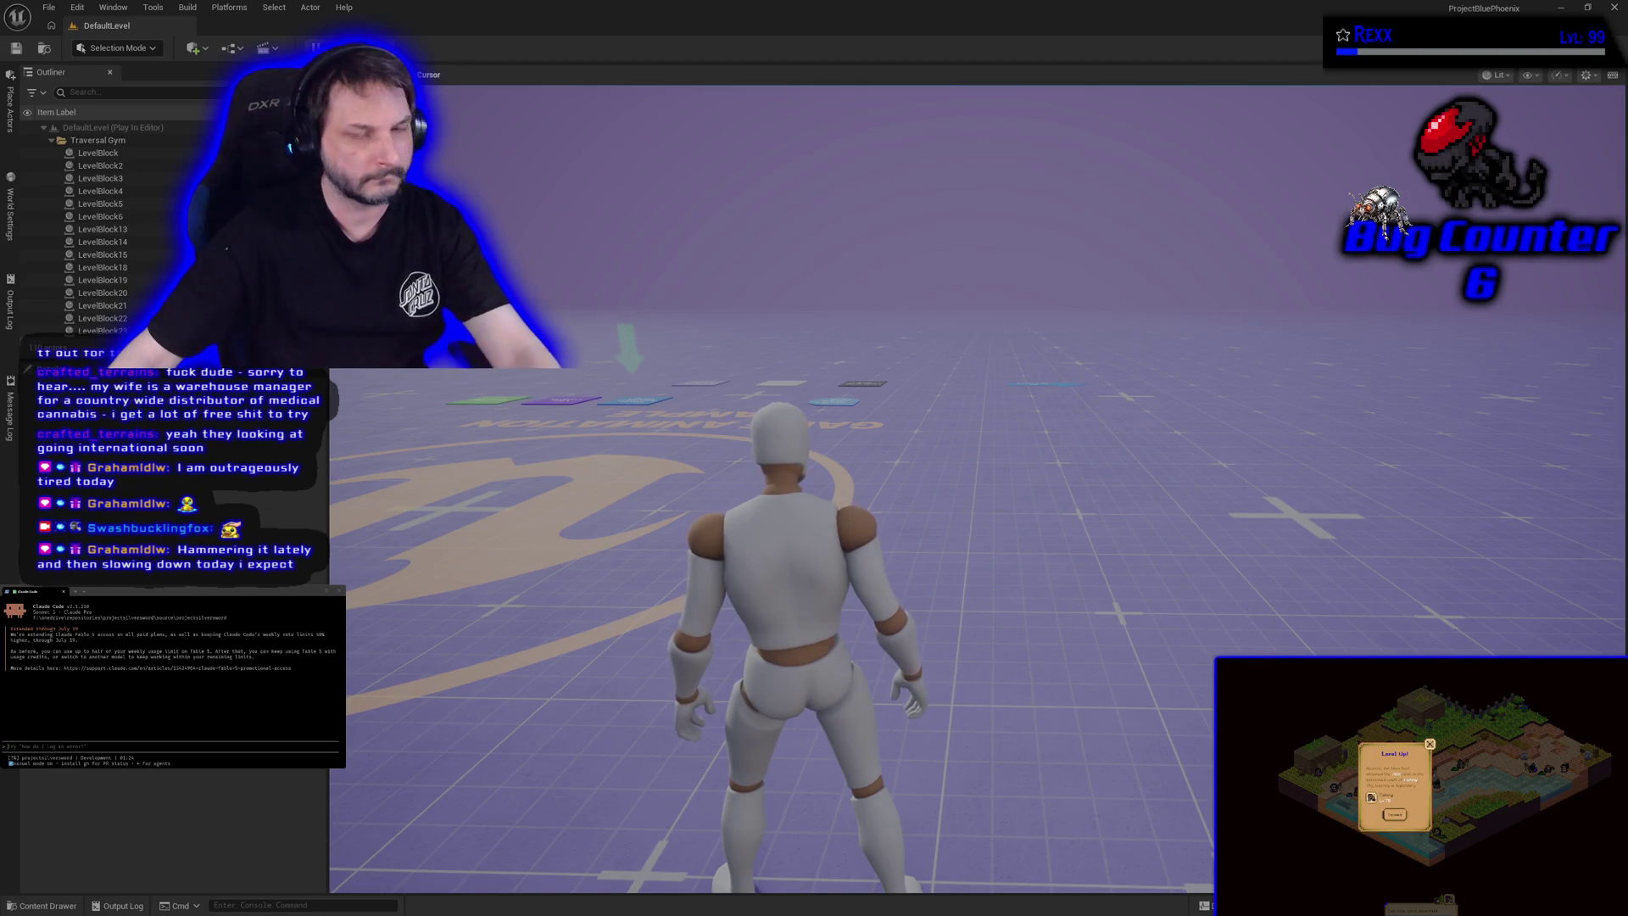
key("Escape")
Step: Switch Net Mode to Play As Client and run the mannequin to the 2.5 M block
left_click(333, 47)
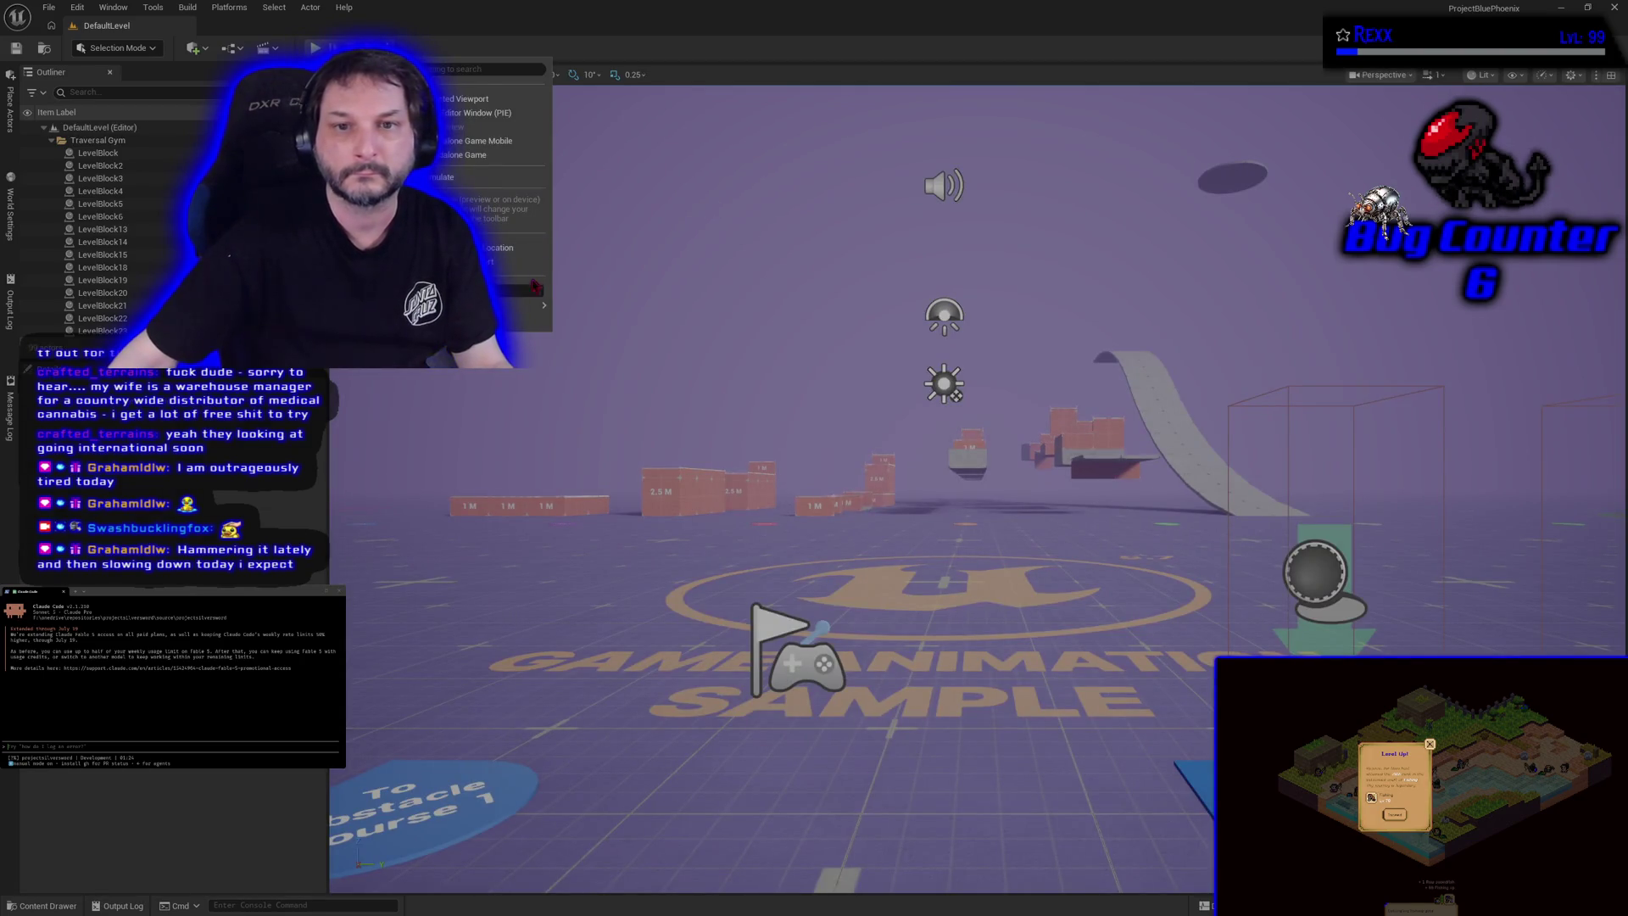
mouse_move(544, 314)
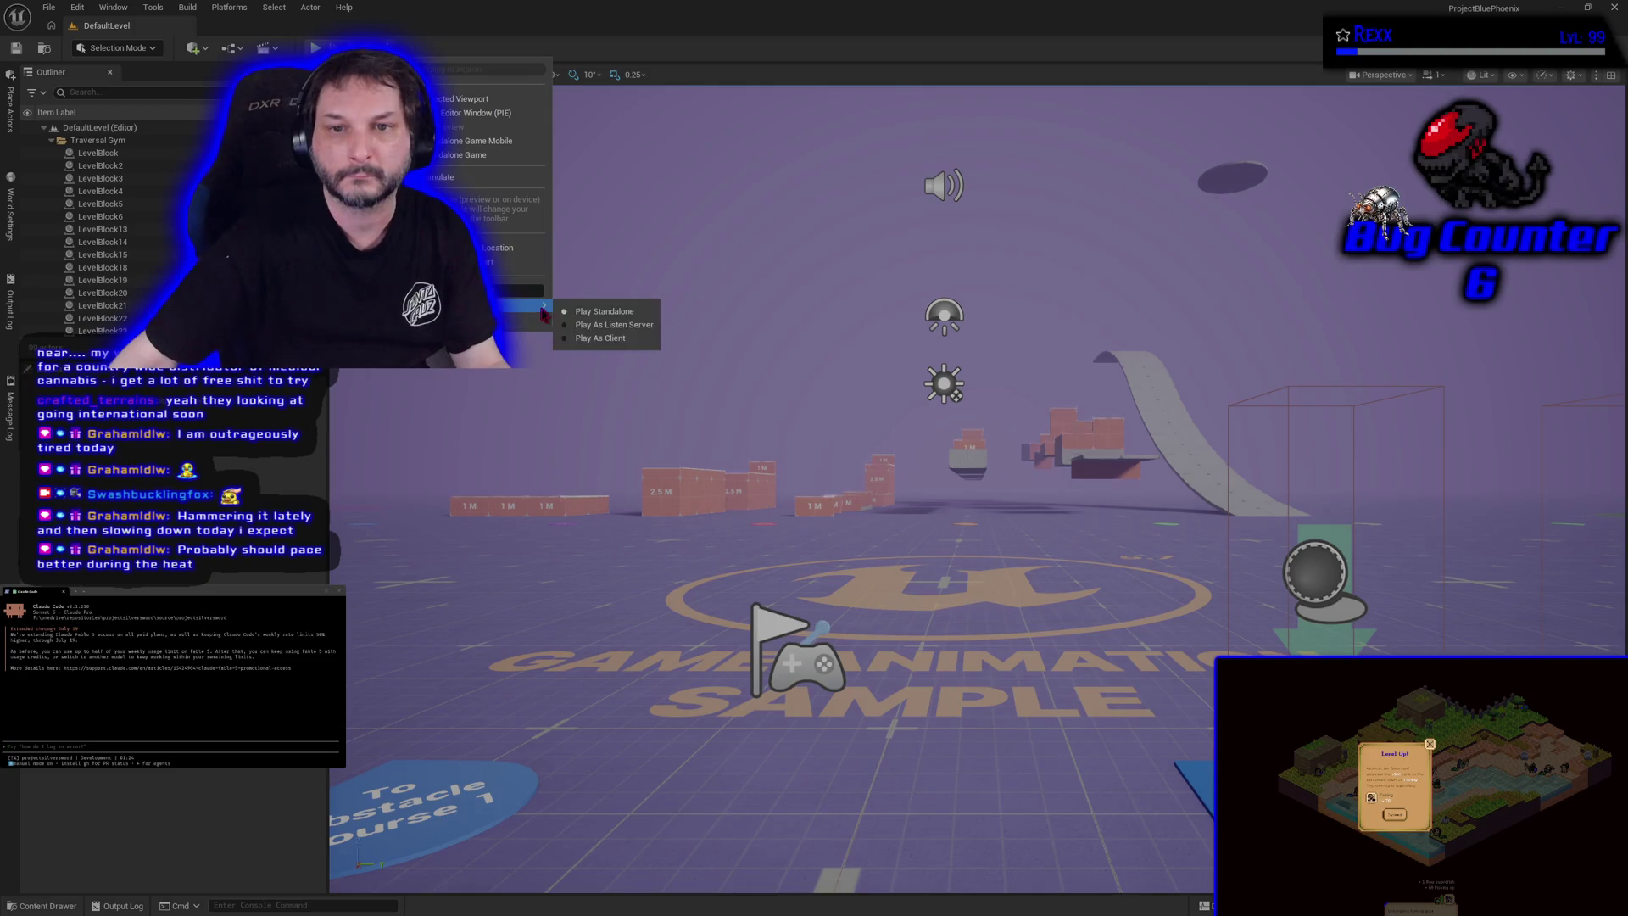
left_click(596, 336)
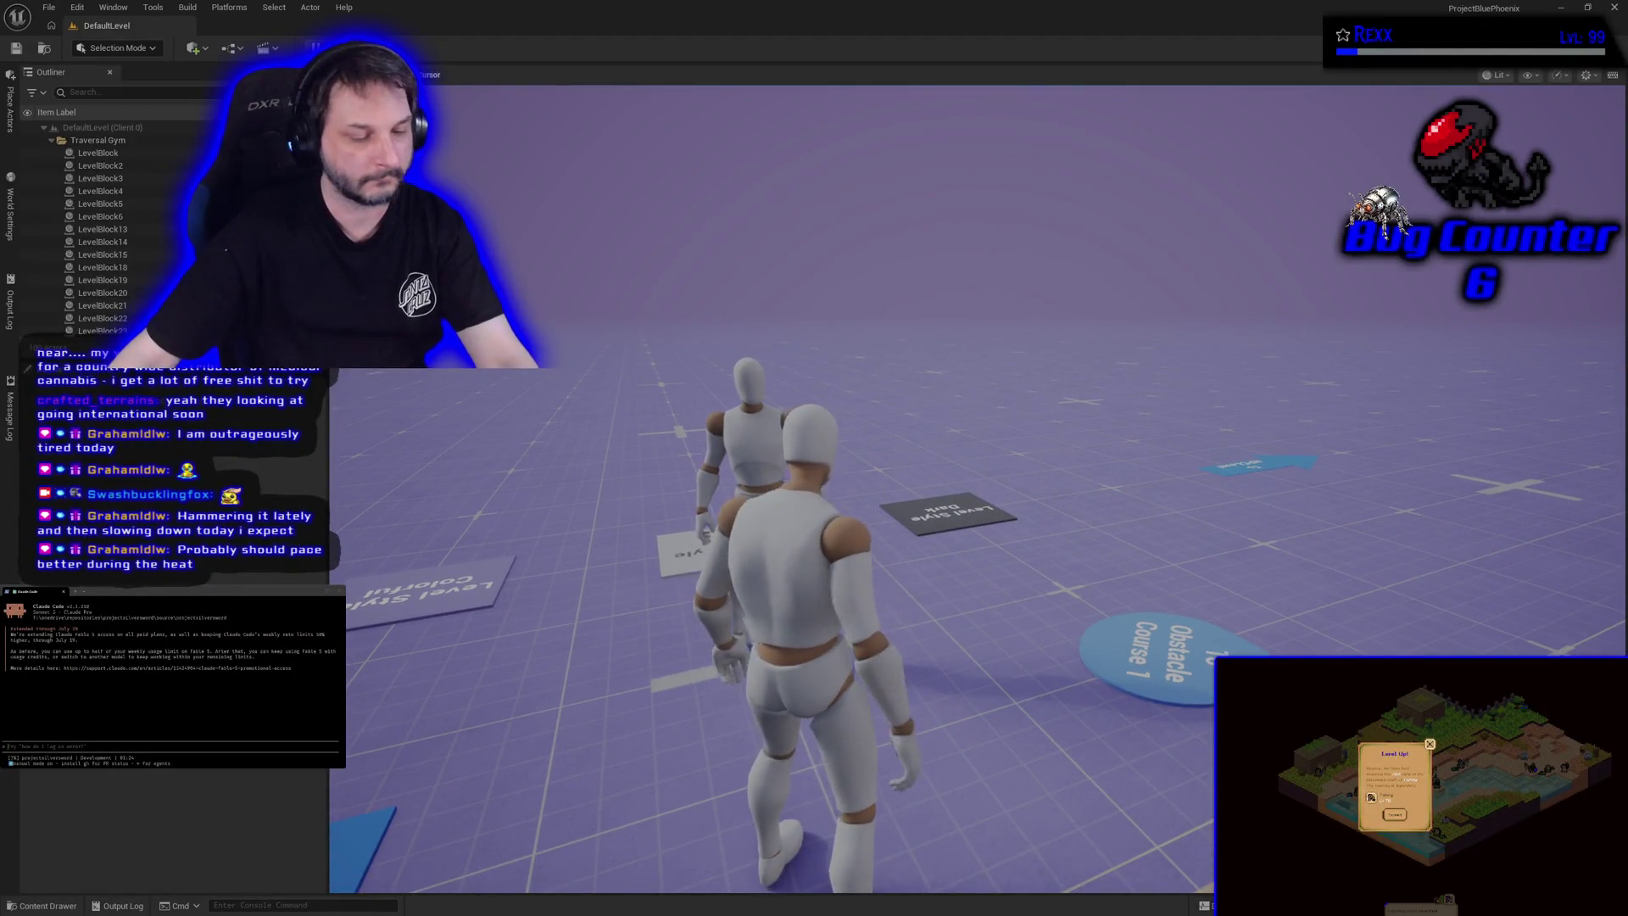
key("w")
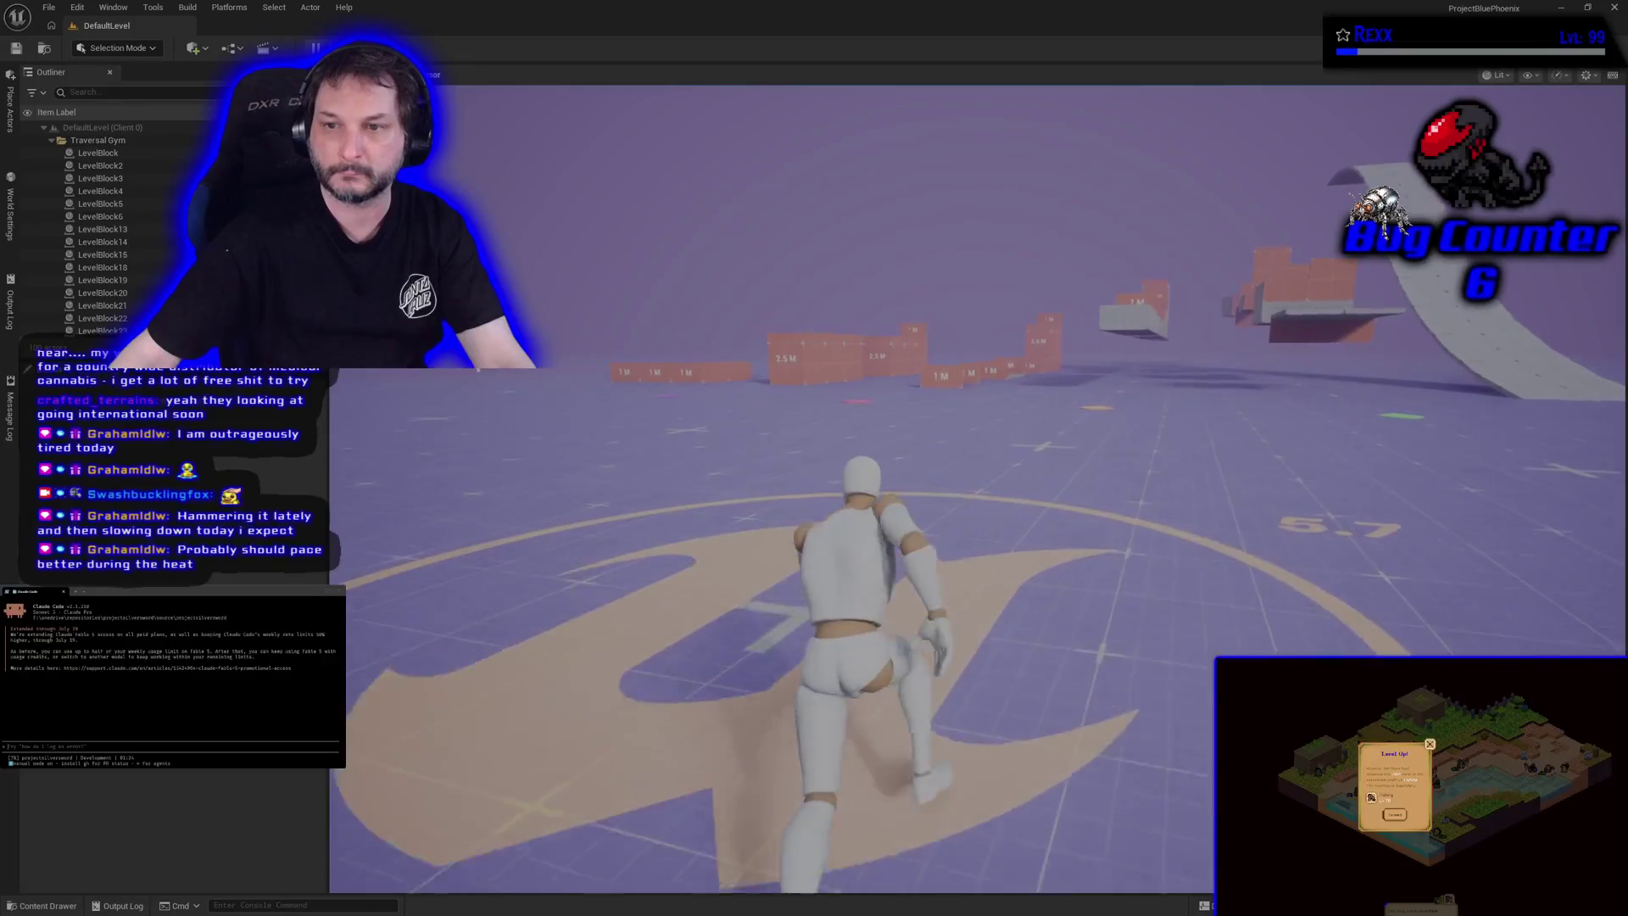
key("w")
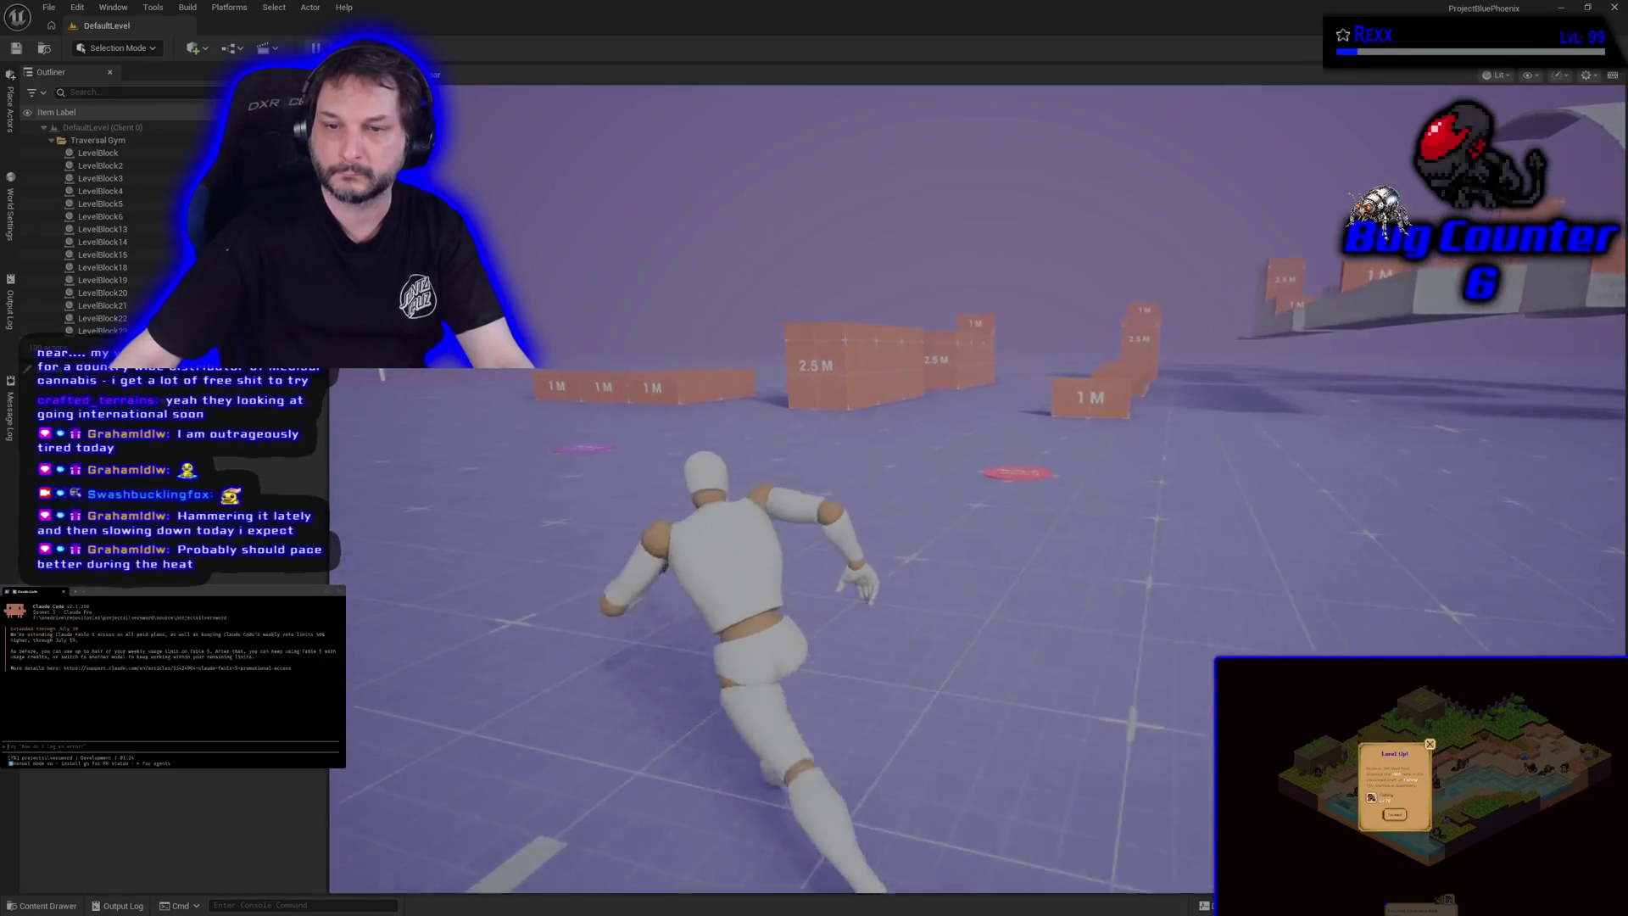
key("w")
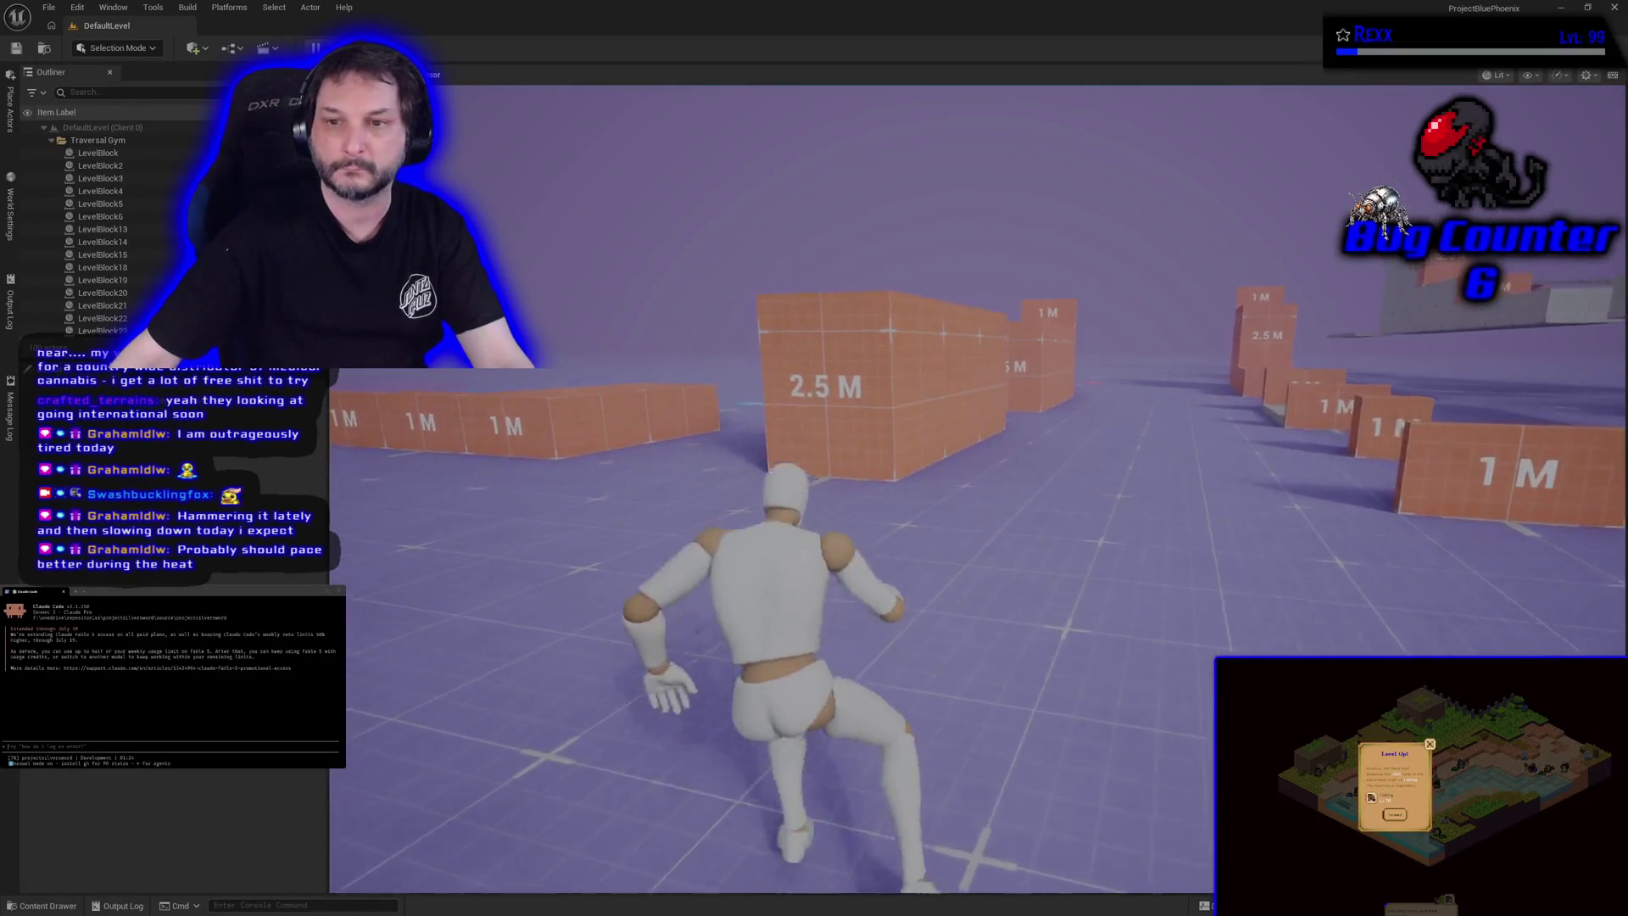
key("w")
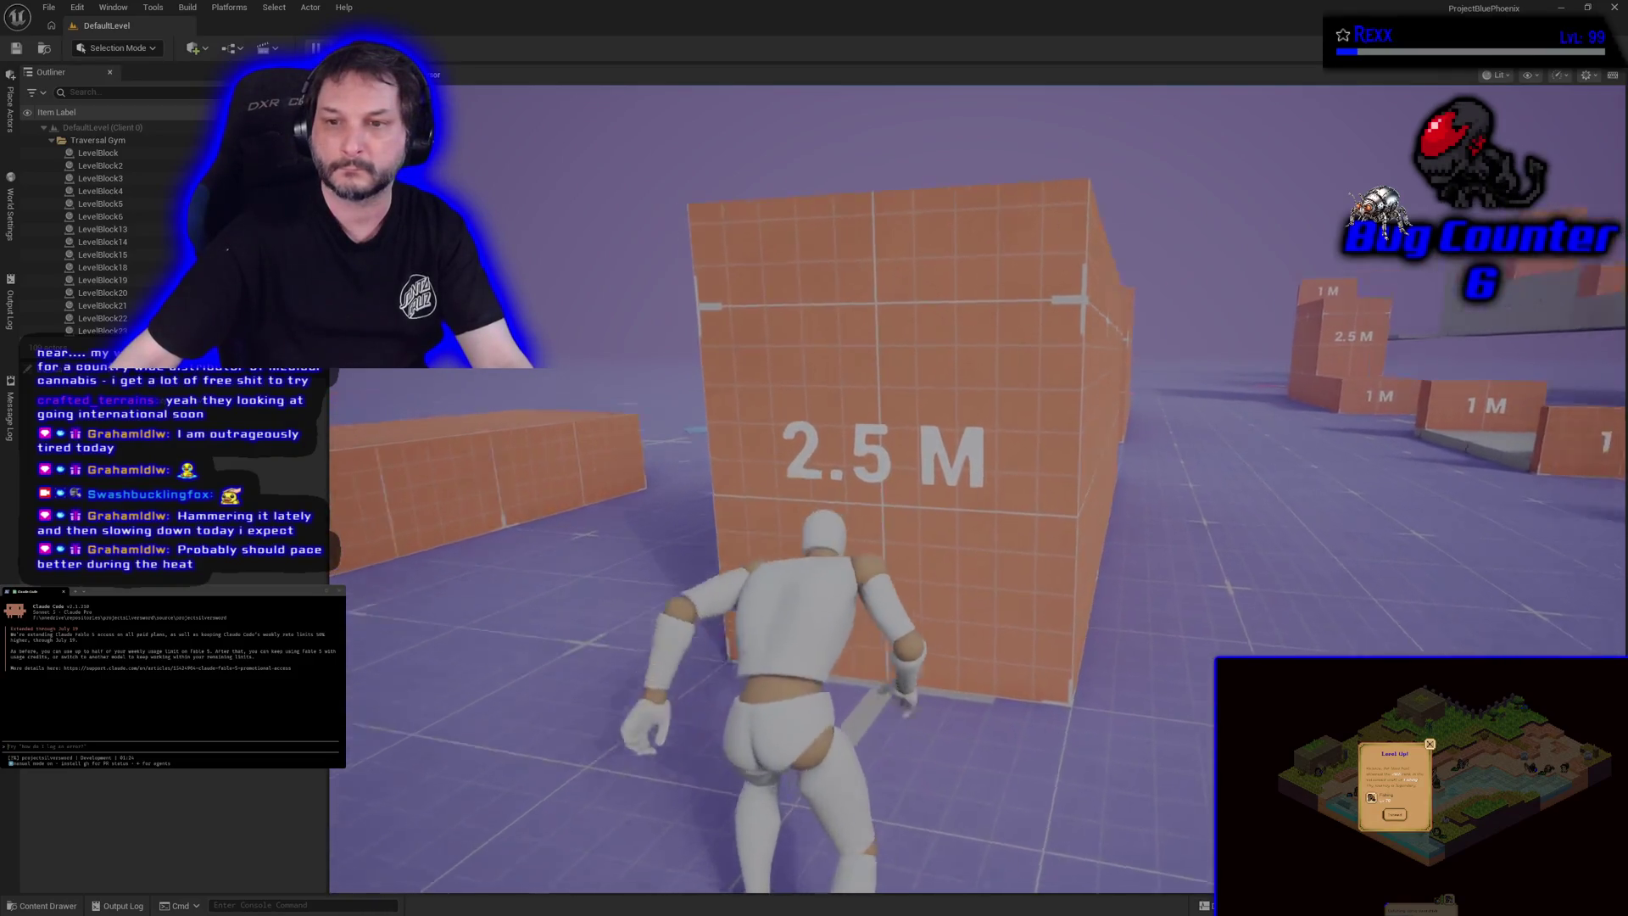
key("w")
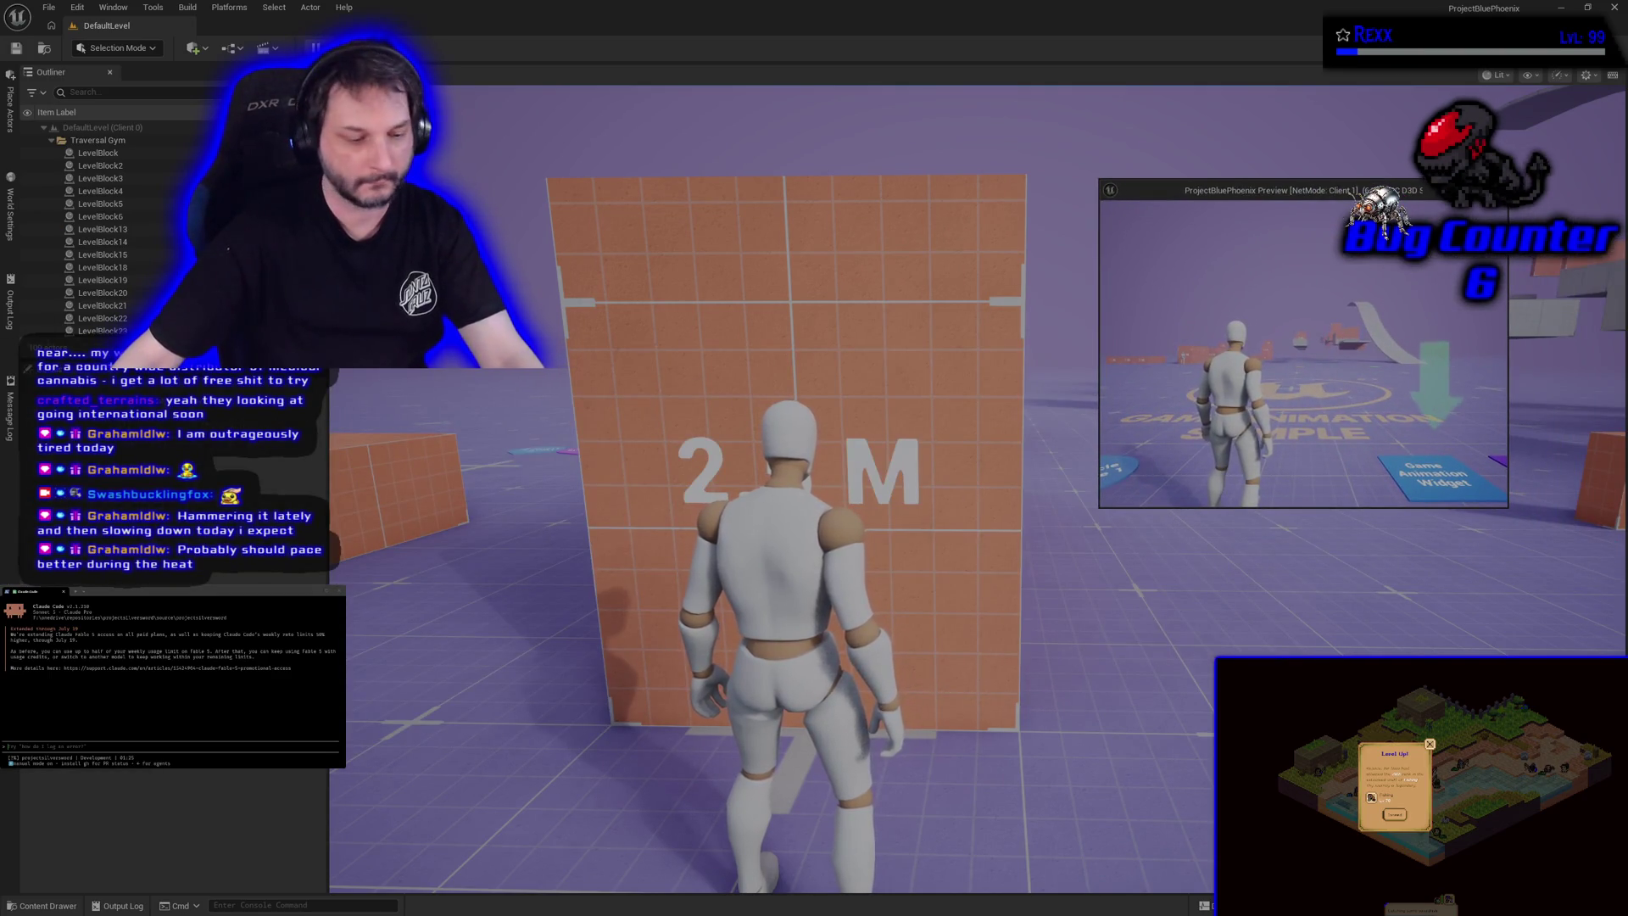
Step: Climb the client mannequin up the 2.5 M wall and move the Client 1 window toward the centre
key("a")
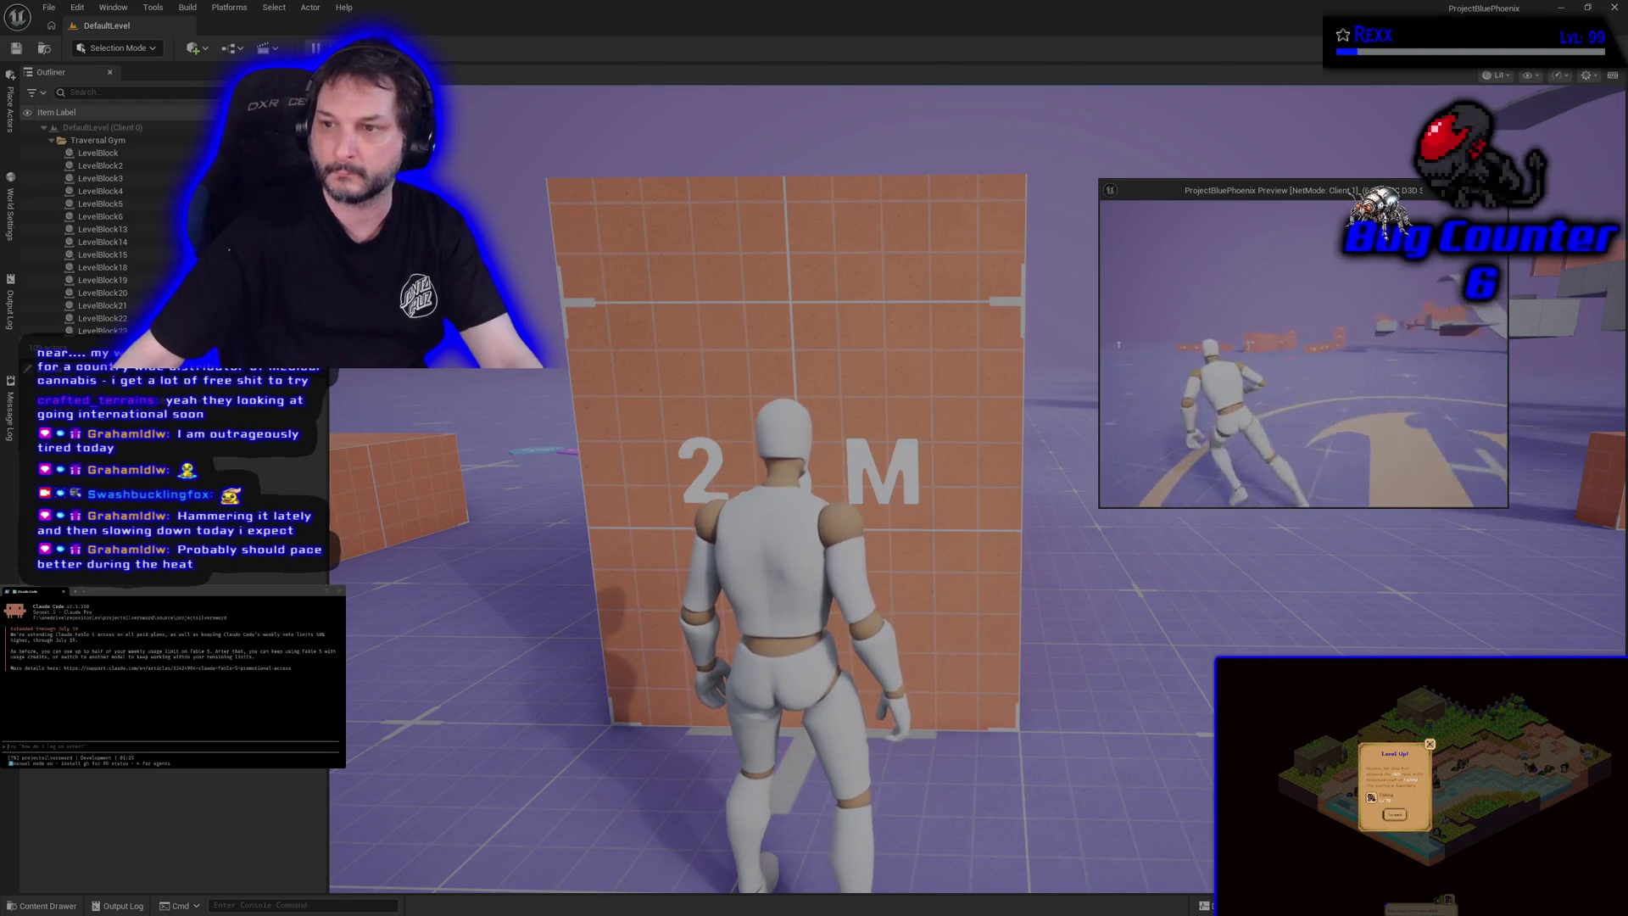
key("w")
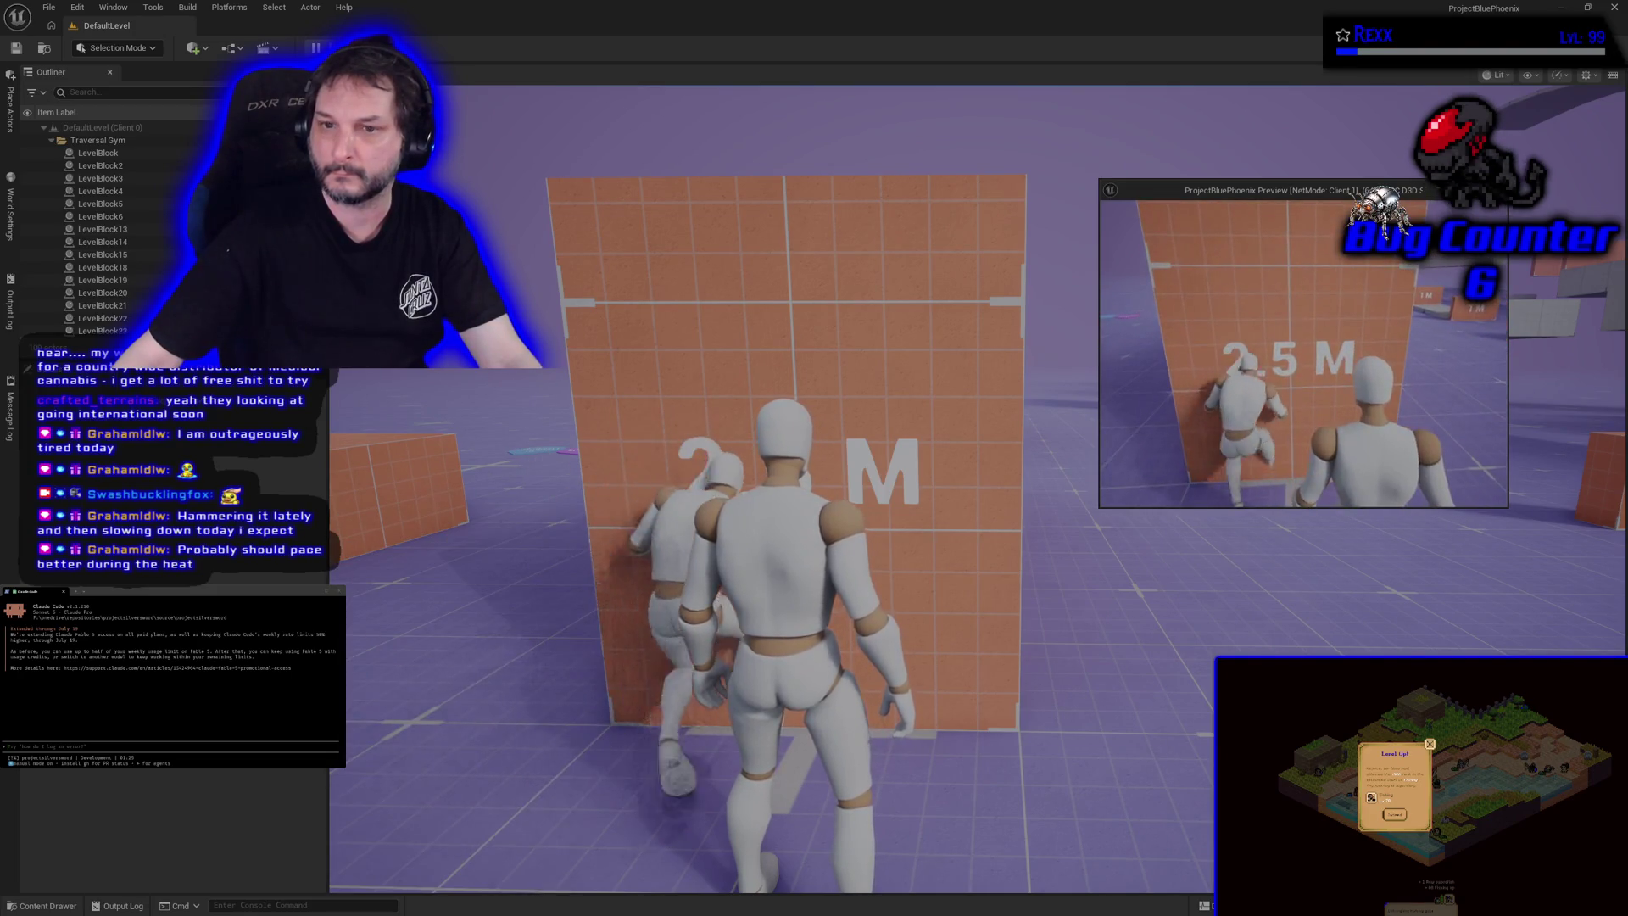
key("space")
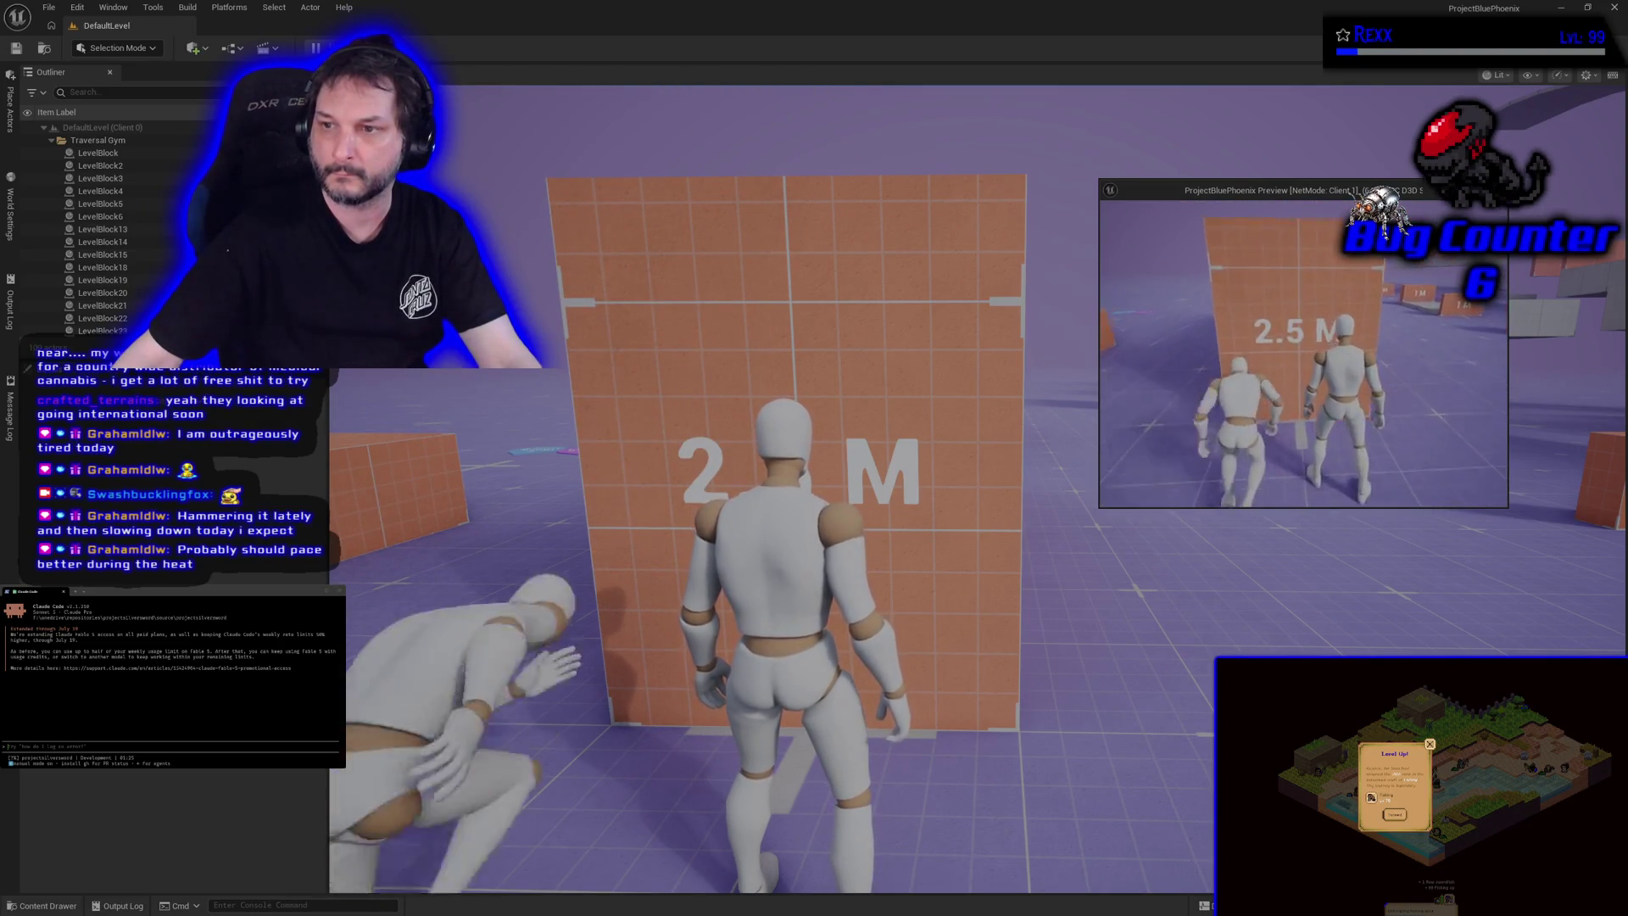
key("alt+Tab")
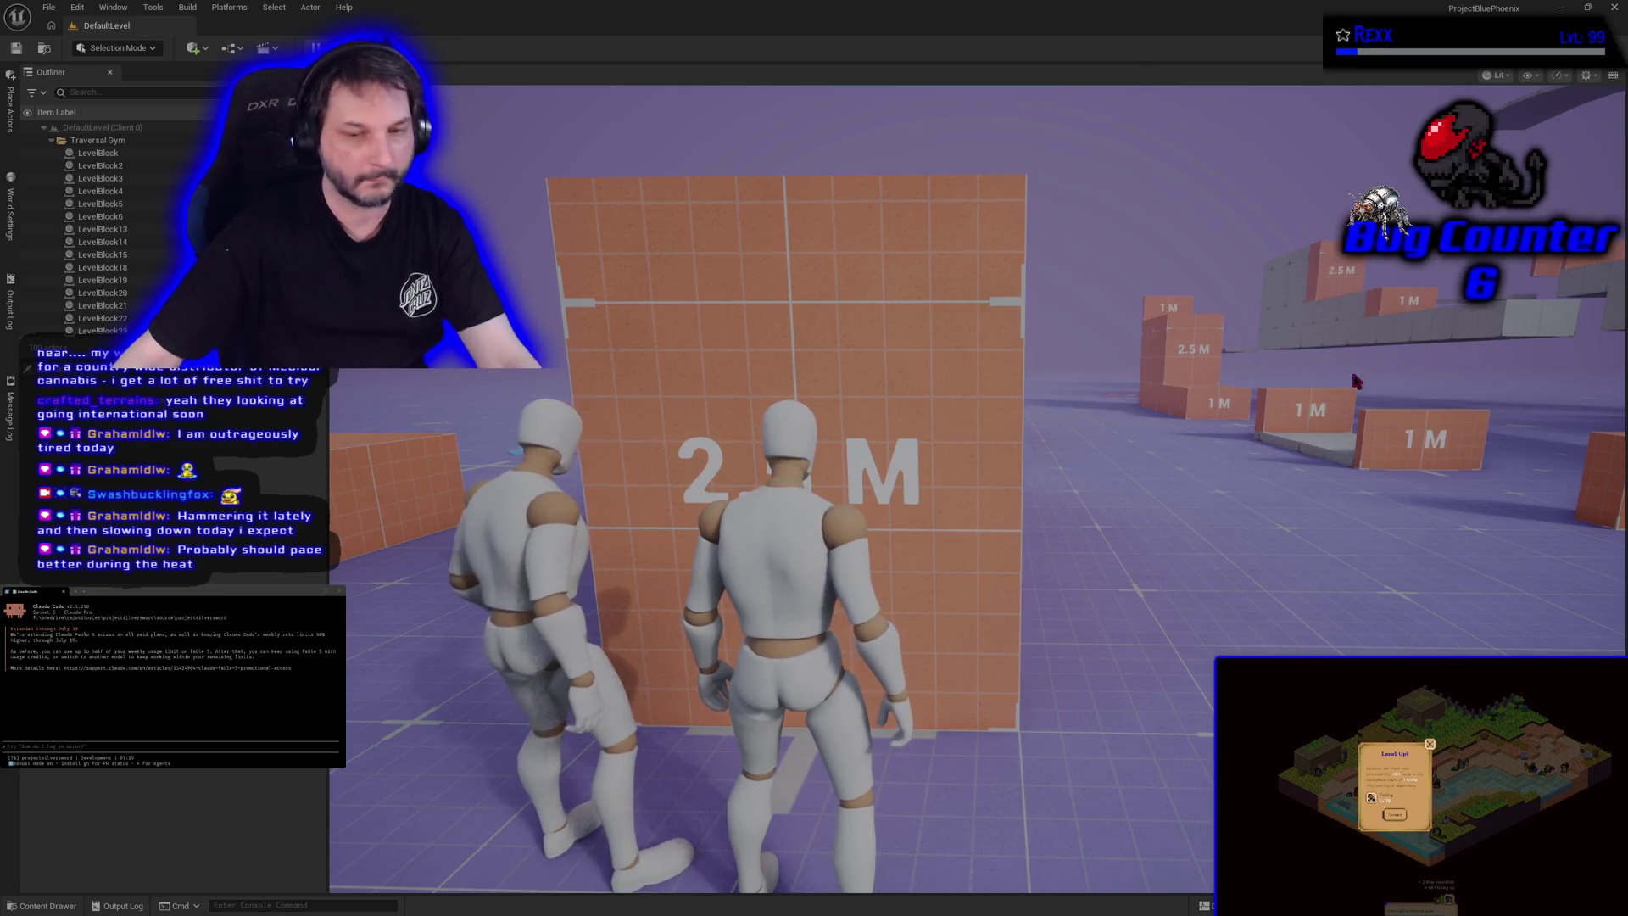
key("alt+Tab")
left_click_drag(1244, 192, 544, 218)
key("alt+Tab")
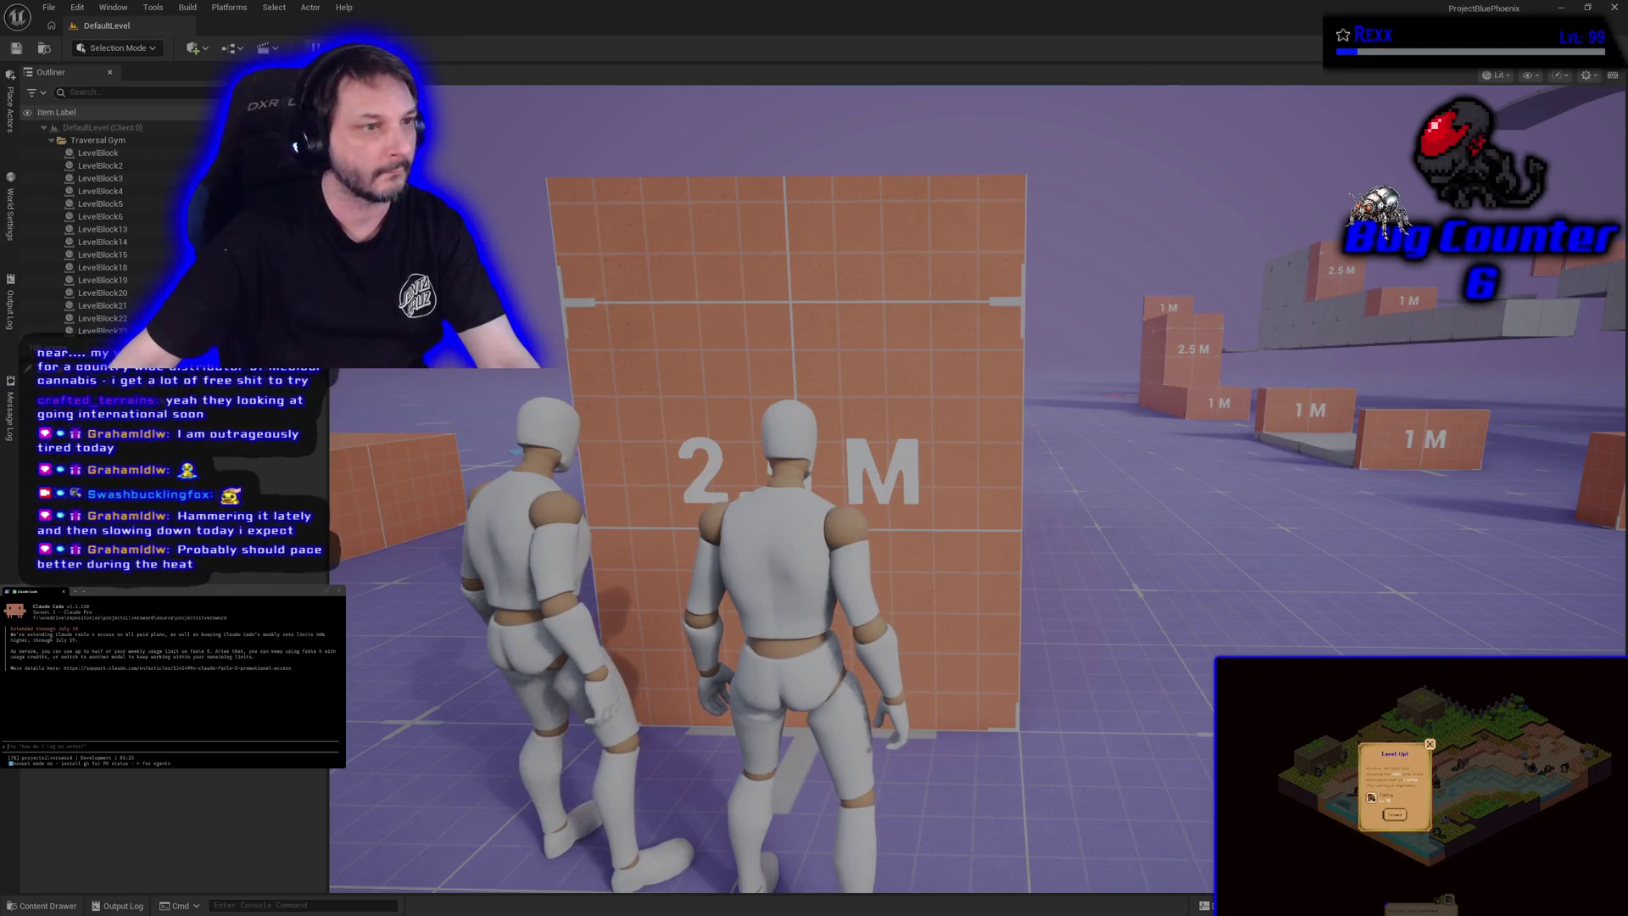
Step: Climb over the 2.5 M wall and vault the taller blocks, then stop Play-in-Editor
left_click(1524, 583)
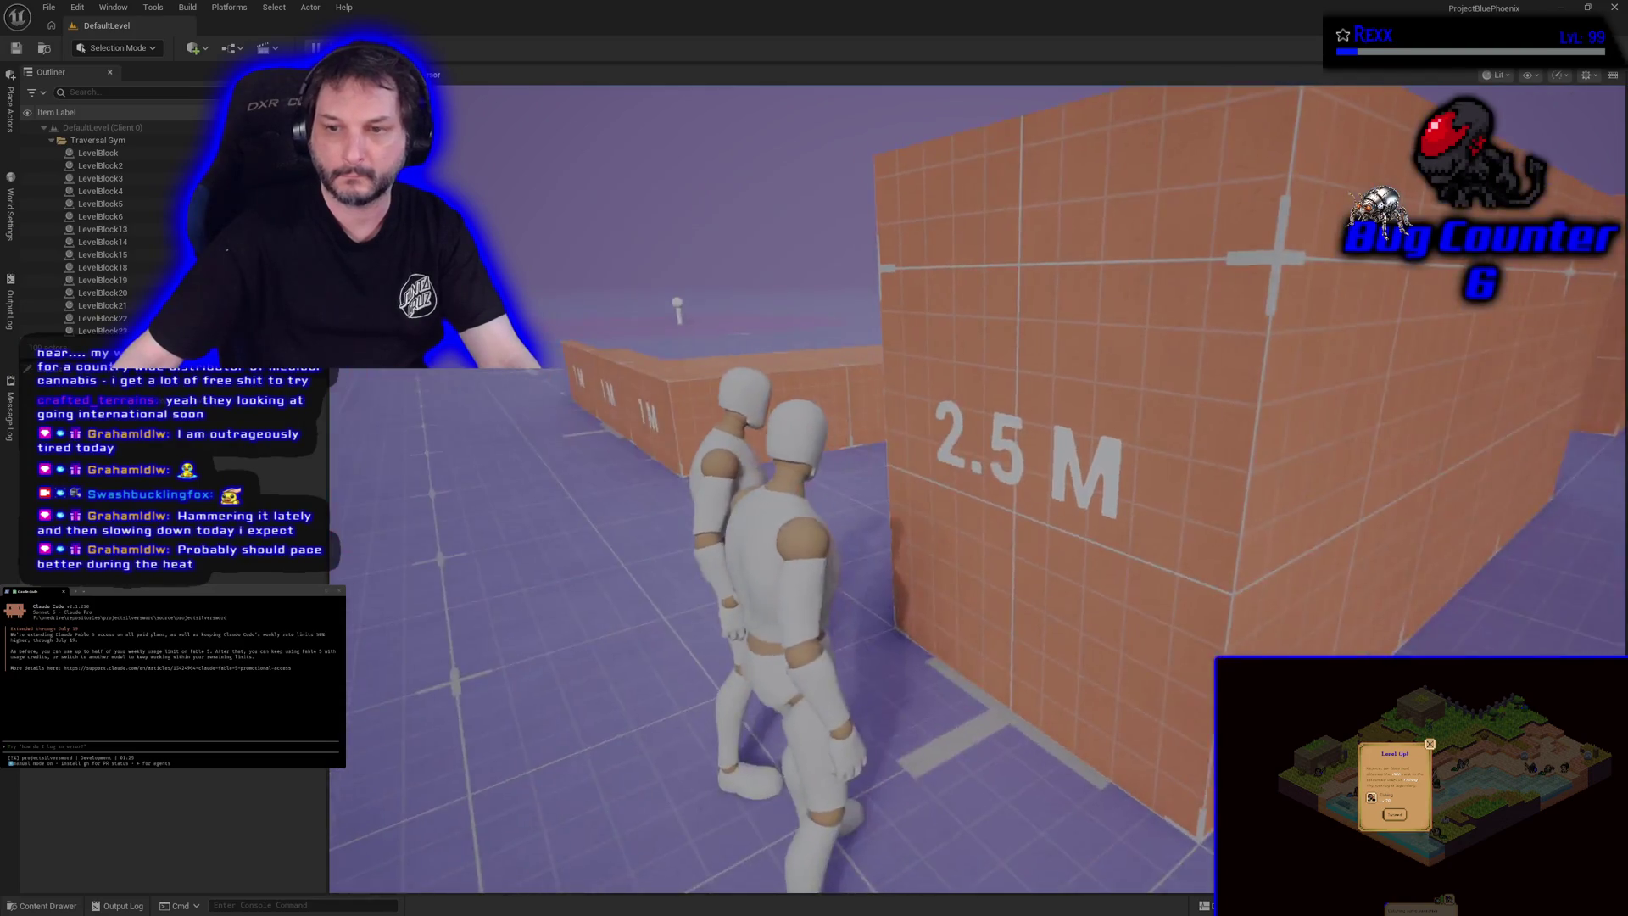
key("w")
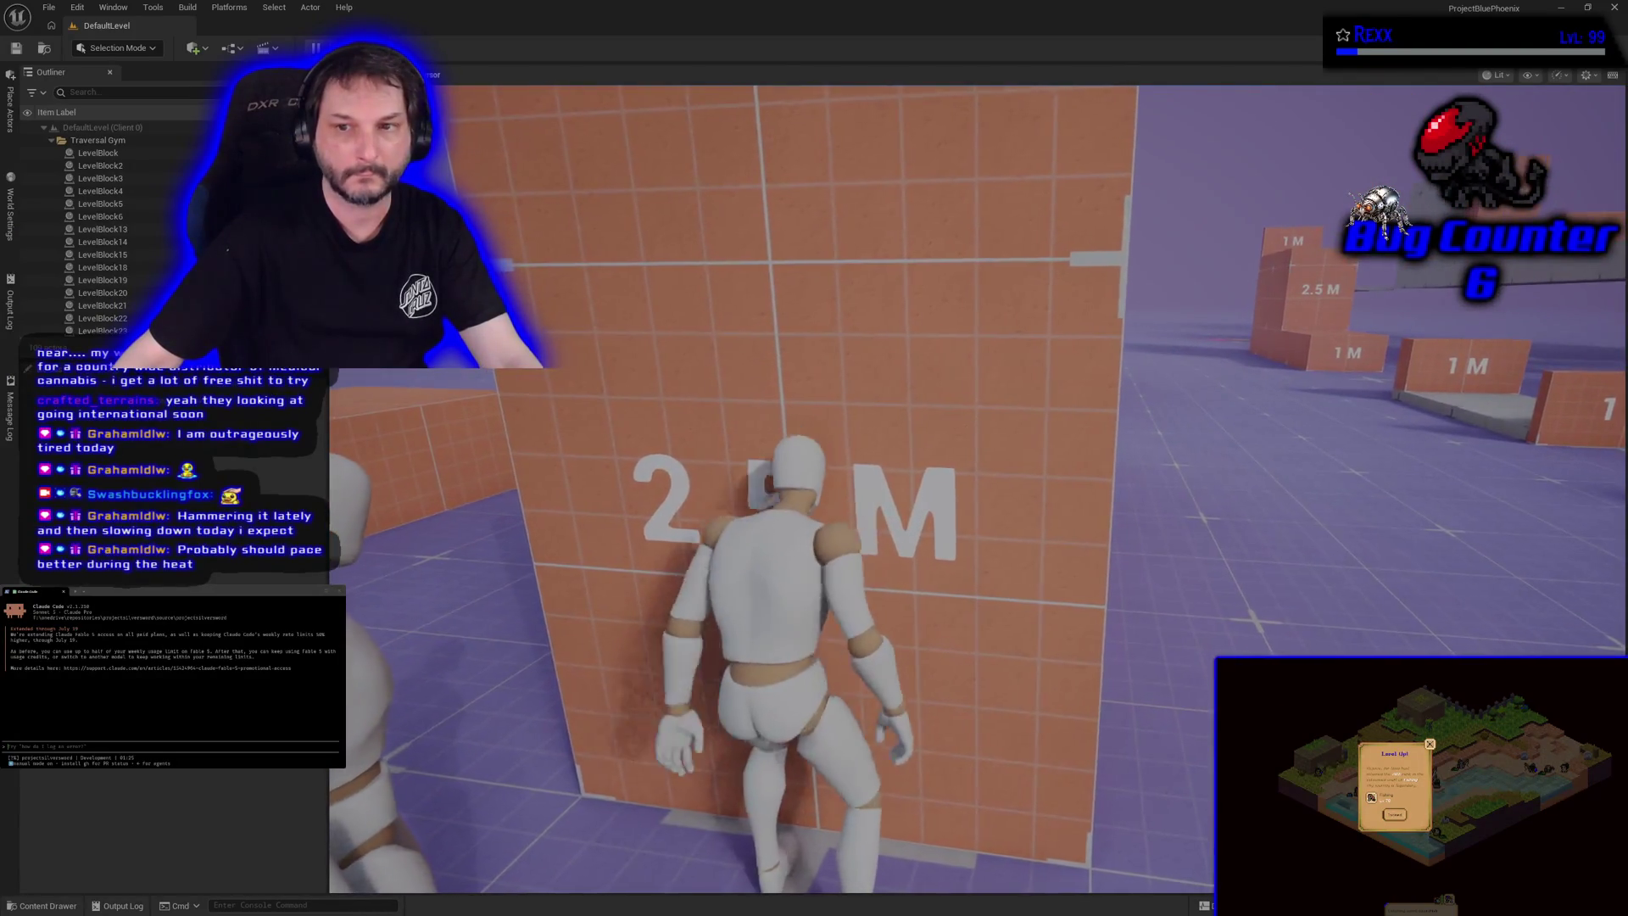
key("space")
key("w")
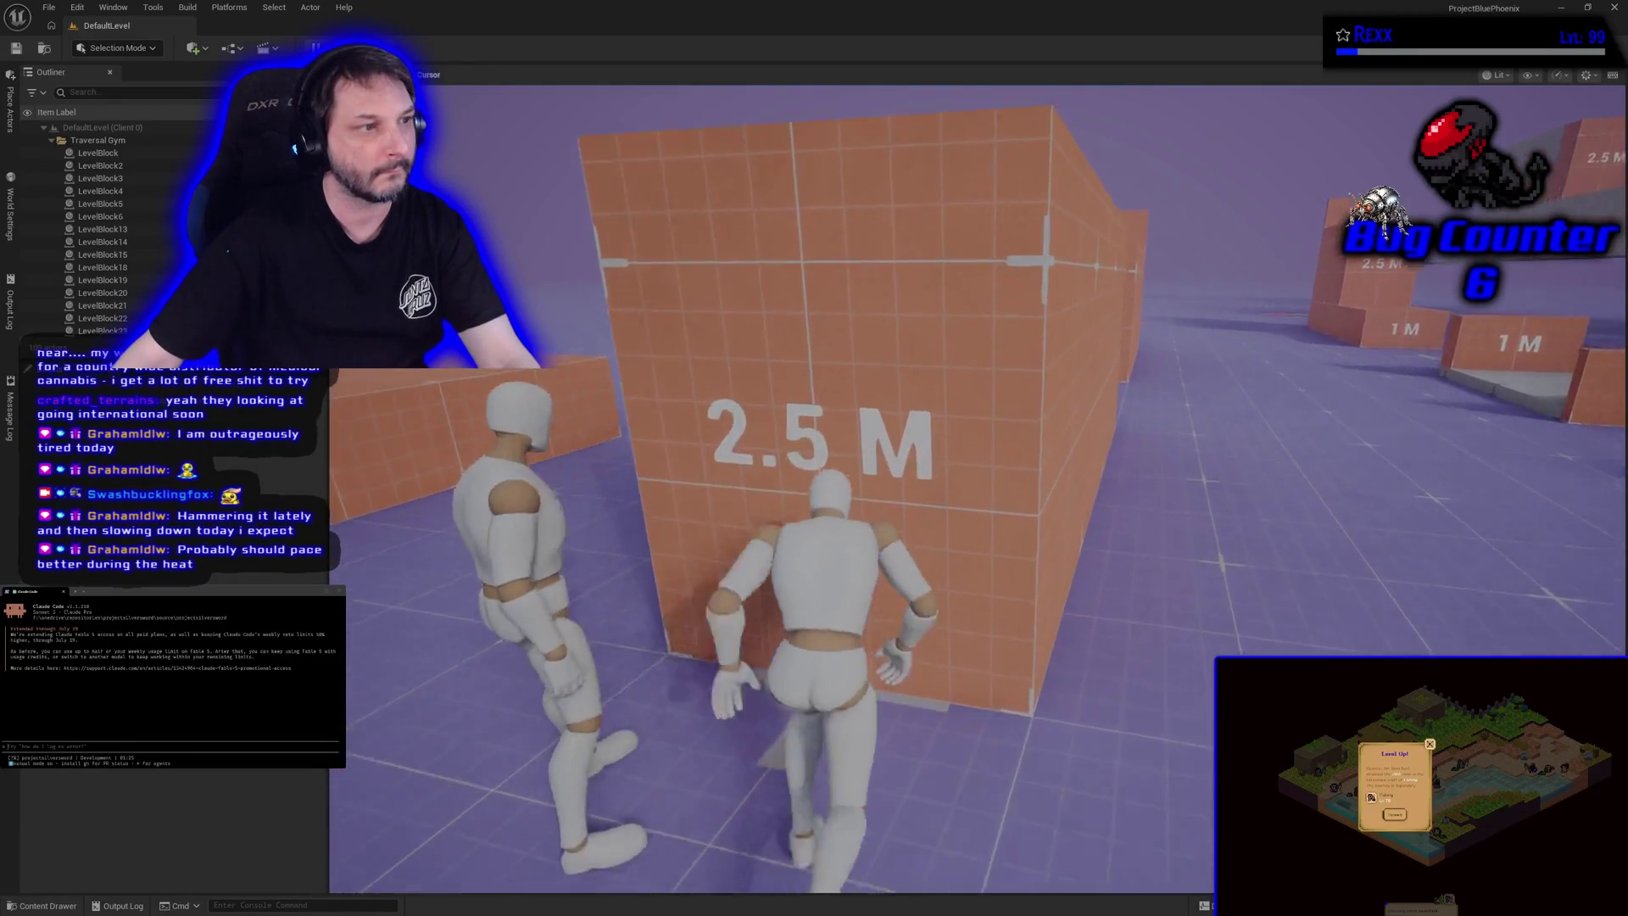
key("space")
key("w")
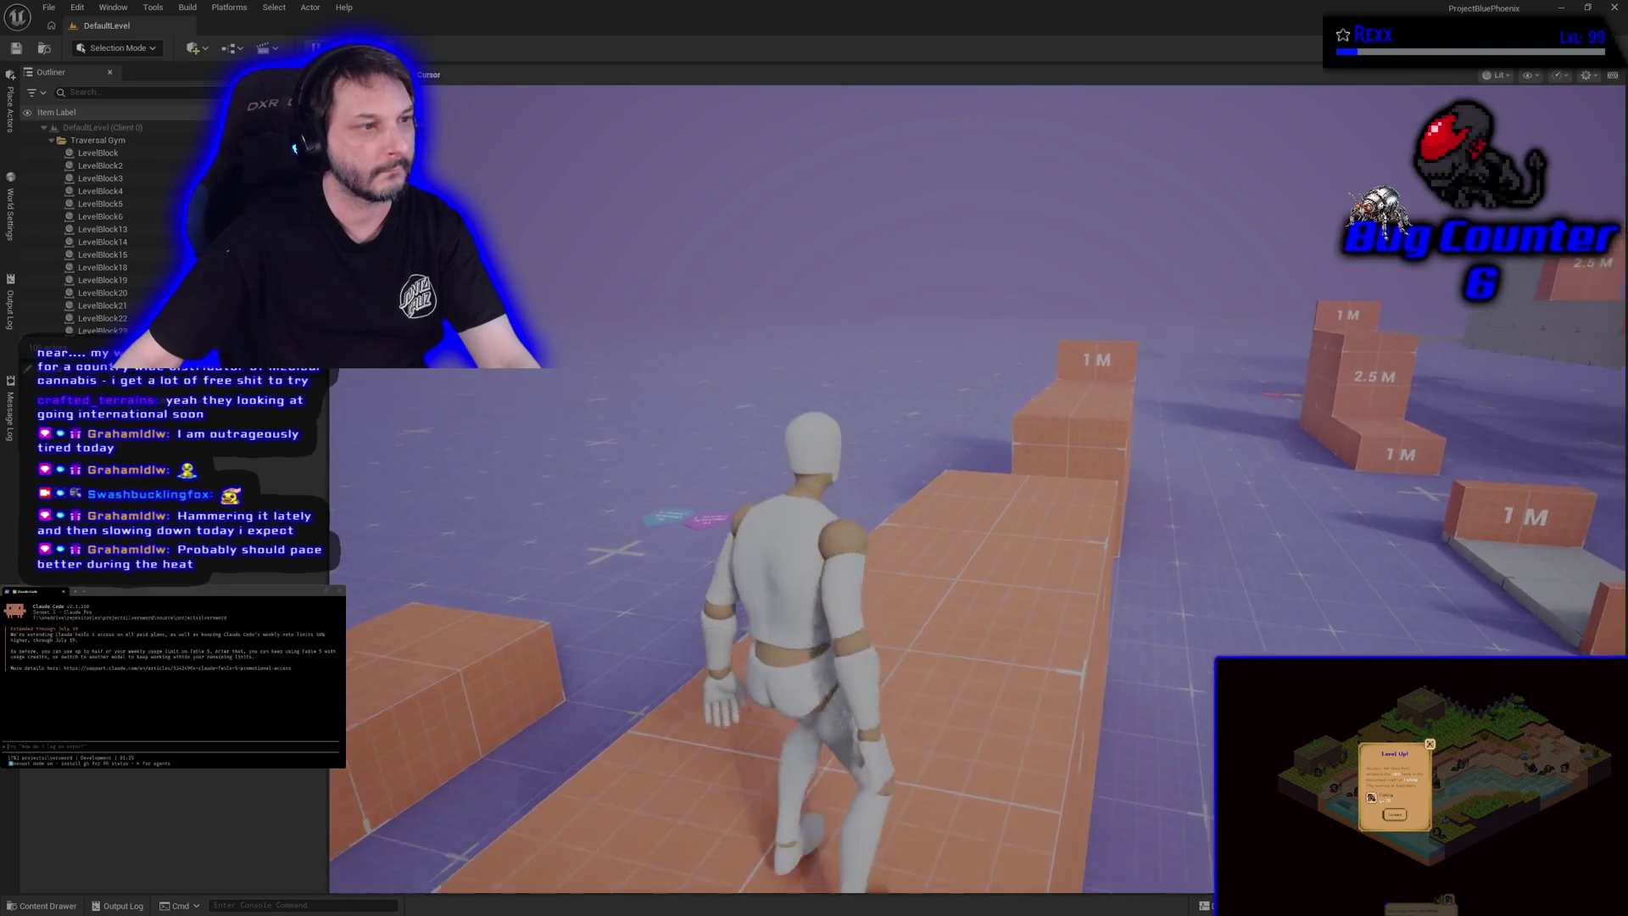
key("w")
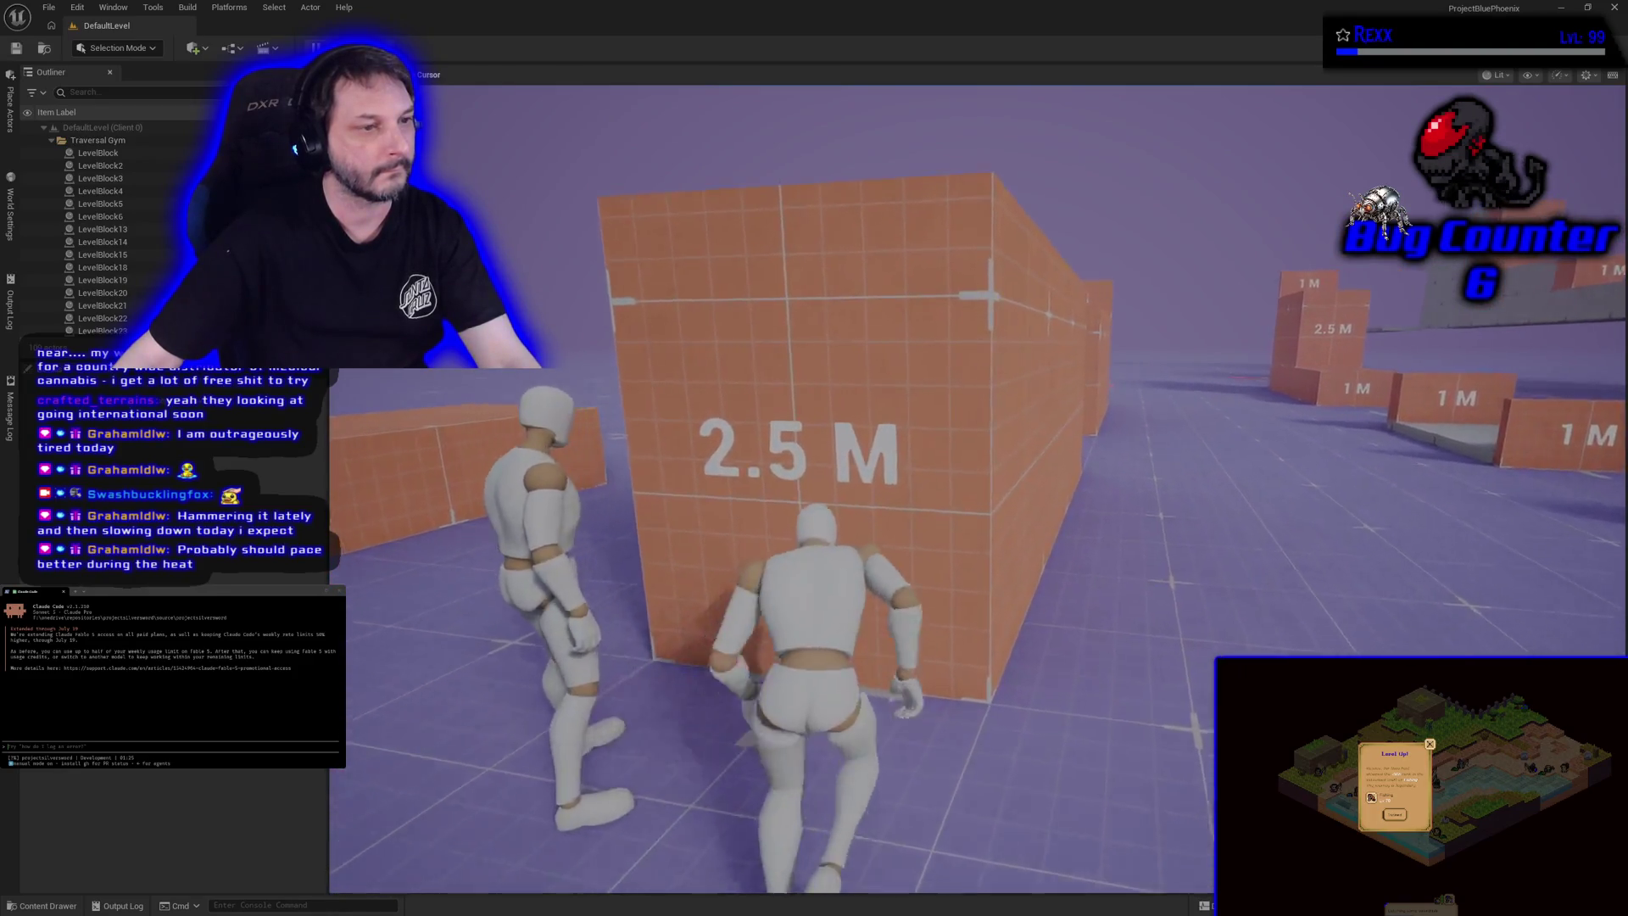
key("w")
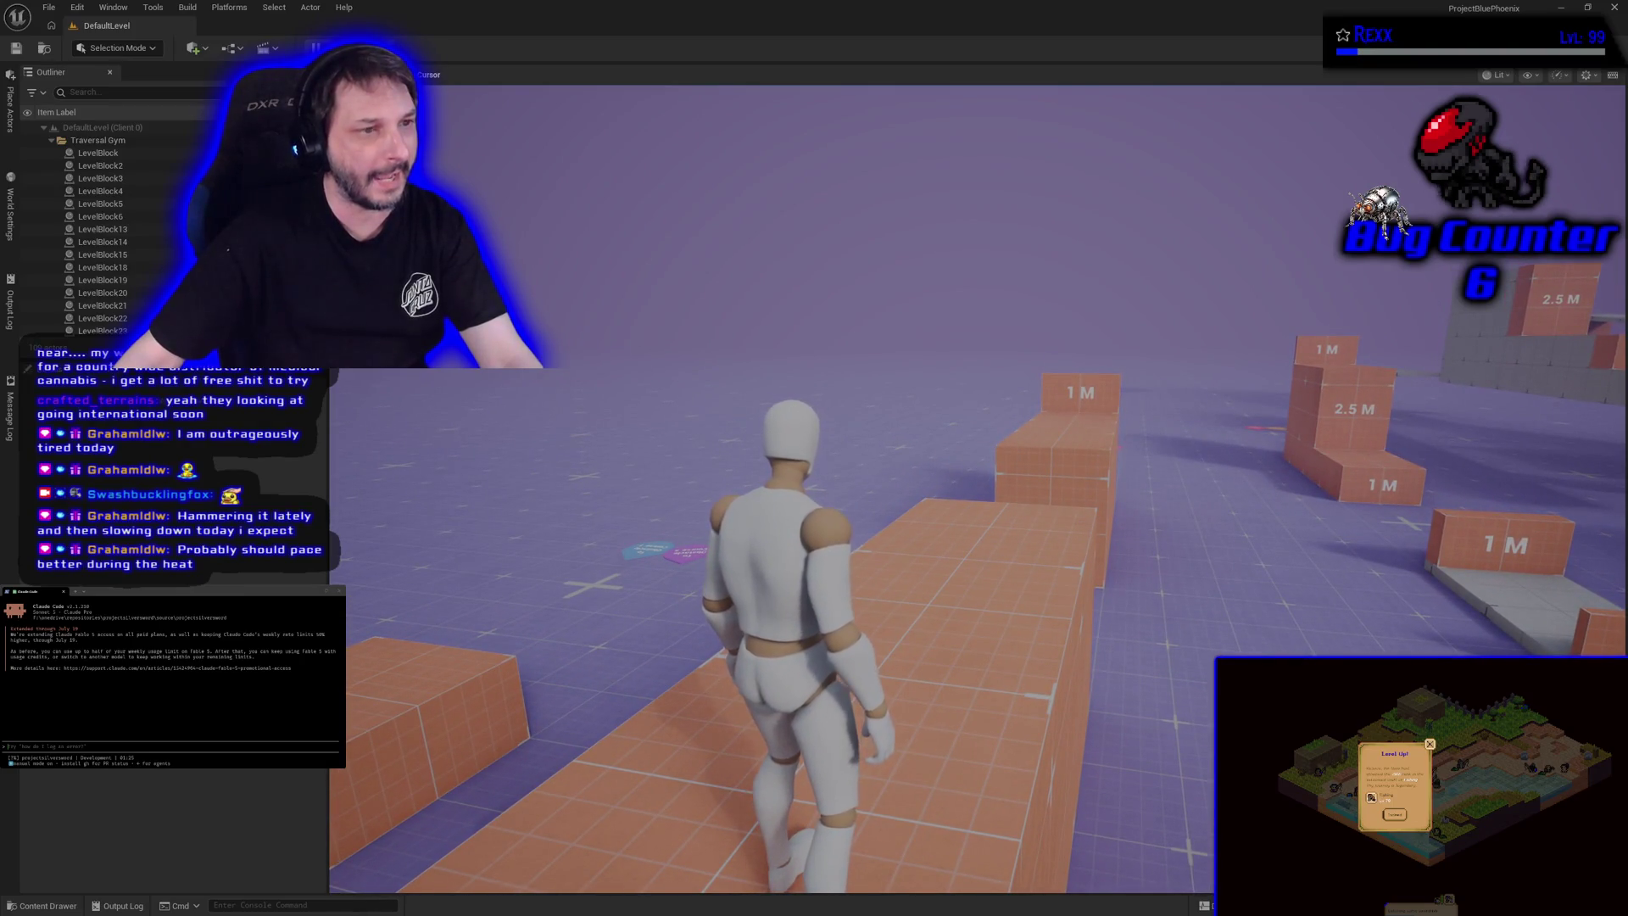
key("Escape")
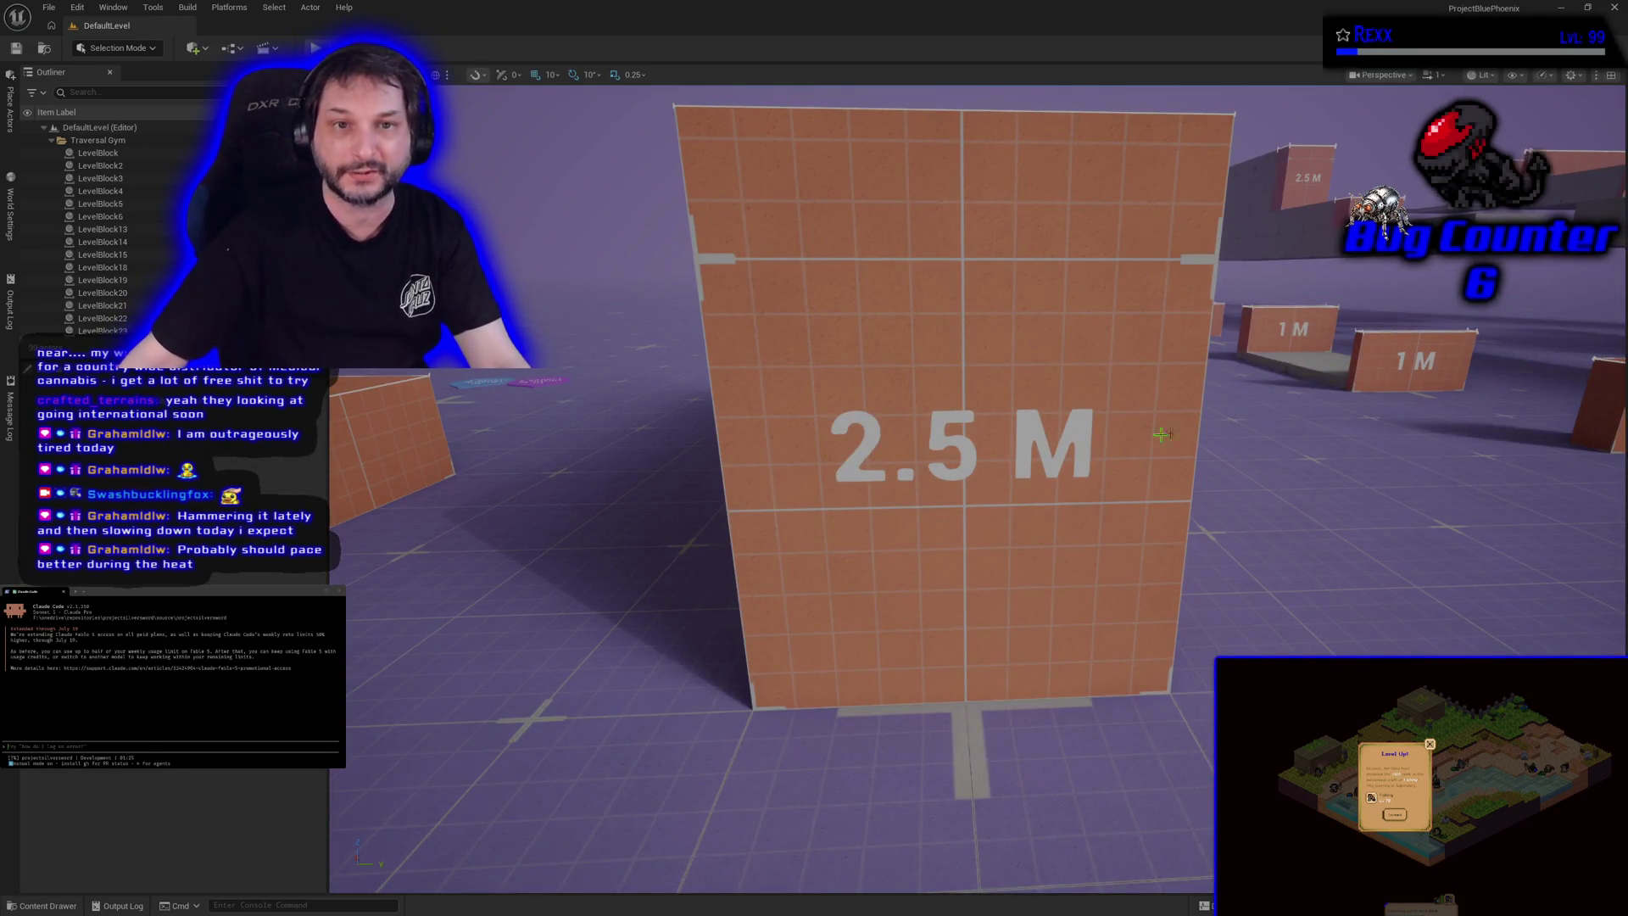
Step: Restore the editor window, play as client with Alt+P, run to the 2.5 M wall, then stop
double_click(624, 16)
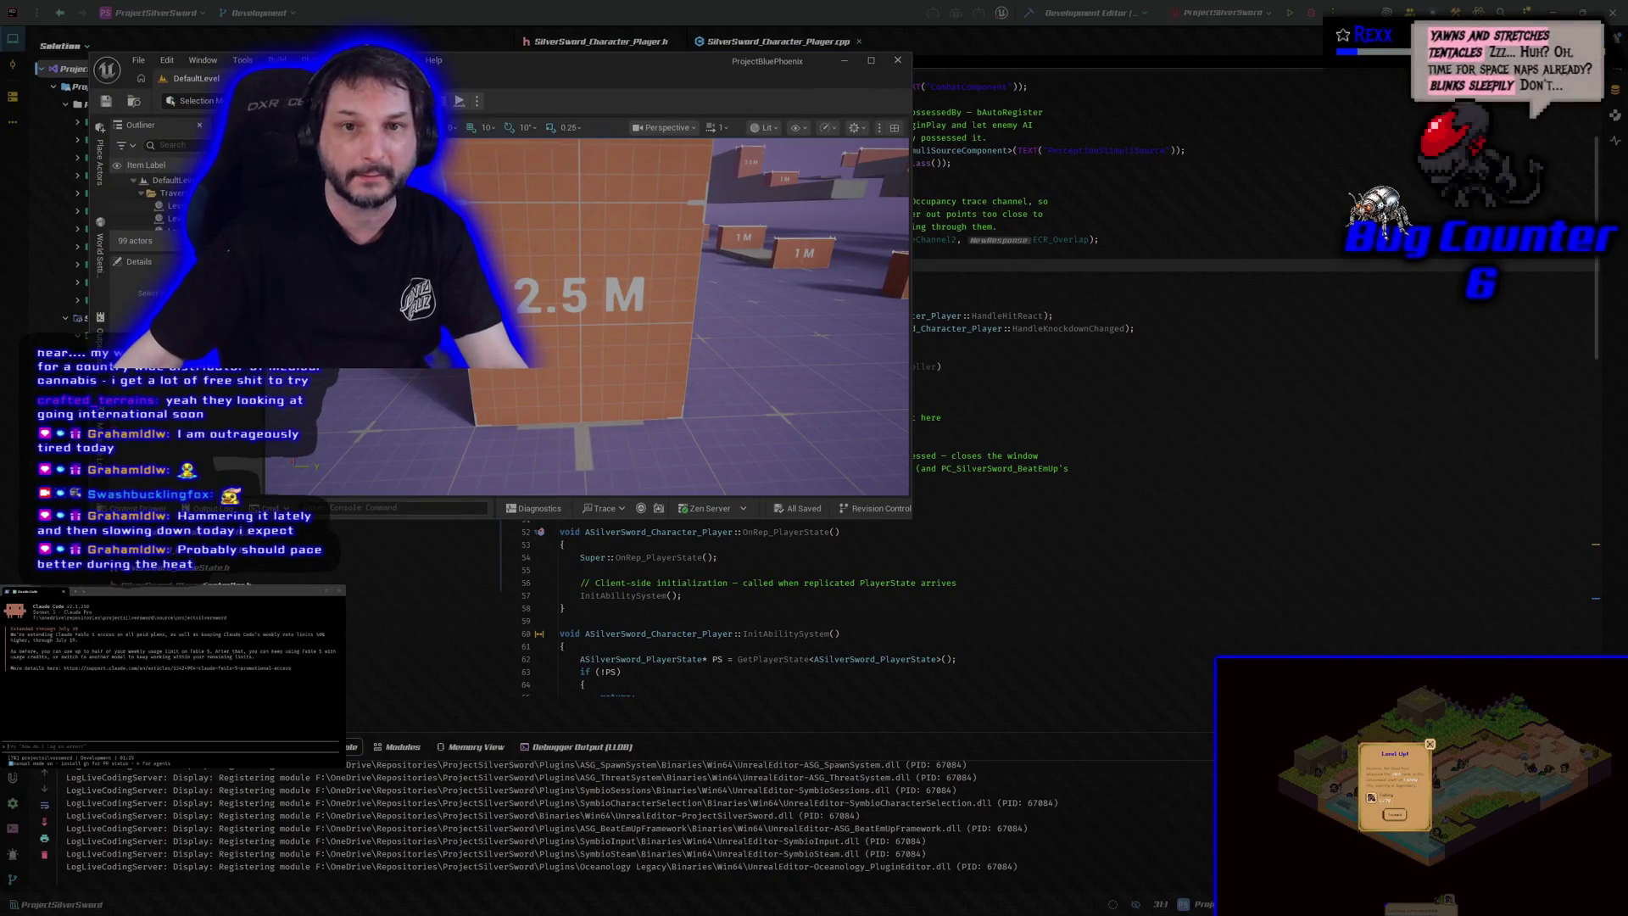
key("alt+p")
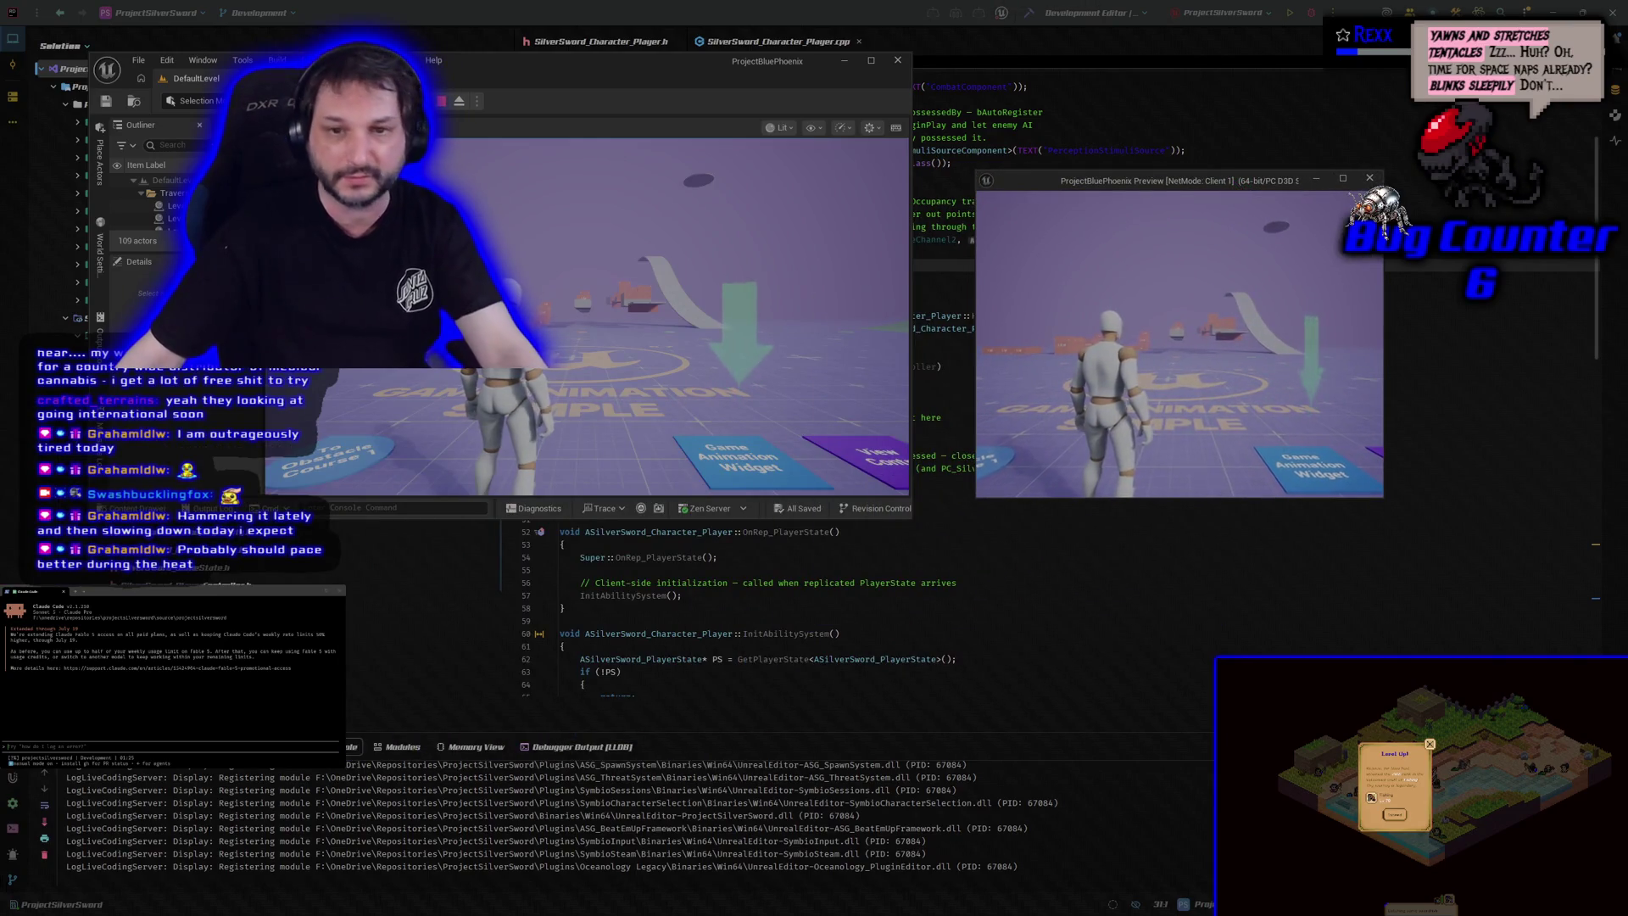
key("w")
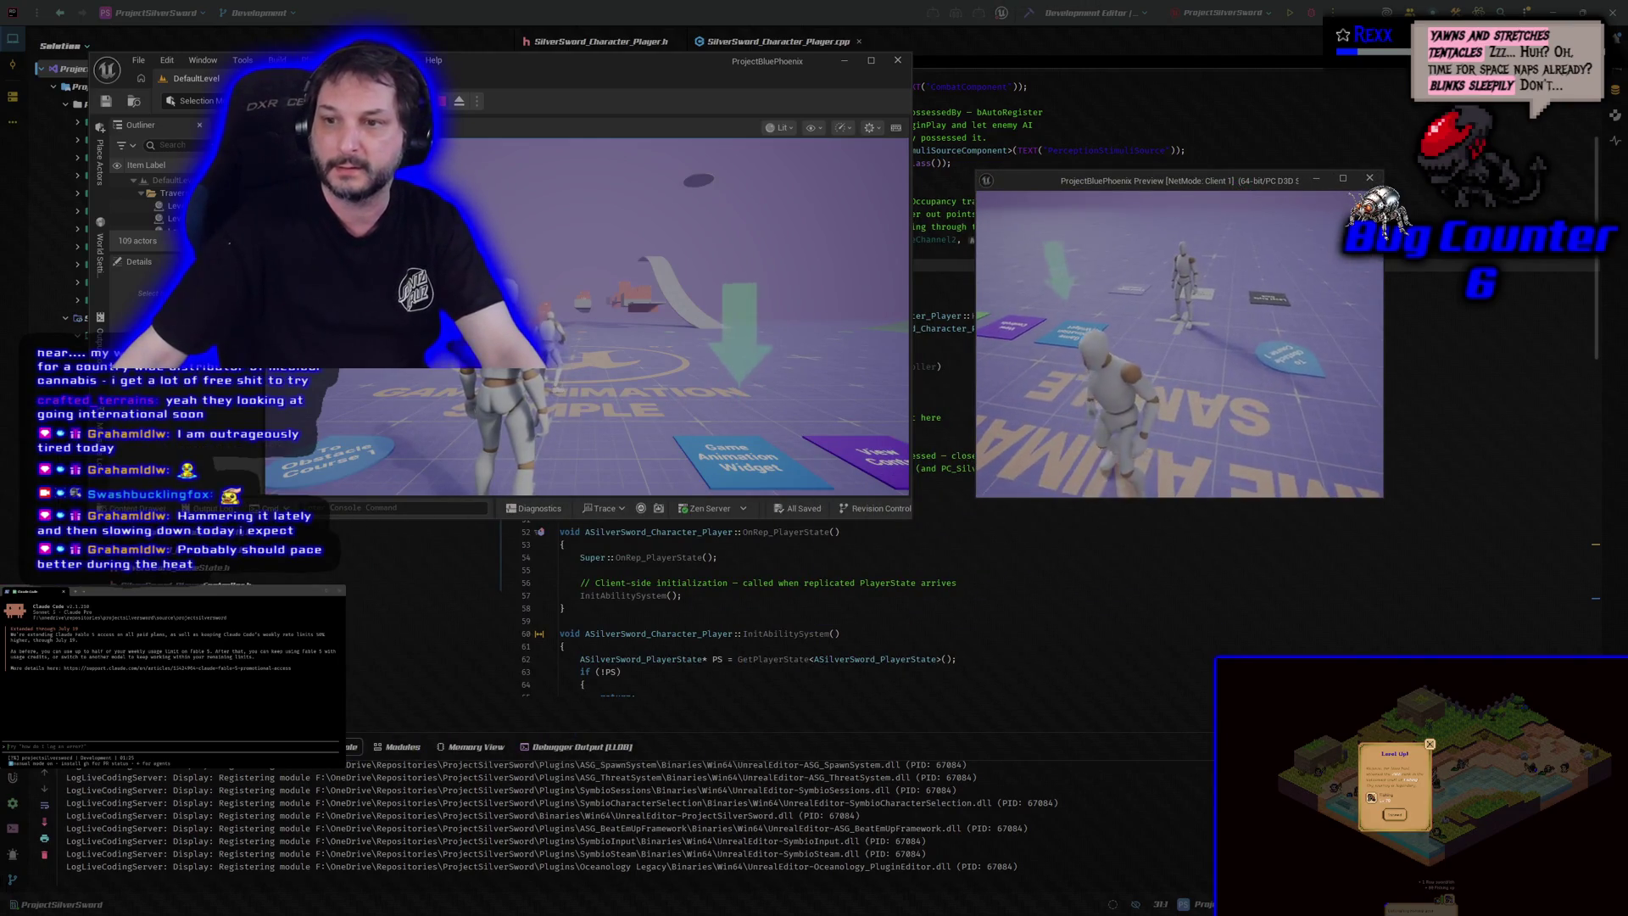
key("w")
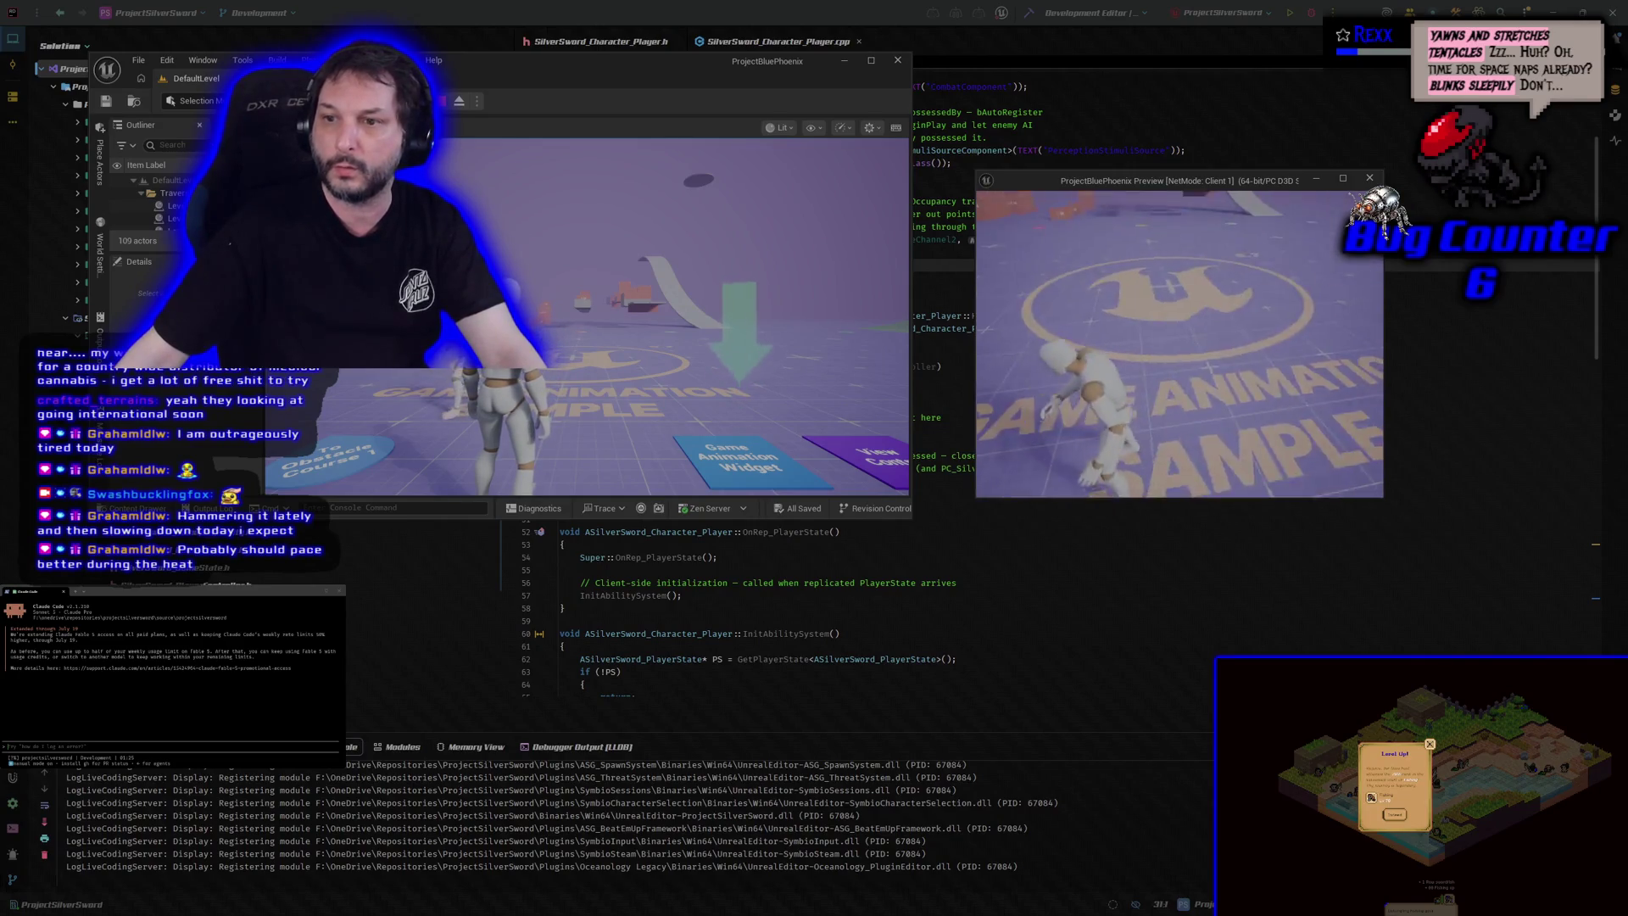
key("w")
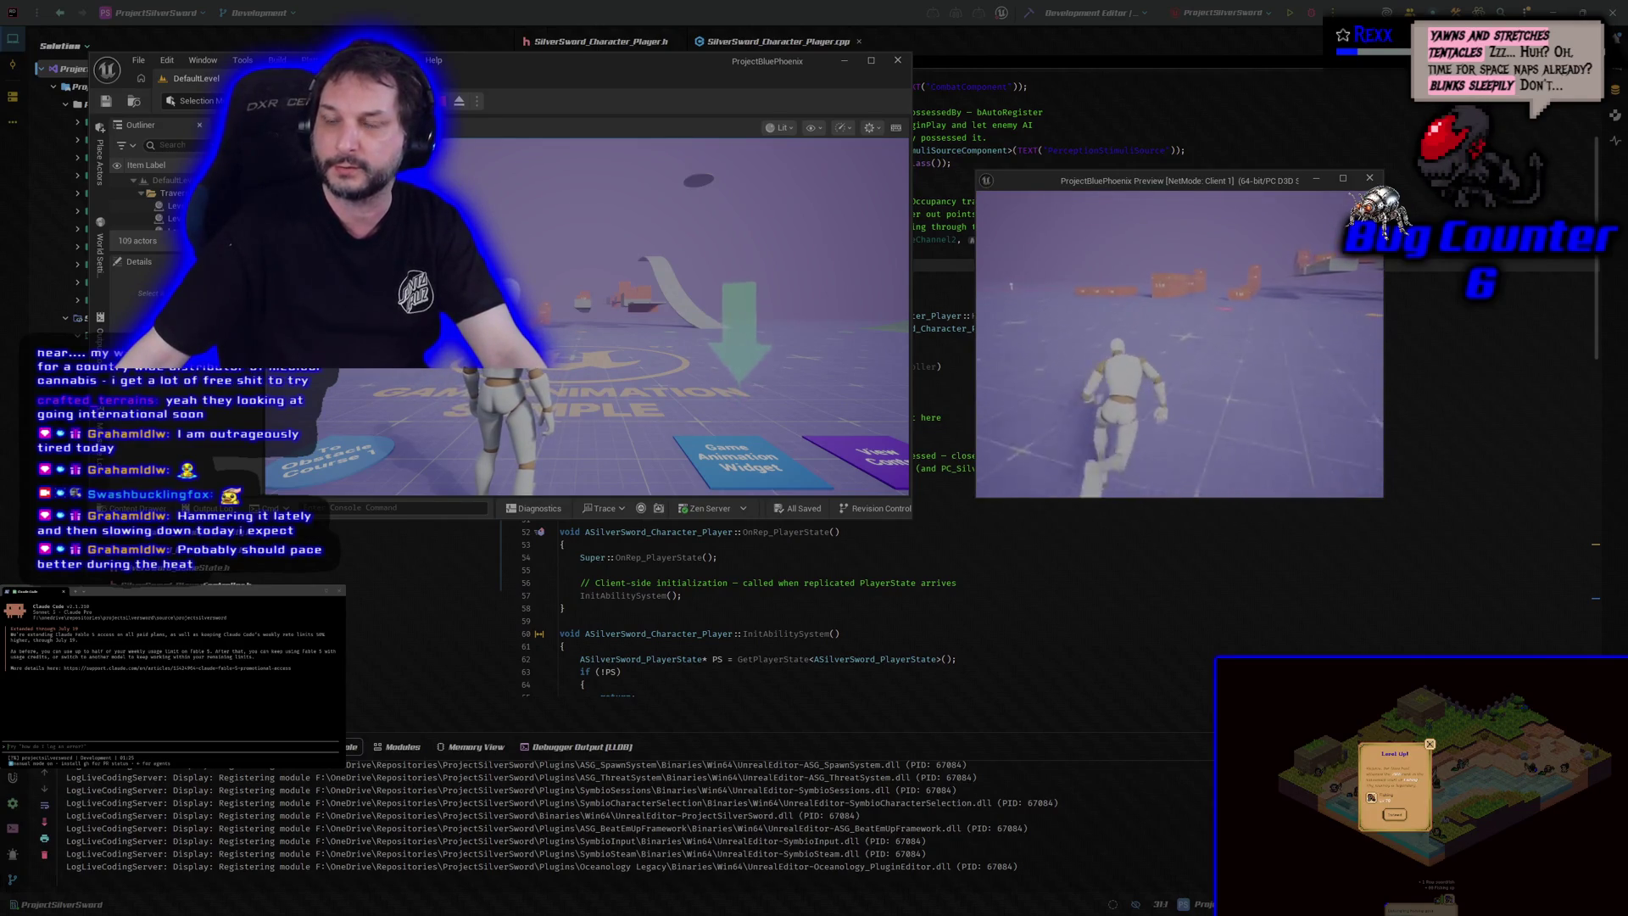
key("w")
key("w")
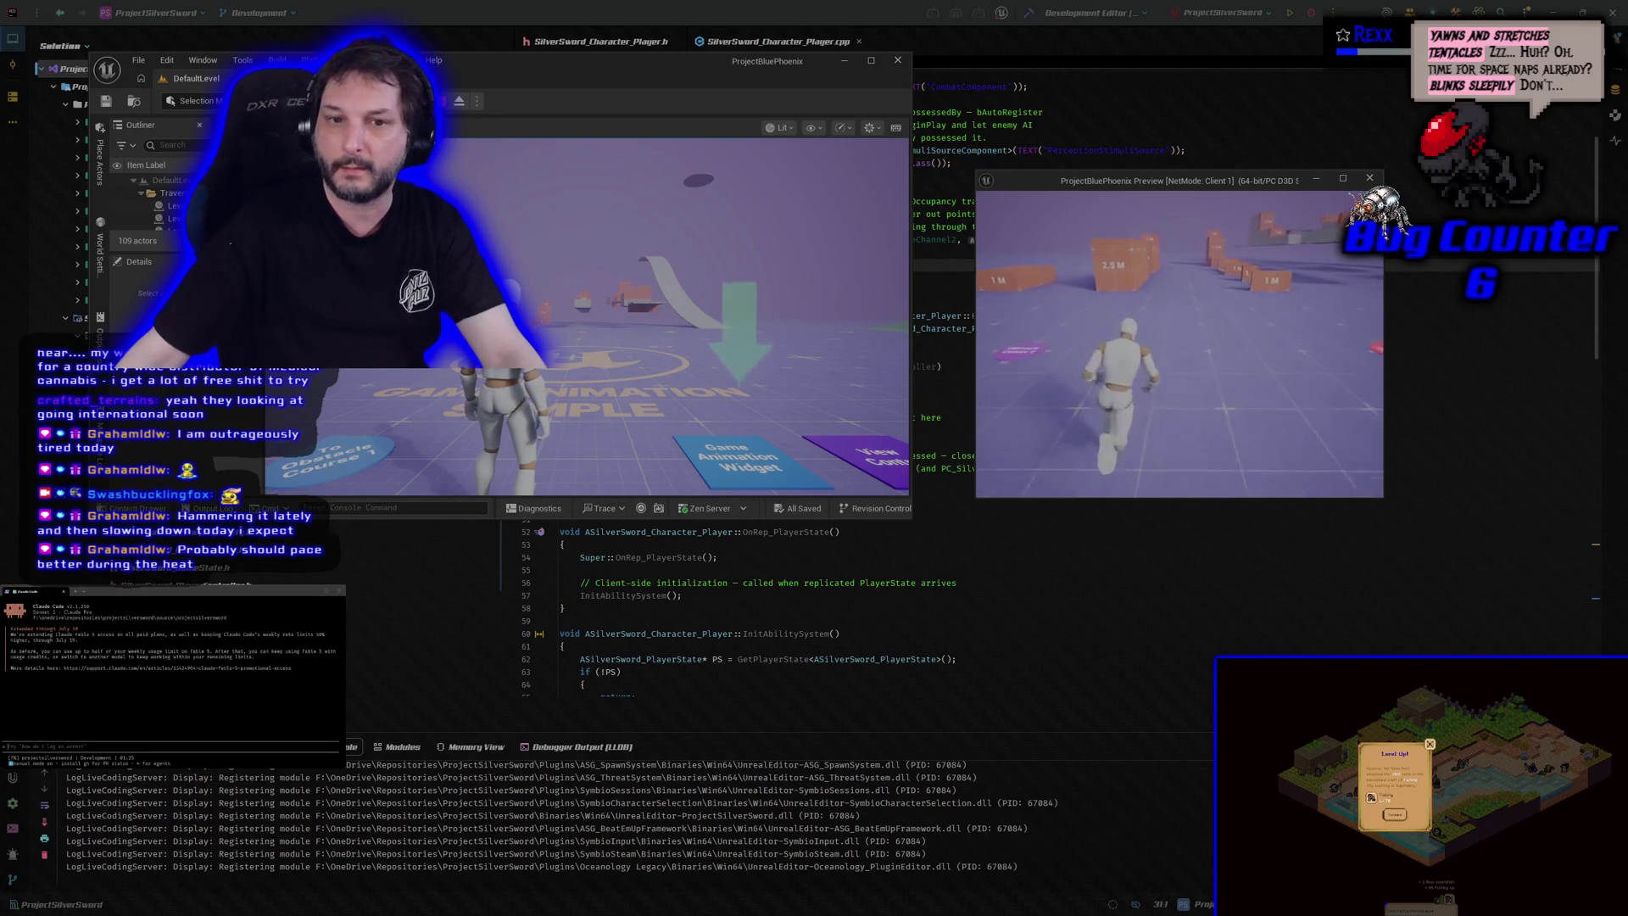
key("w")
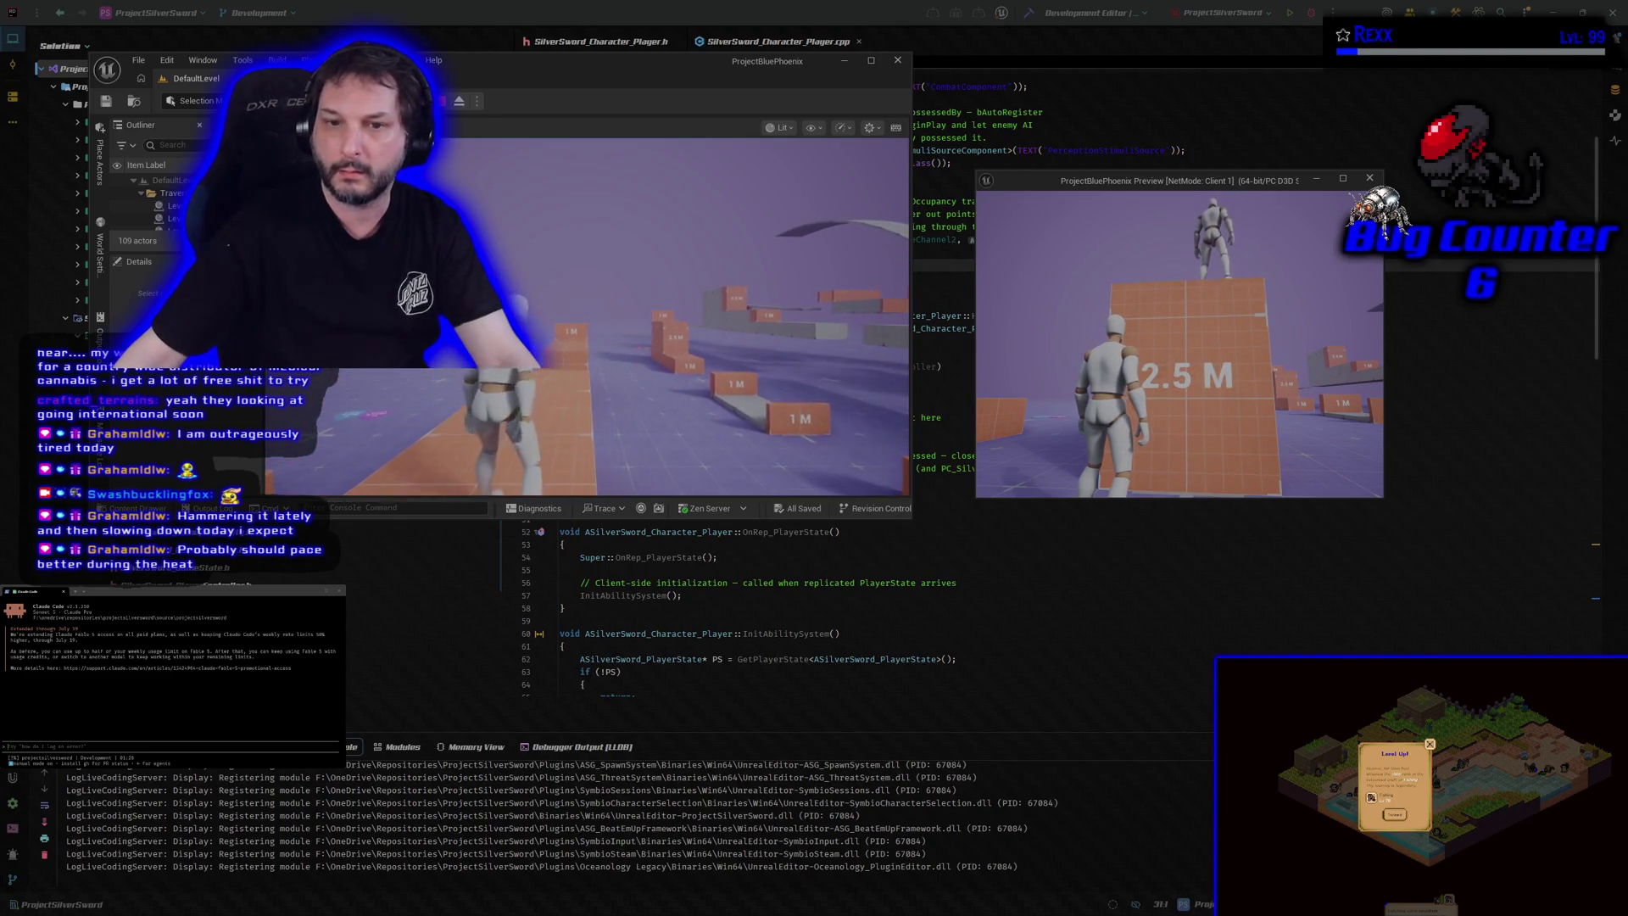
key("Escape")
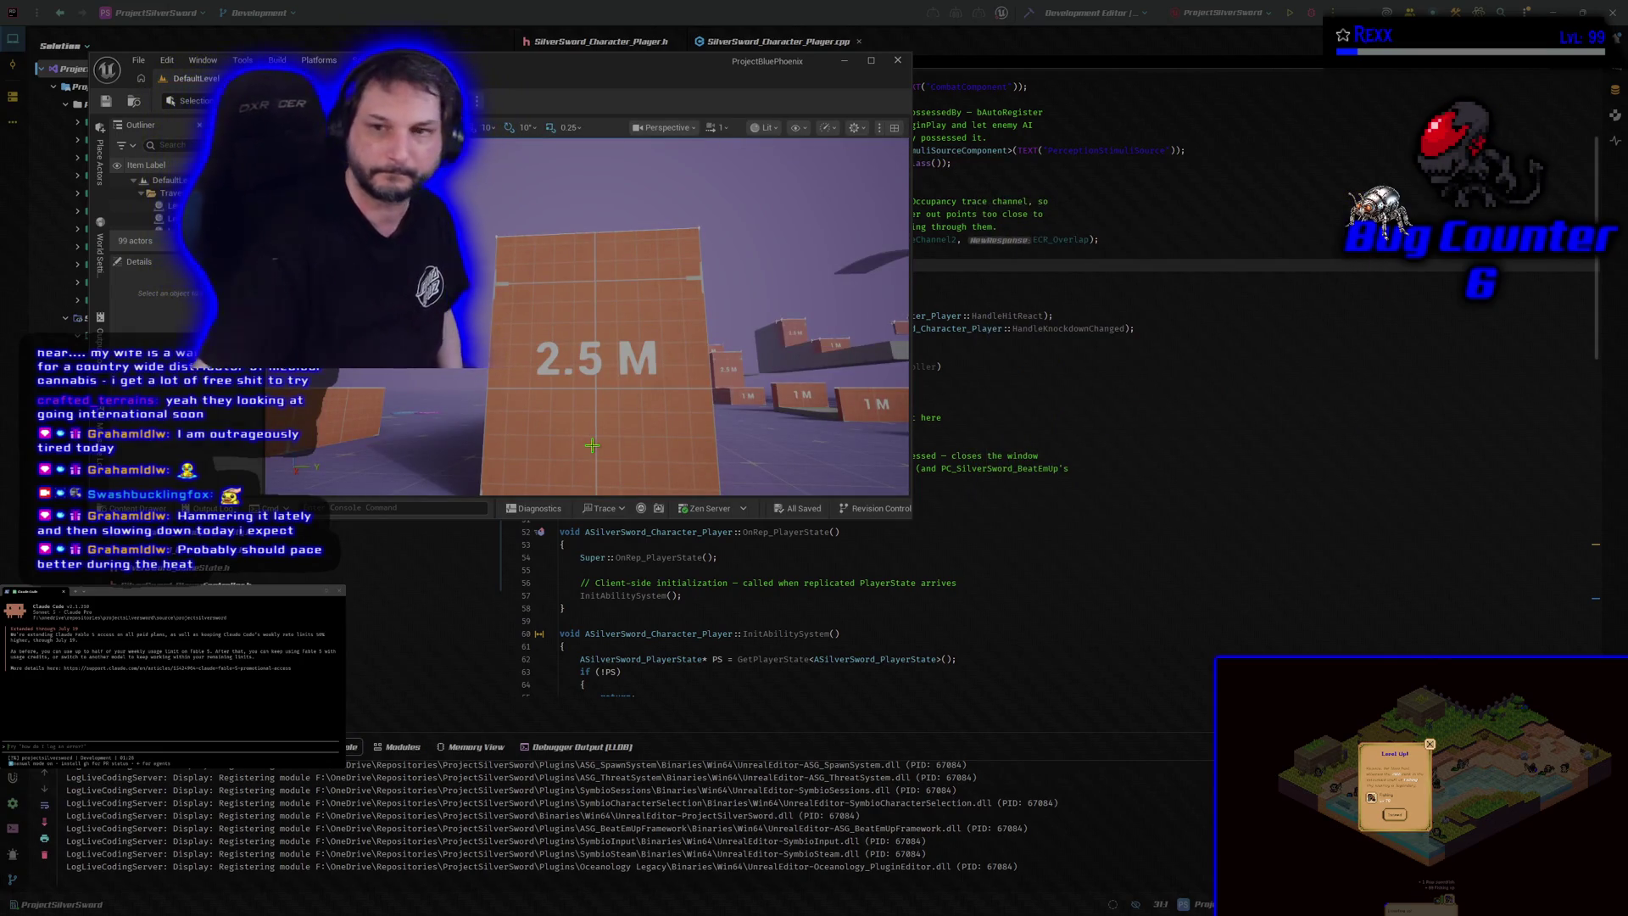
Step: Close the Unreal Editor and bring up SilverSword_Character_Player.h in Rider
left_click(897, 61)
left_click(596, 47)
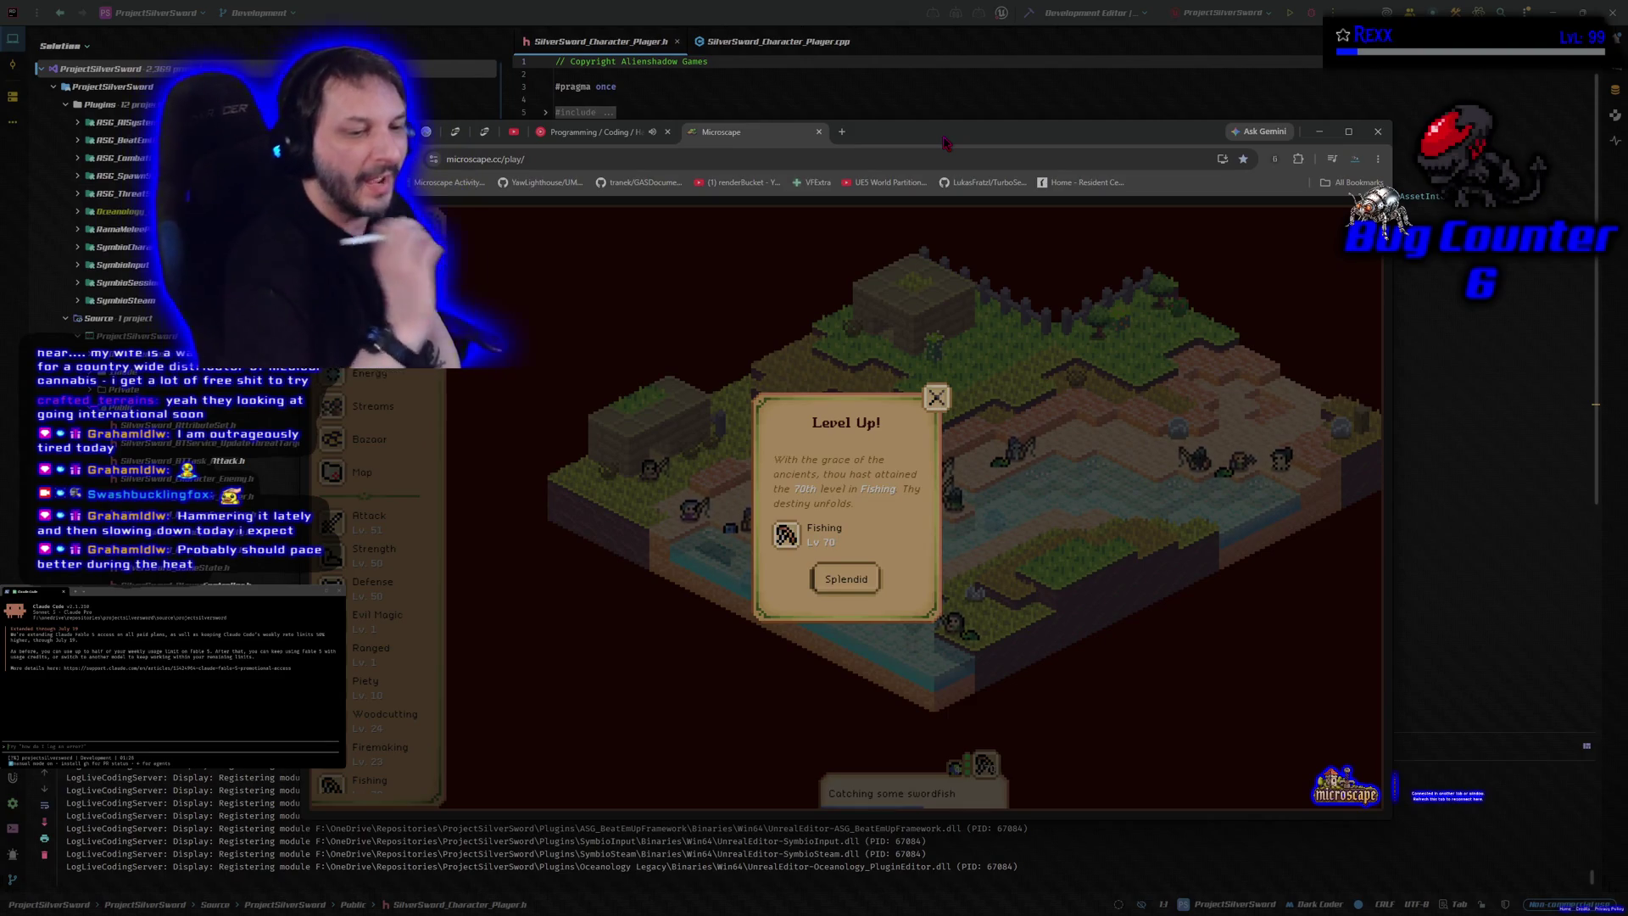
Step: Dismiss the Fishing Lv 70 notice, stop fishing, deposit loot, and open a new browser tab
left_click(867, 579)
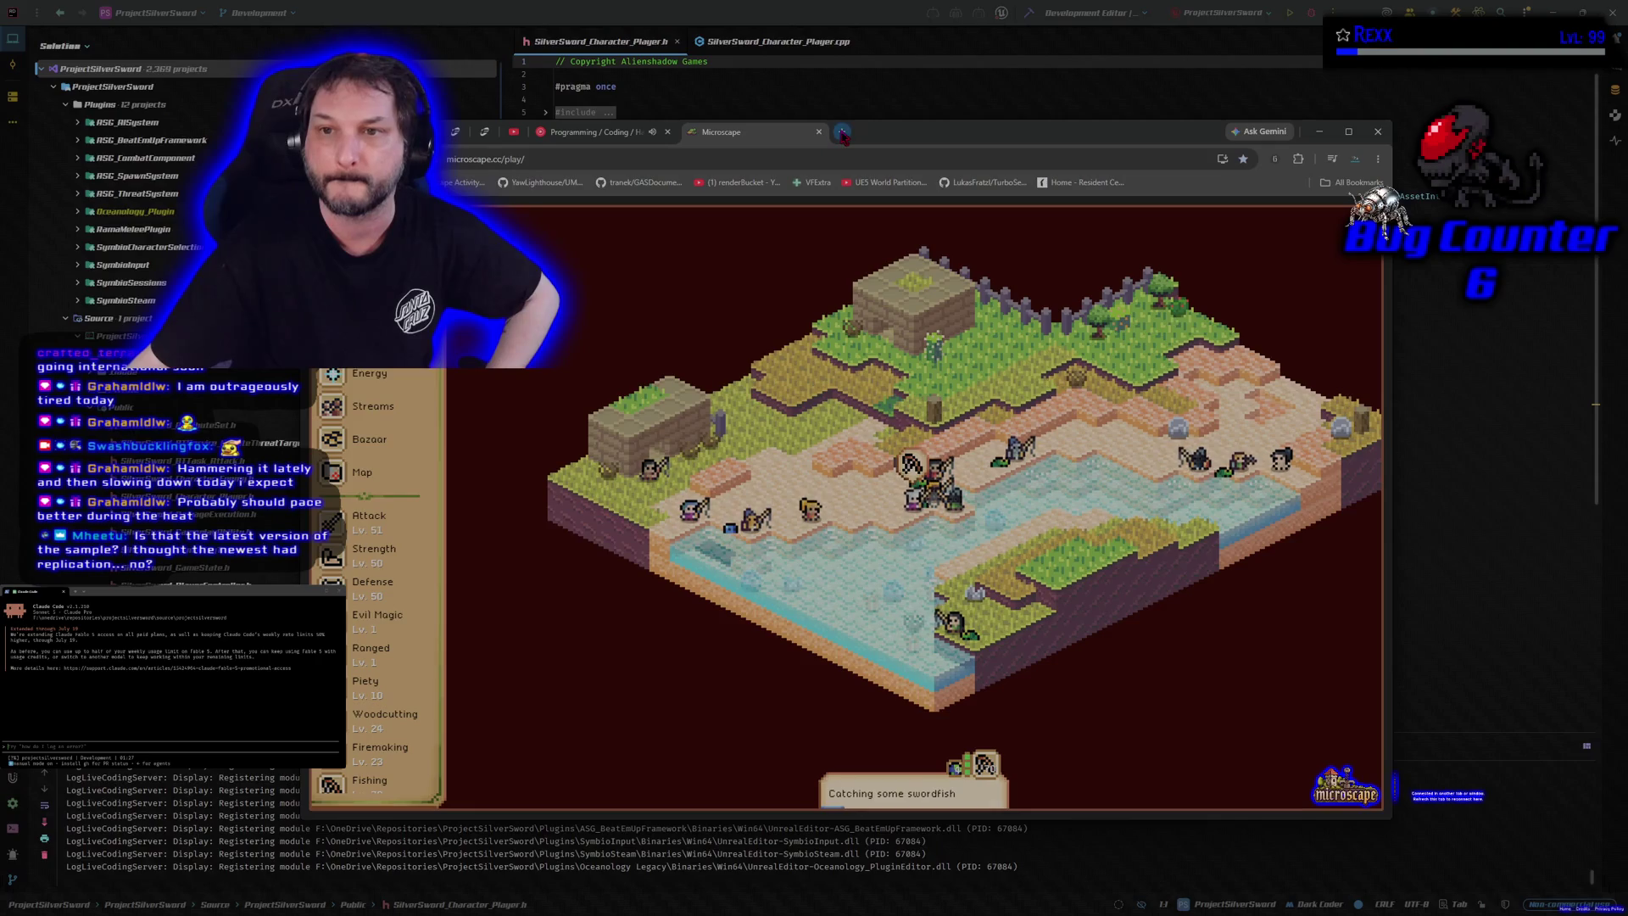
left_click(892, 793)
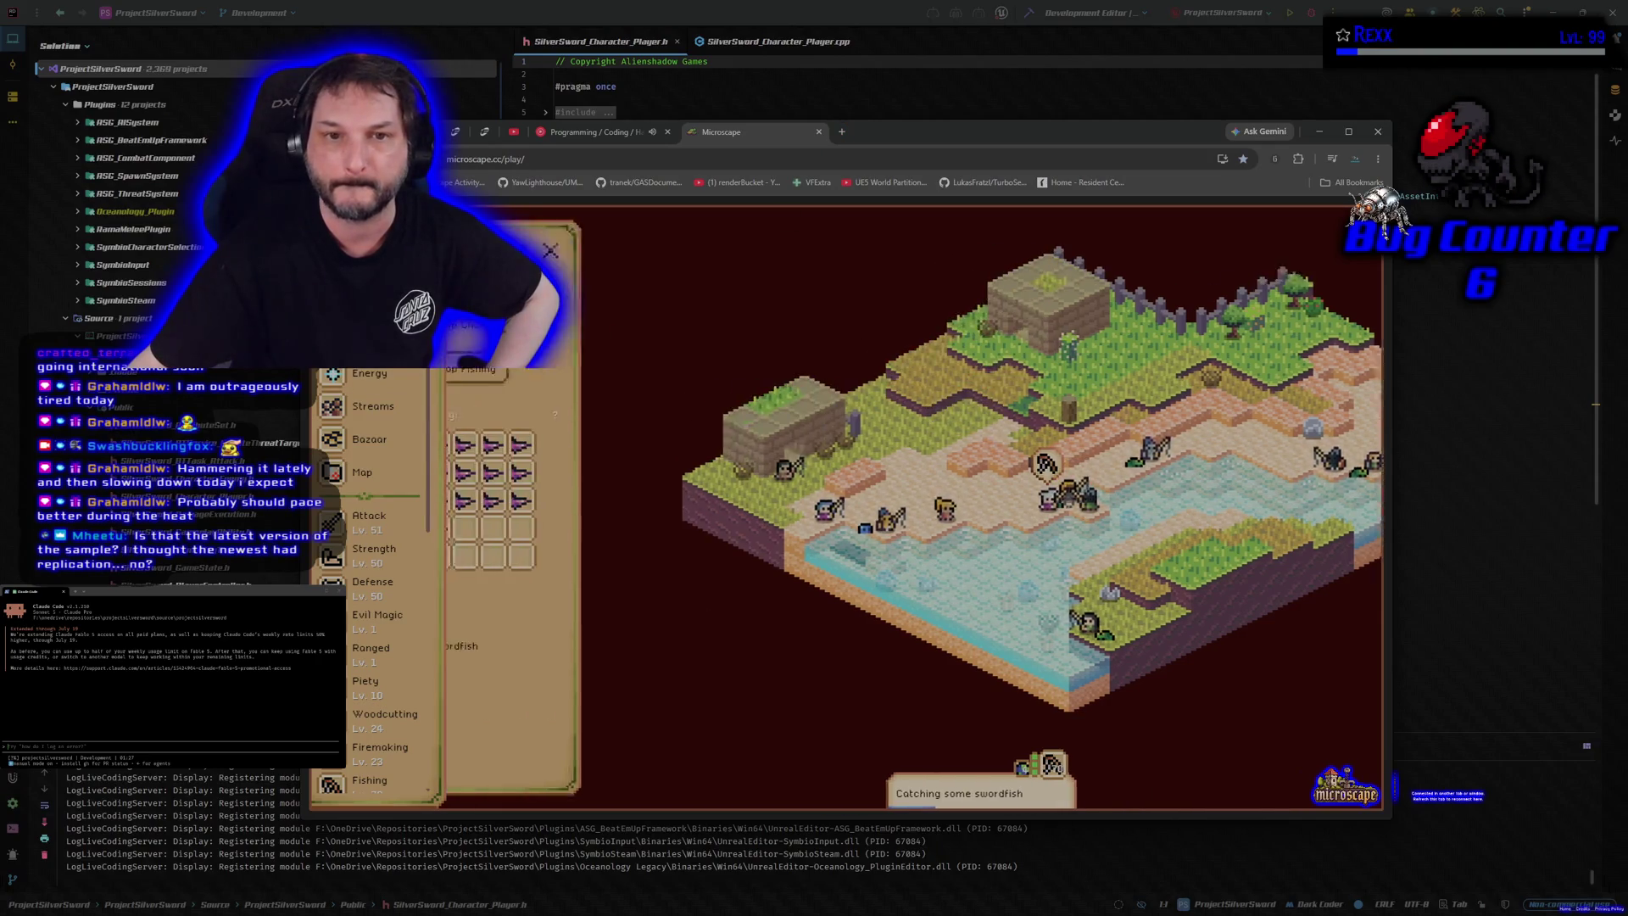
left_click(533, 373)
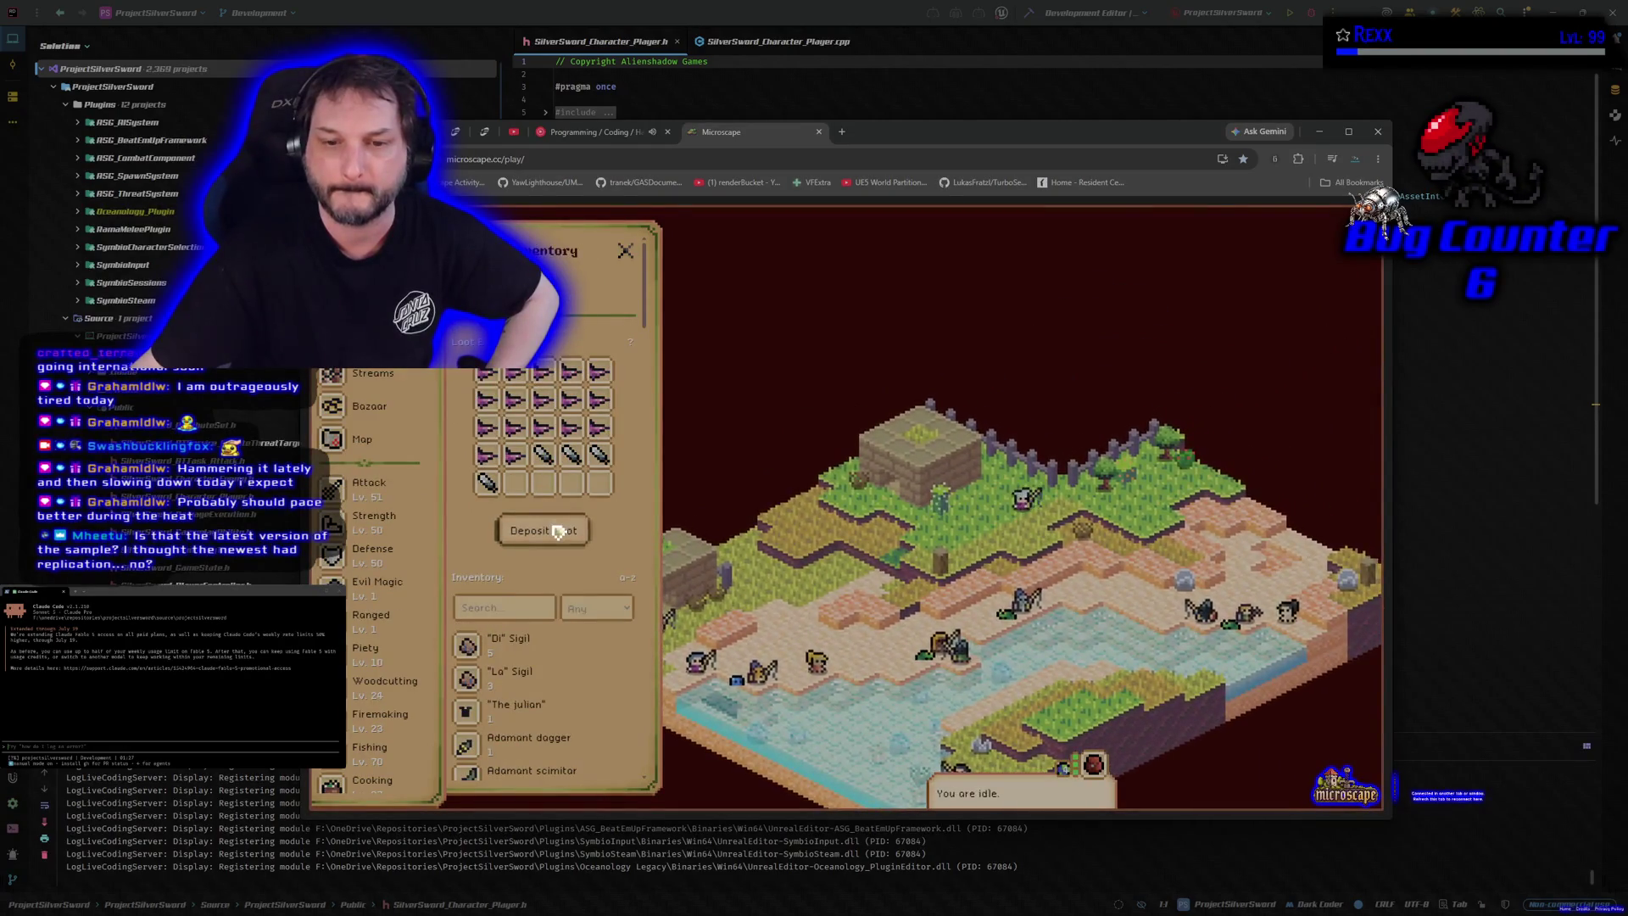
left_click(556, 530)
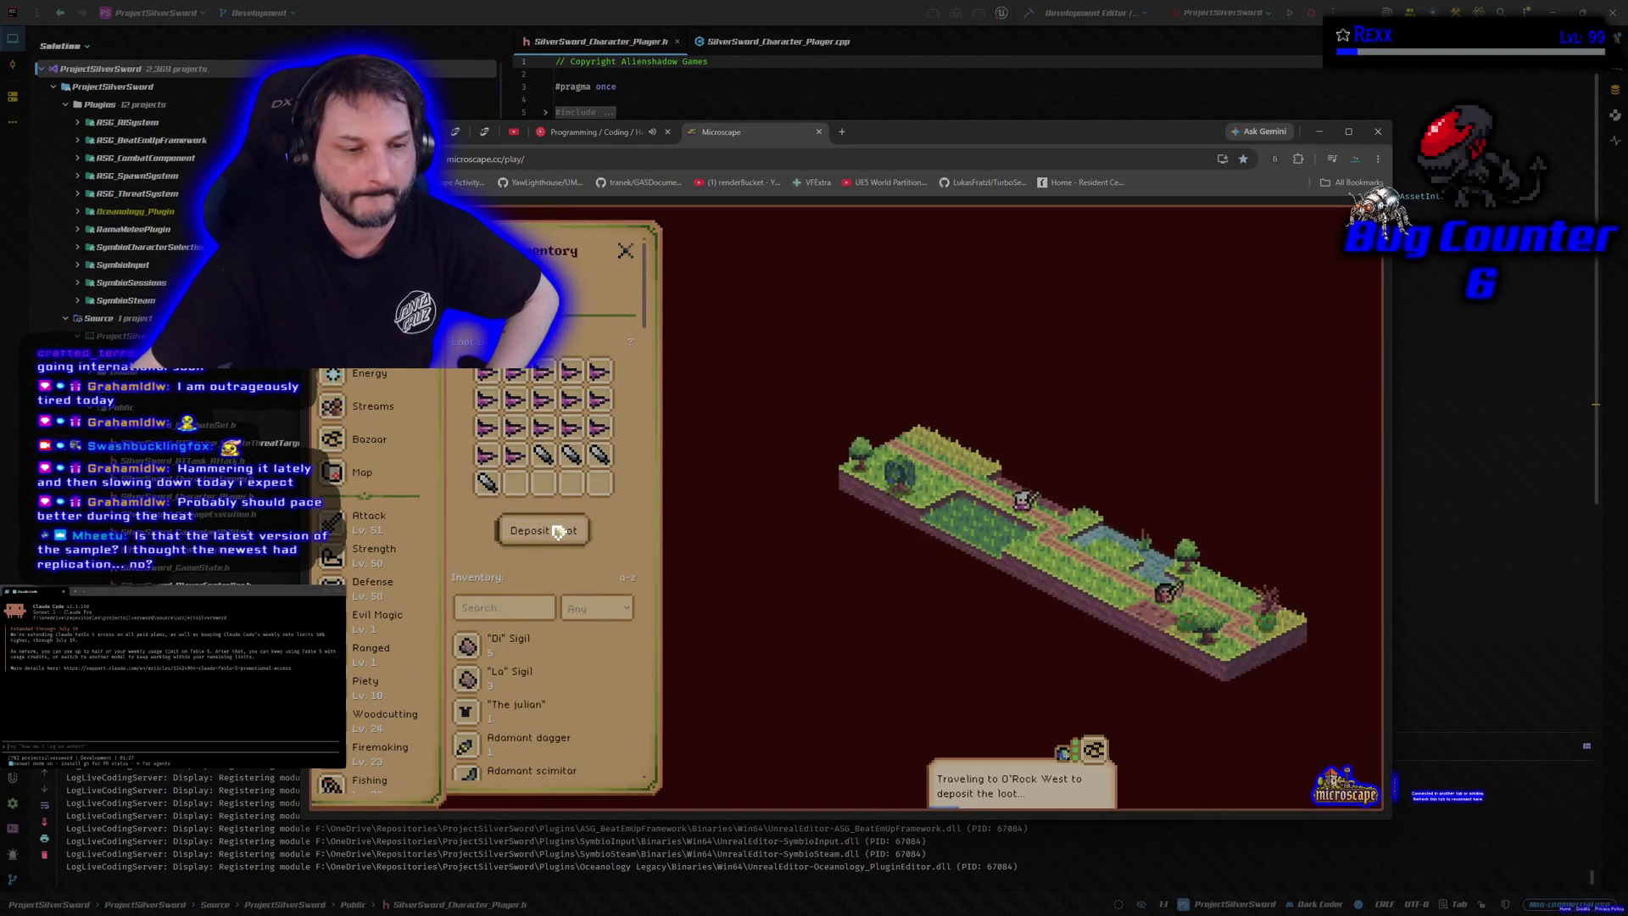
left_click(842, 132)
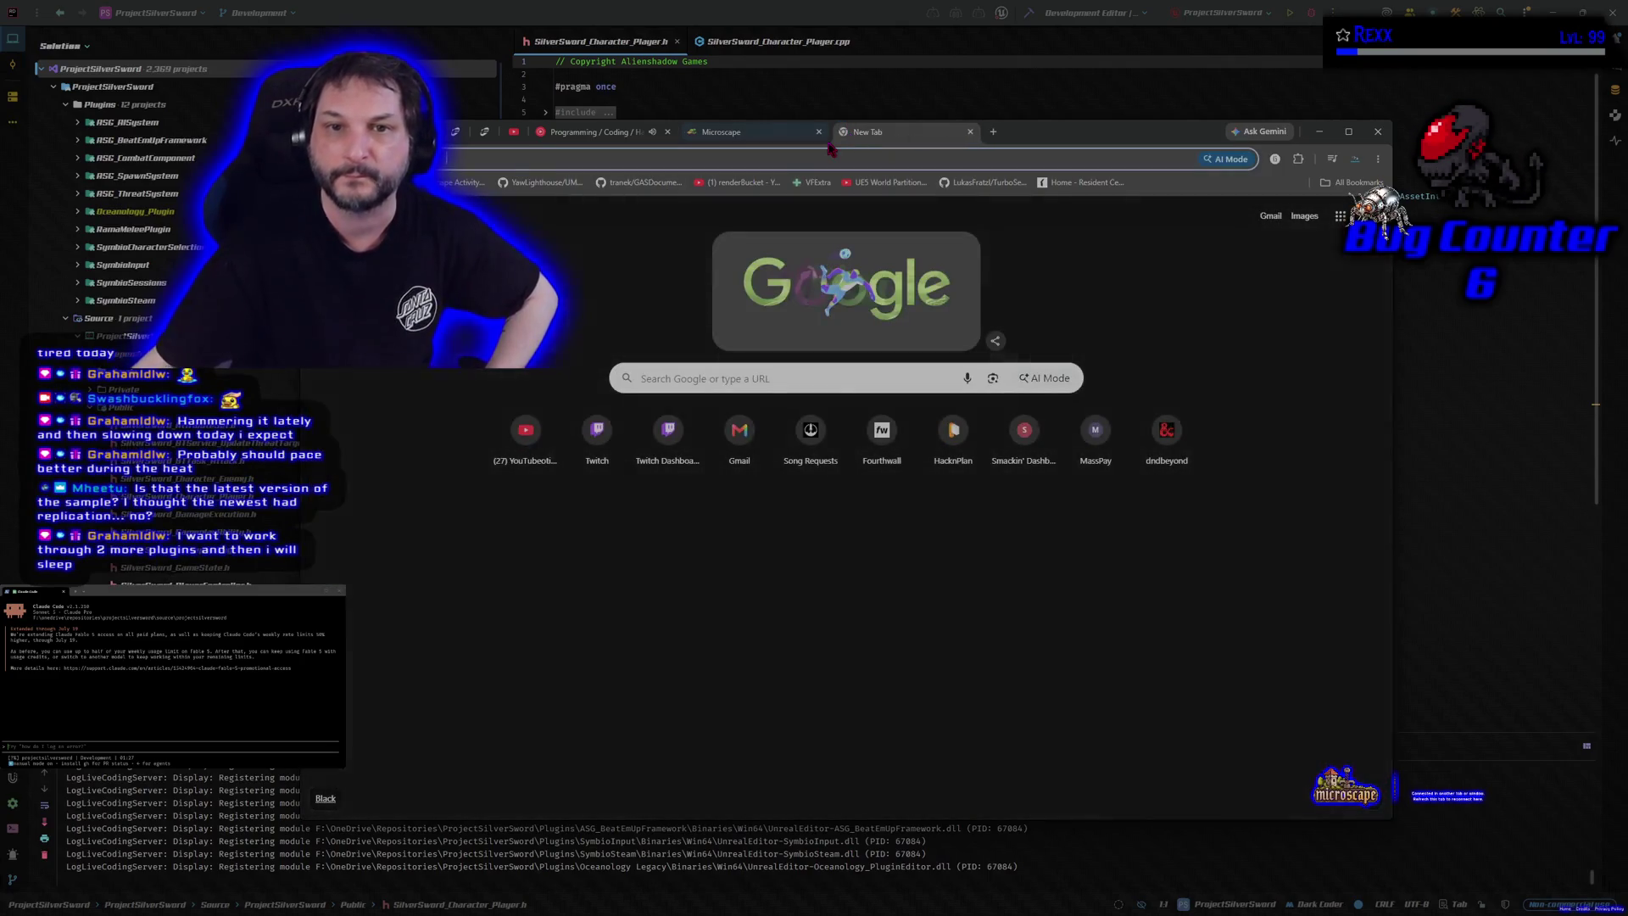
Step: Search 'ue5 gameplay animation sameple replicated', expand the AI overview, and pull up the Epic docs link's options
type("ue5")
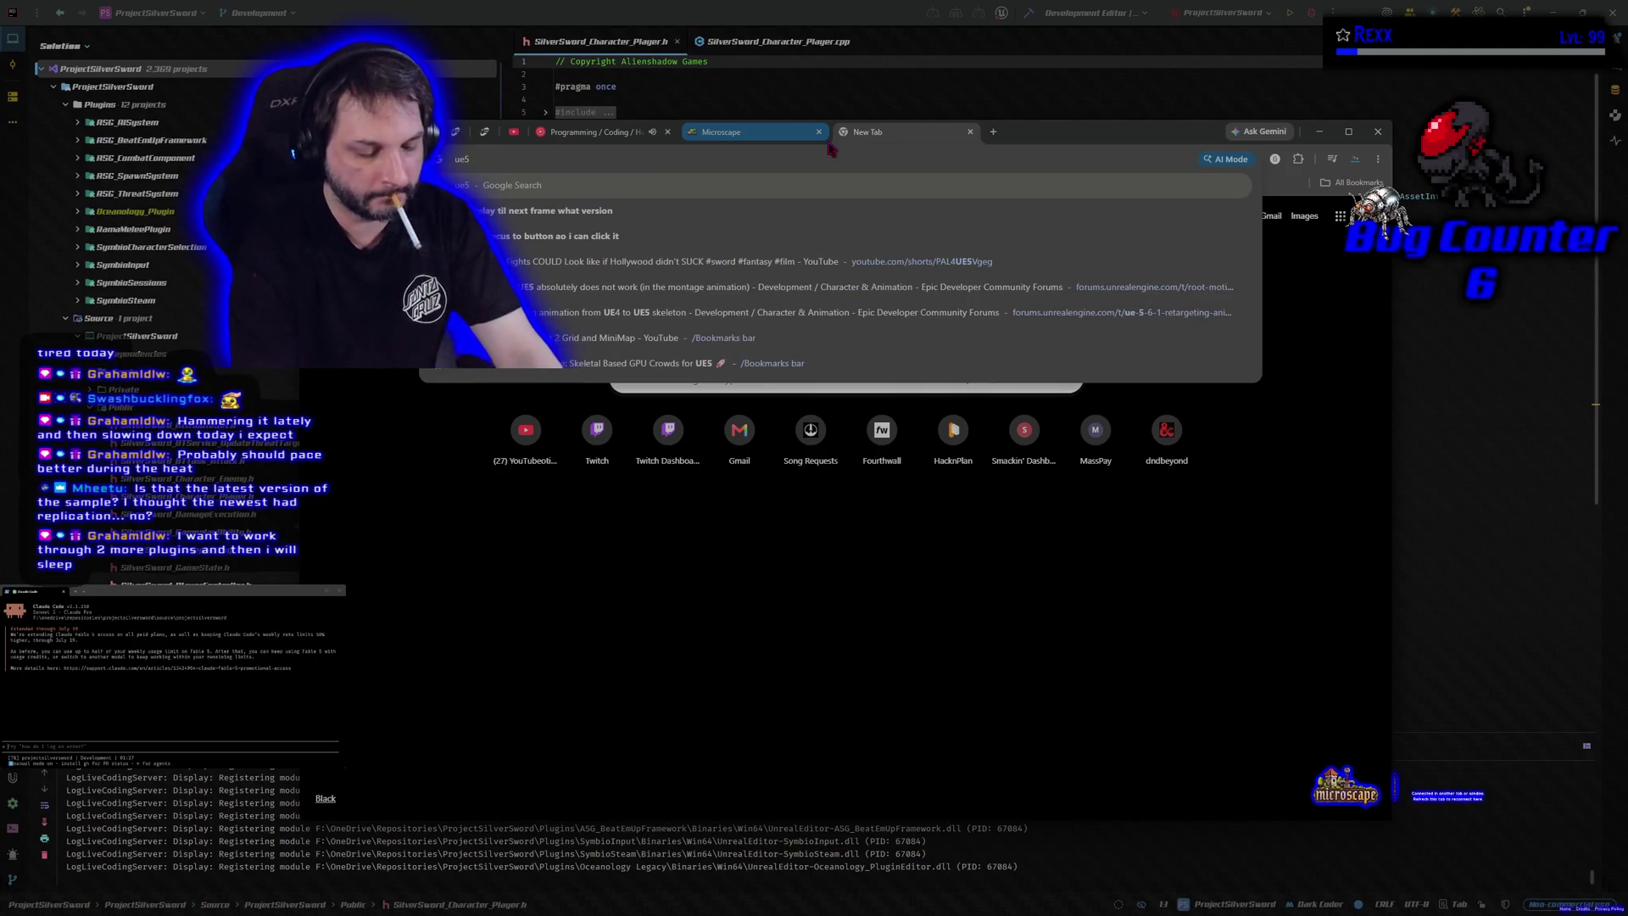
type(" g")
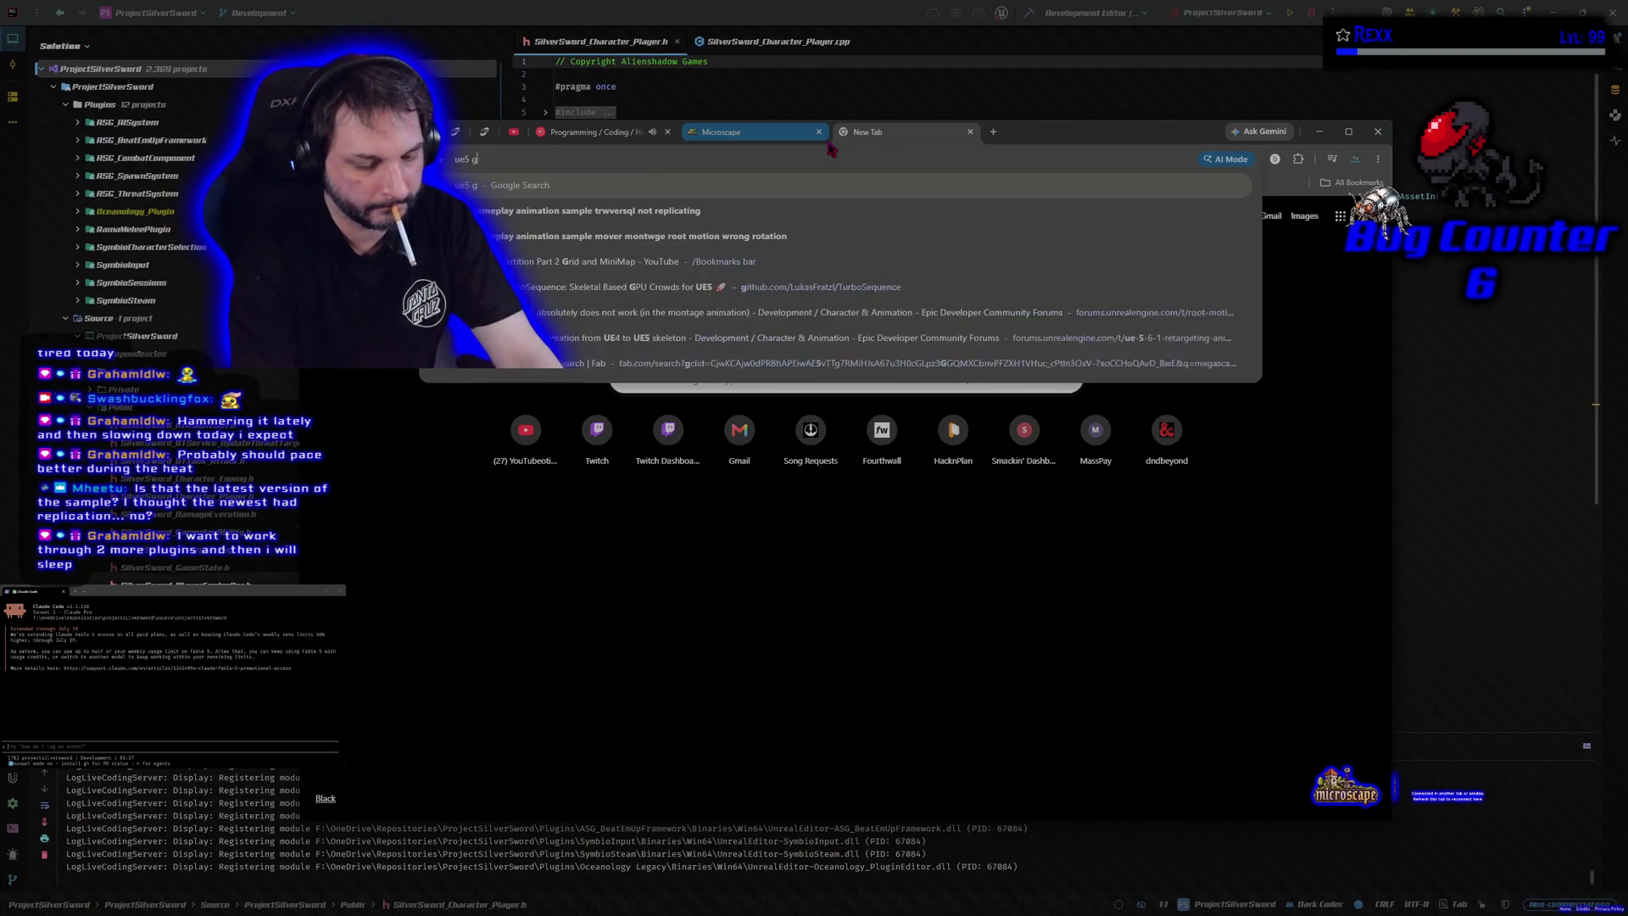
type("ameplay animation sameple")
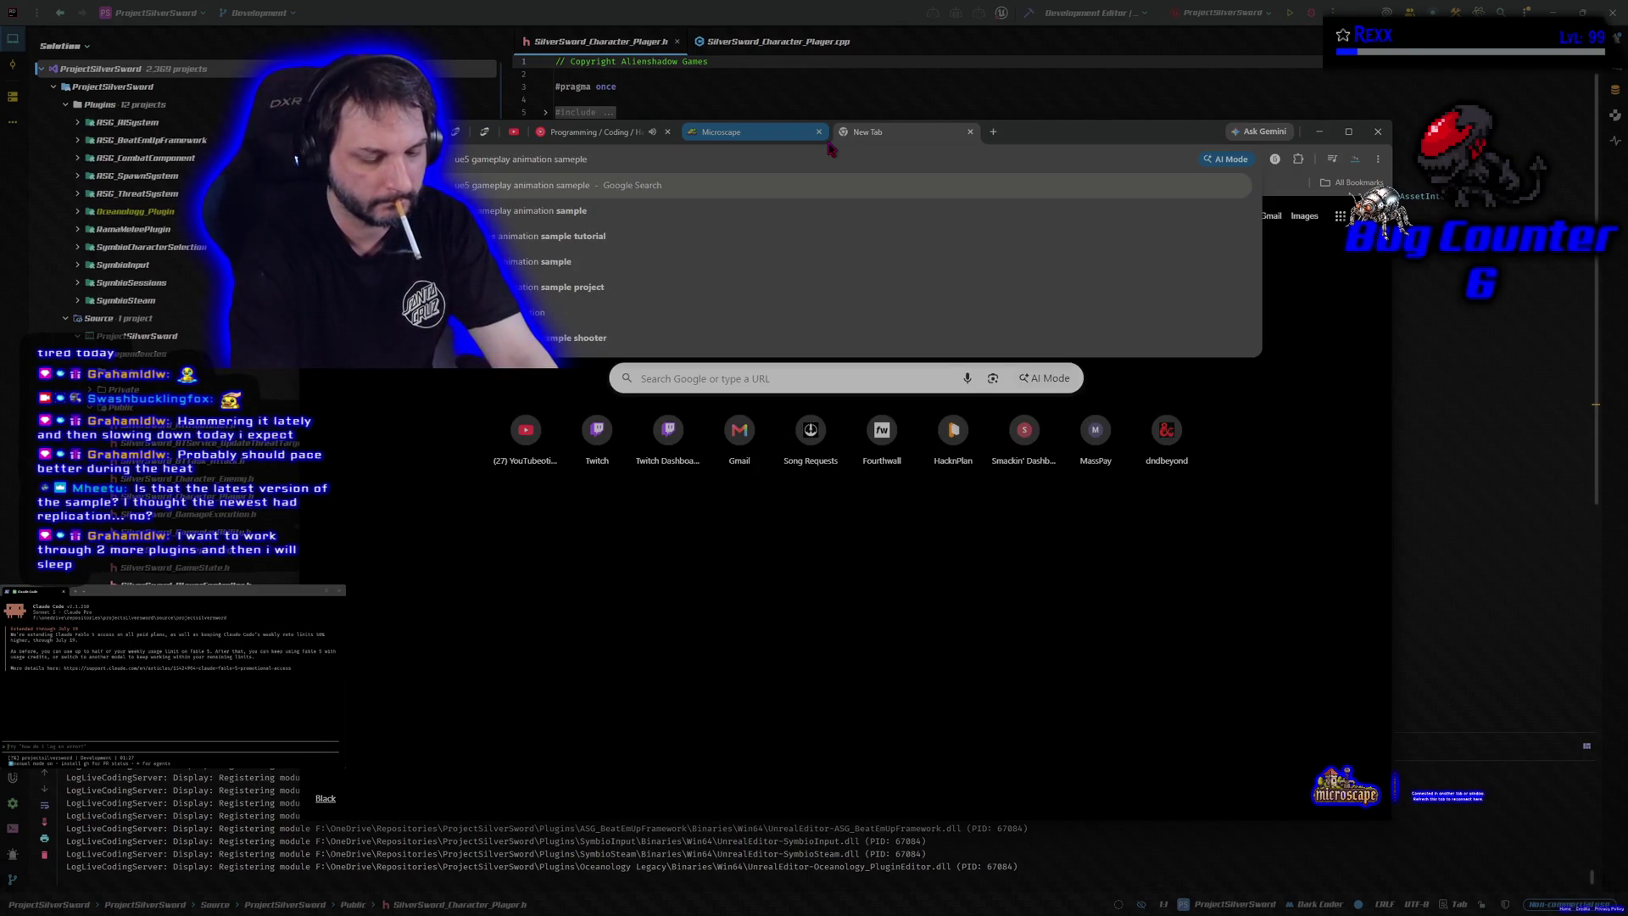
type(" replicated")
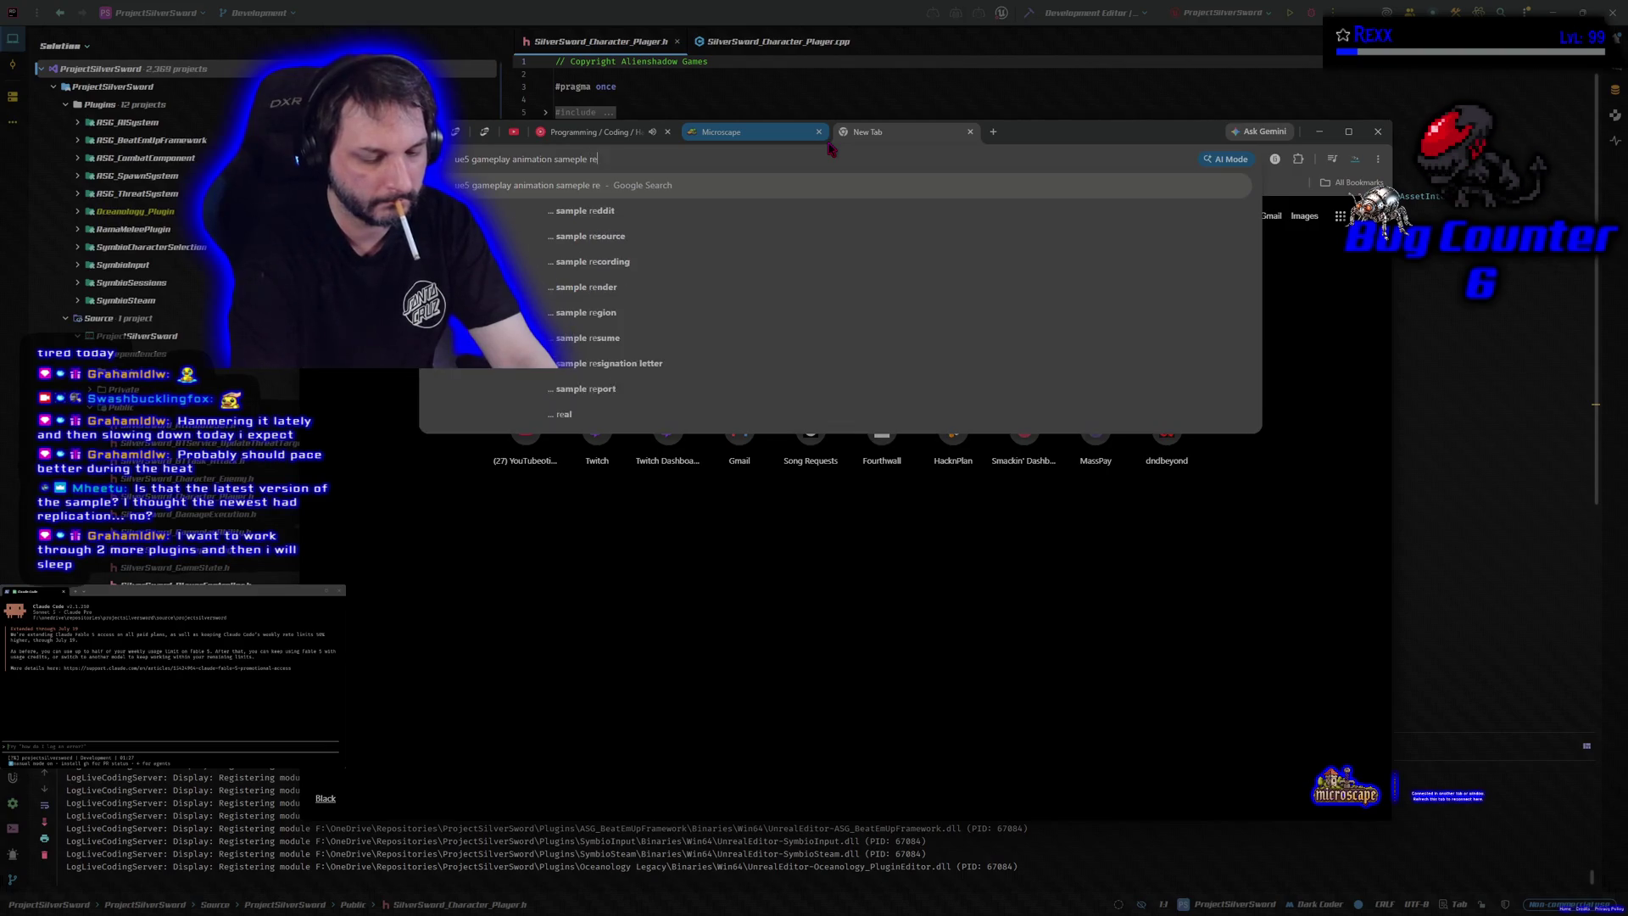
key("Return")
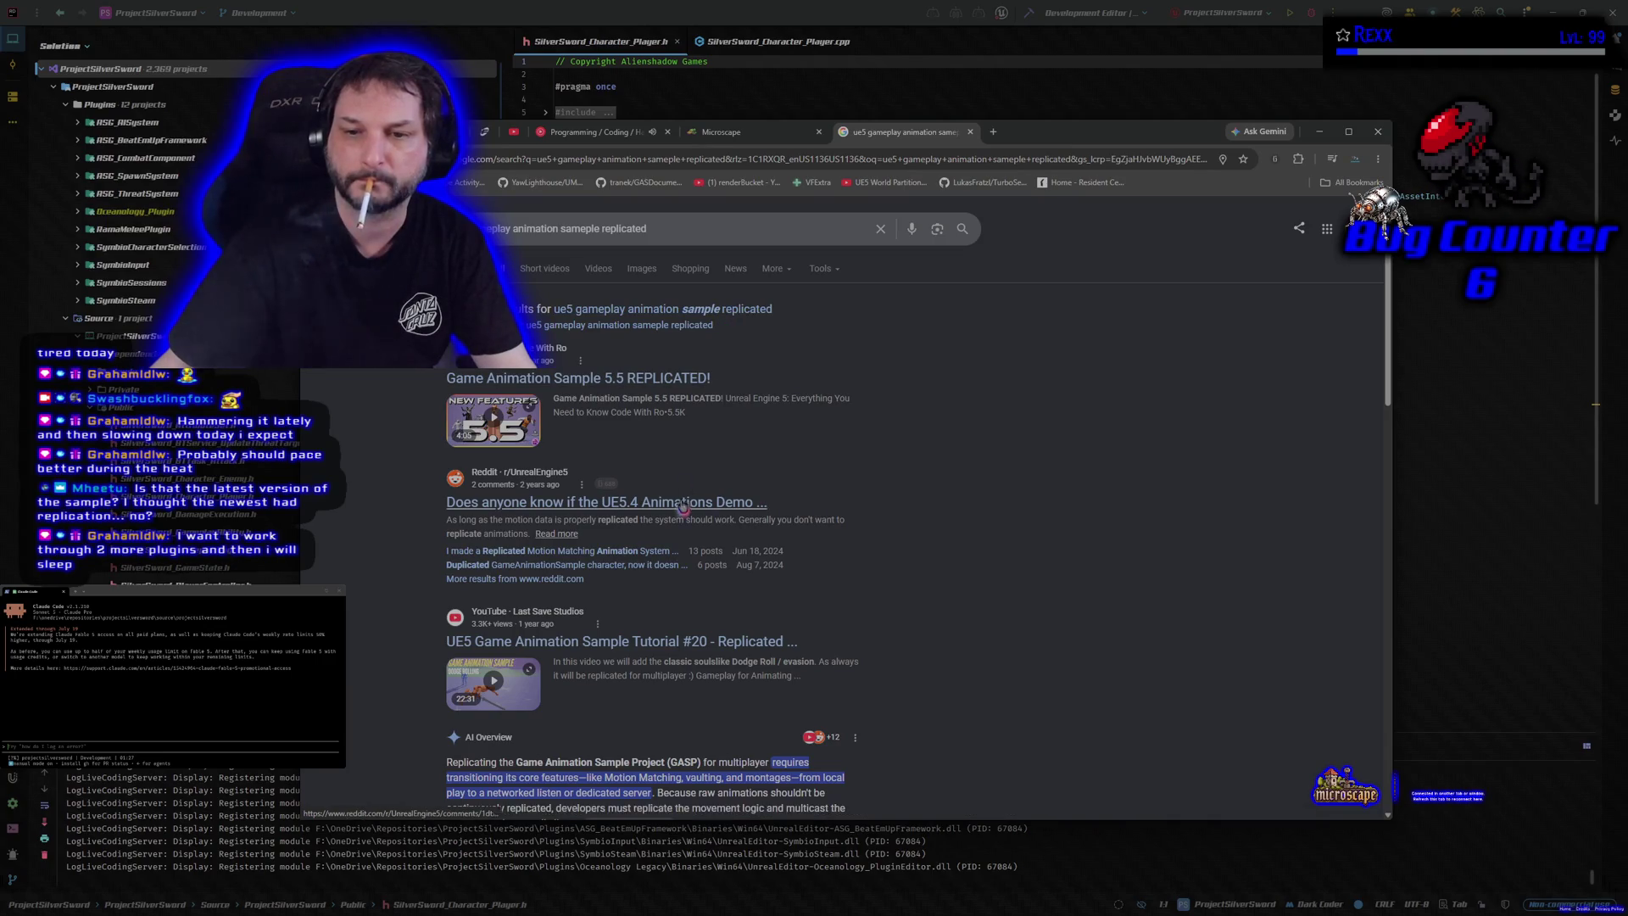
scroll(682, 513, "down", 4)
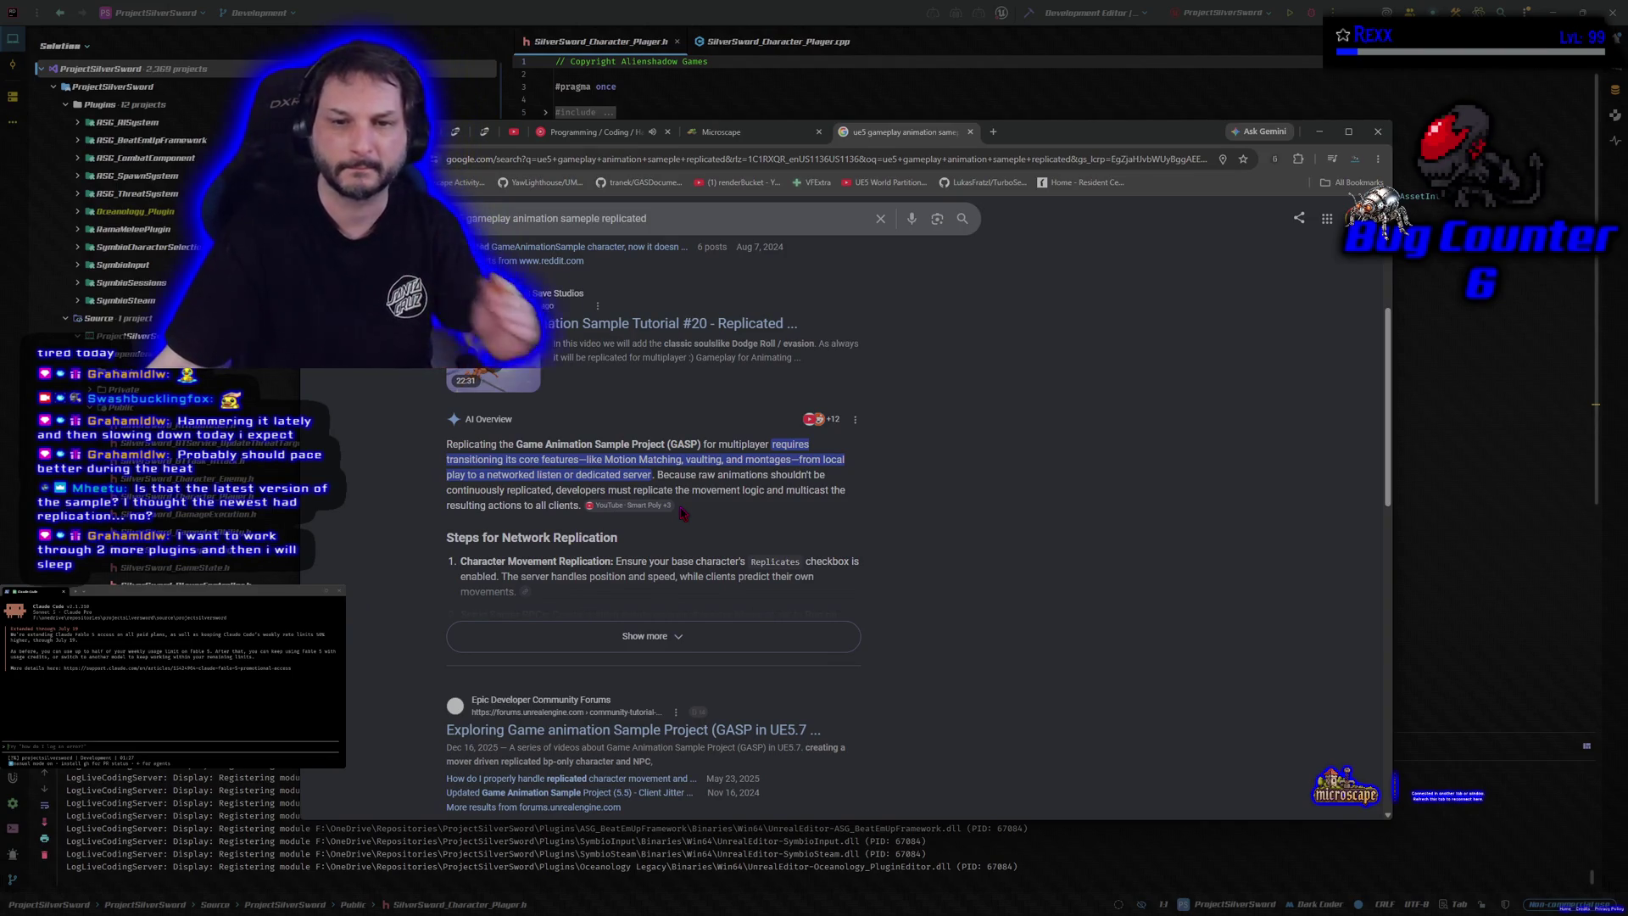
left_click(645, 636)
scroll(926, 594, "down", 4)
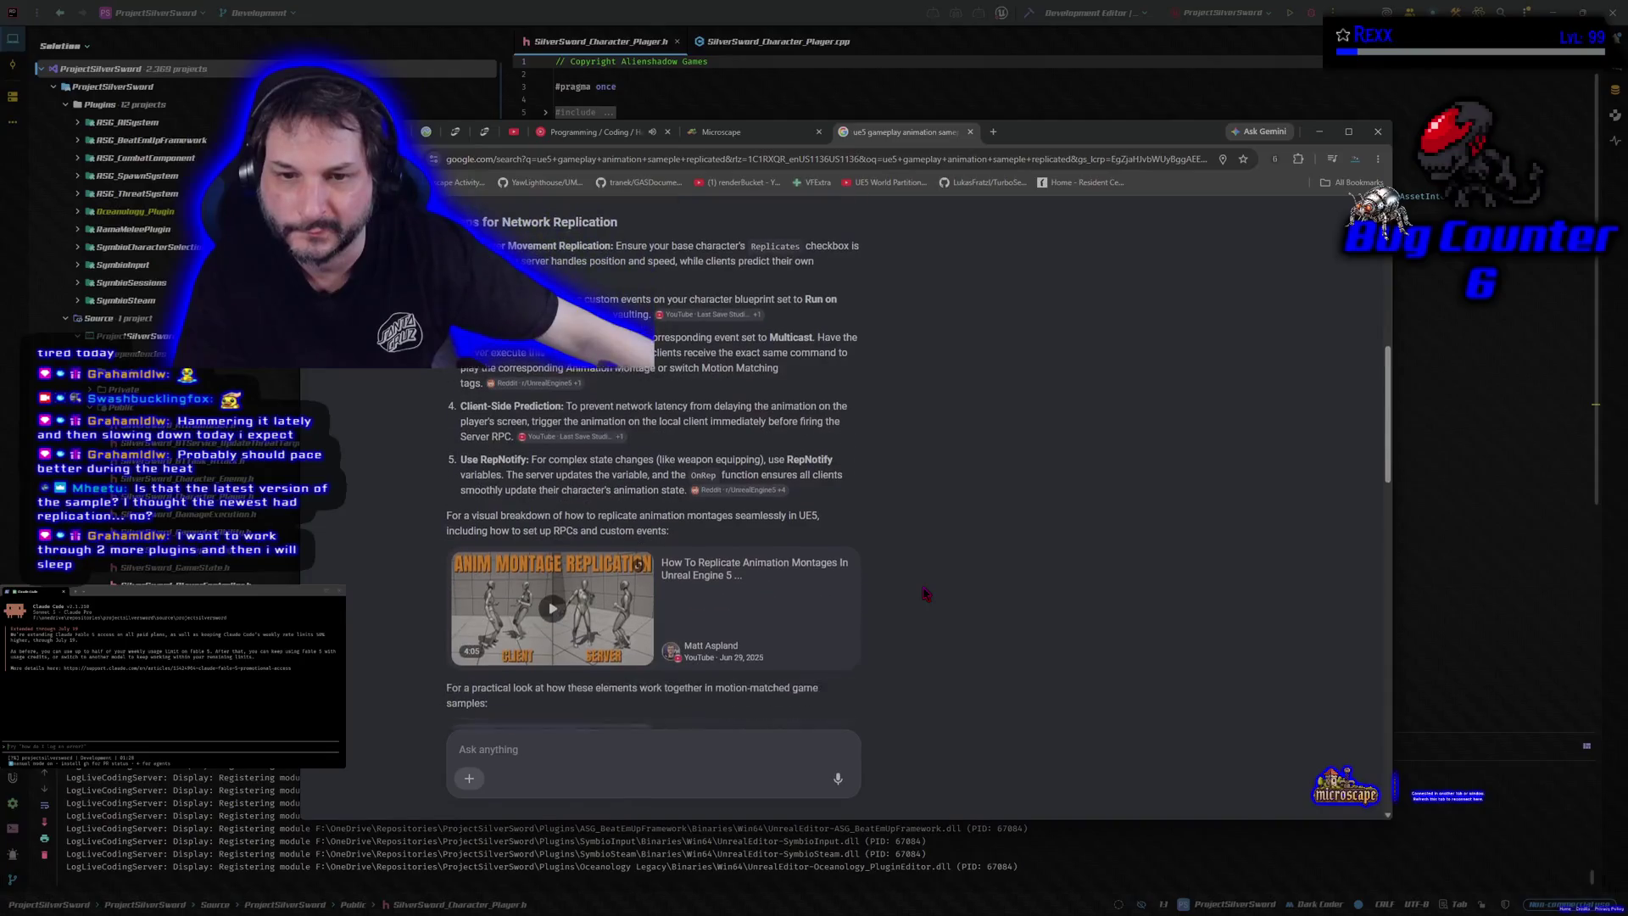
scroll(925, 592, "down", 5)
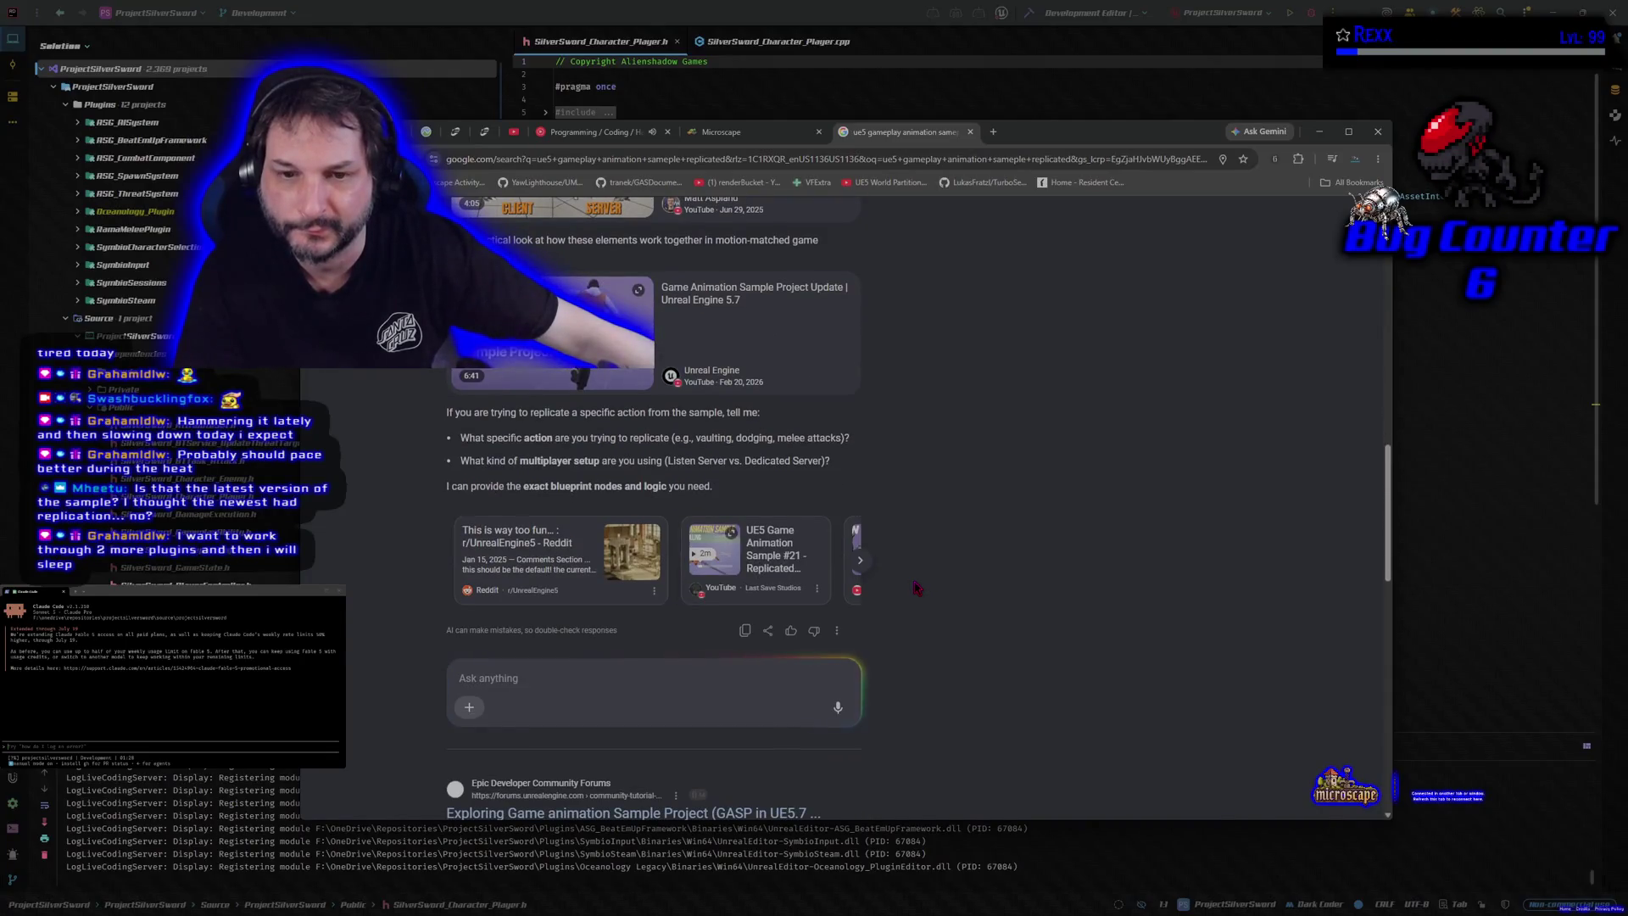
scroll(917, 587, "down", 5)
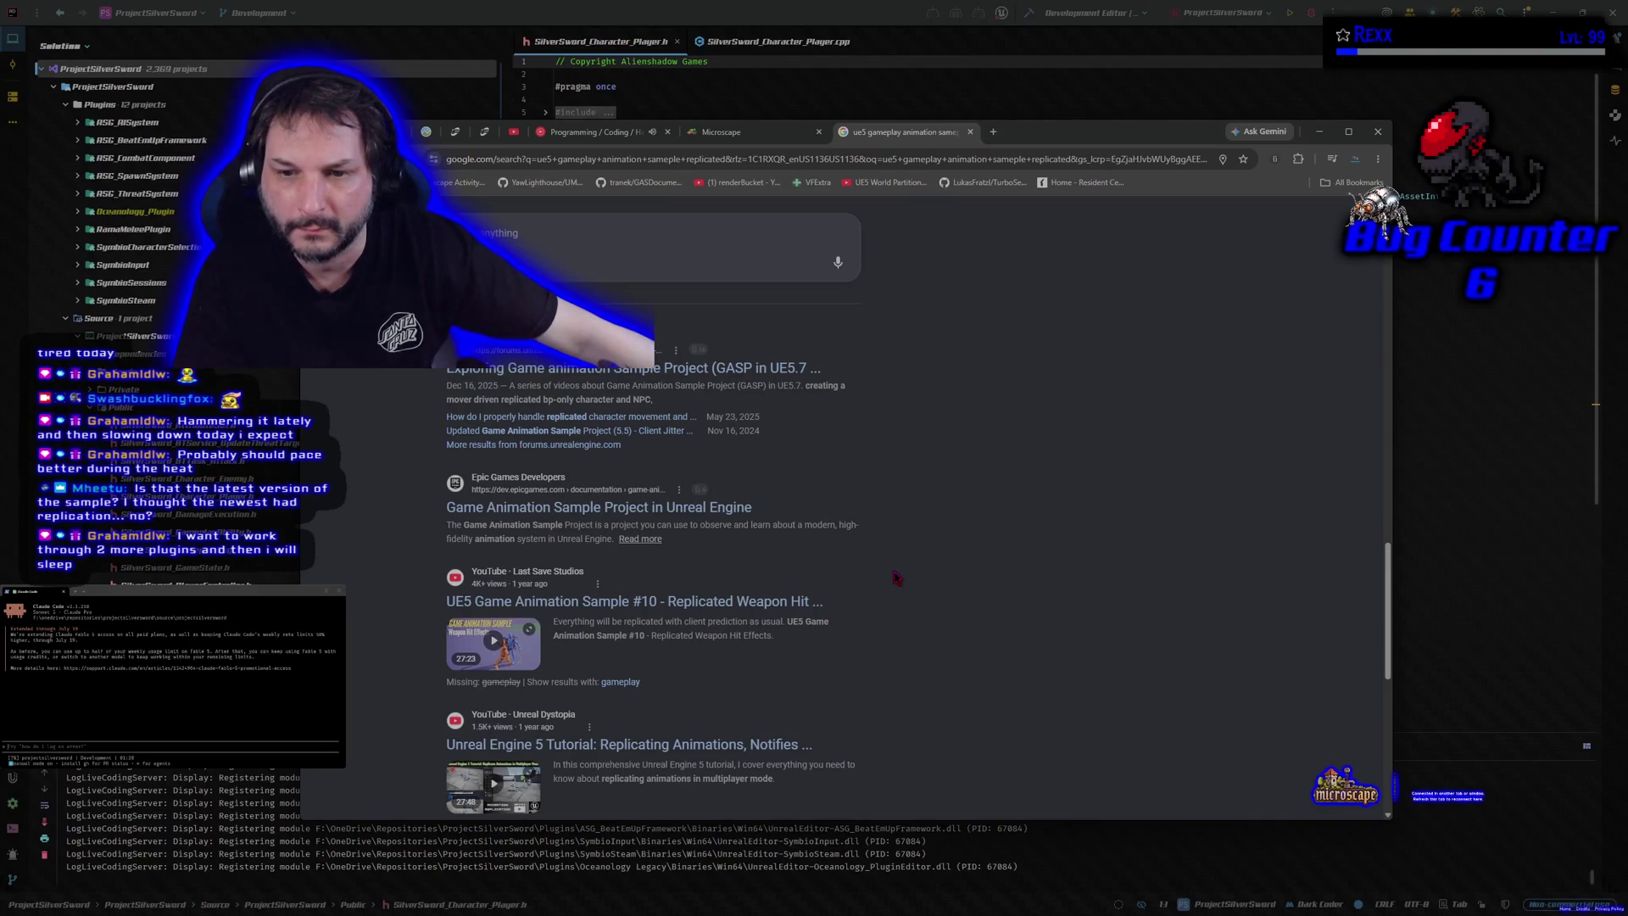
right_click(672, 509)
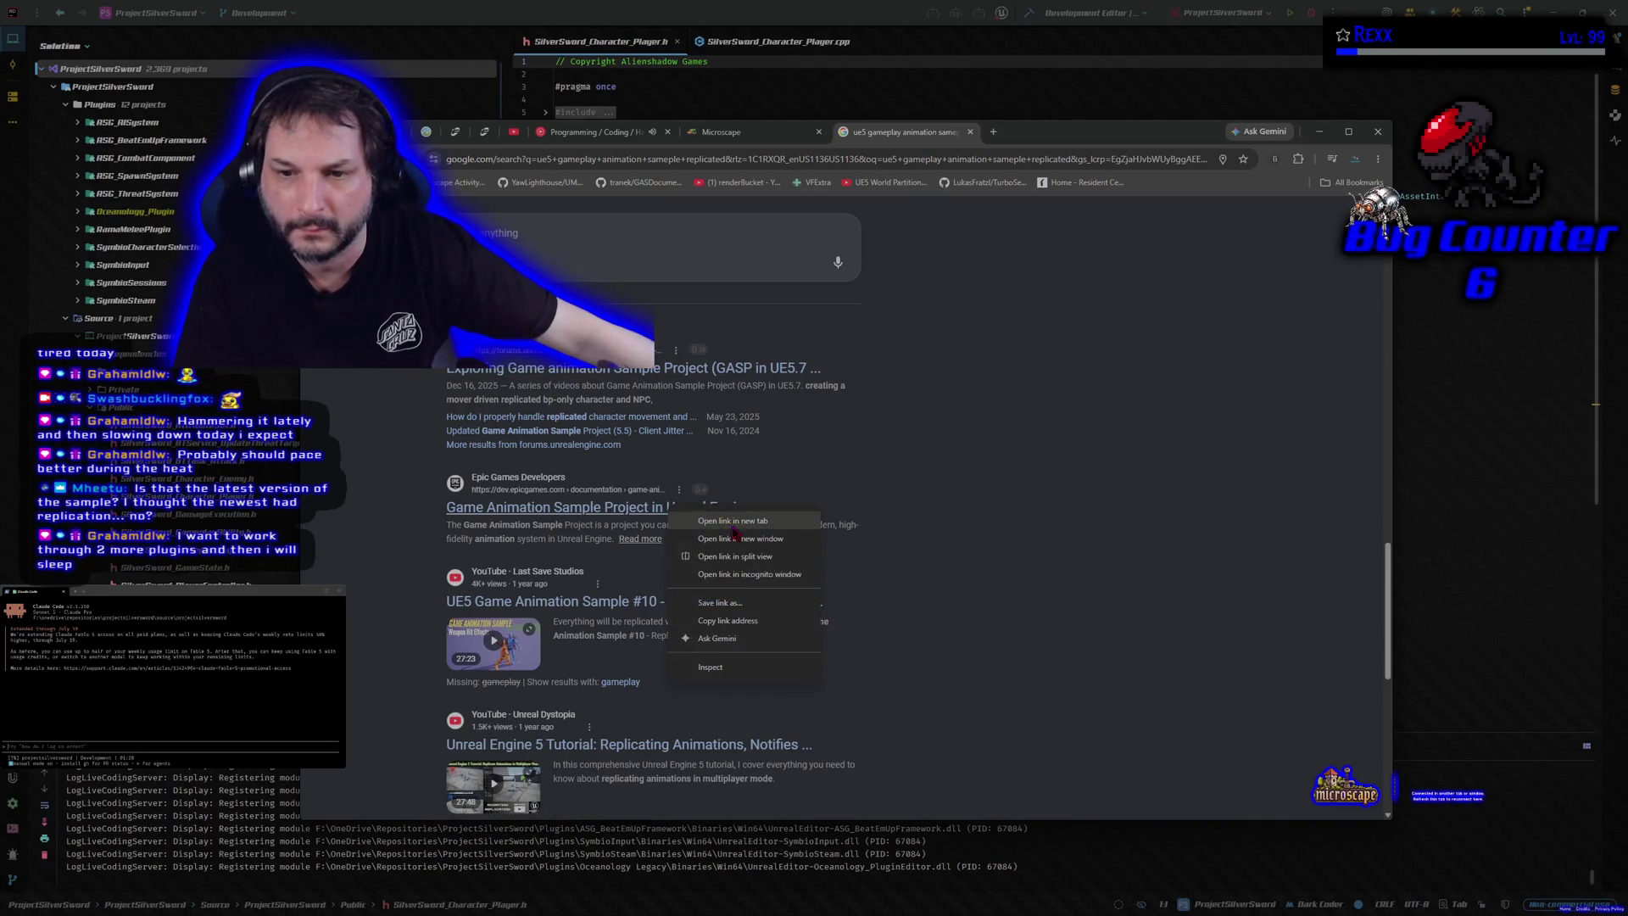
Step: Open the Game Animation Sample Project docs in a new tab and skim its intro and installation notes
left_click(737, 519)
key("ctrl+Tab")
scroll(849, 540, "down", 3)
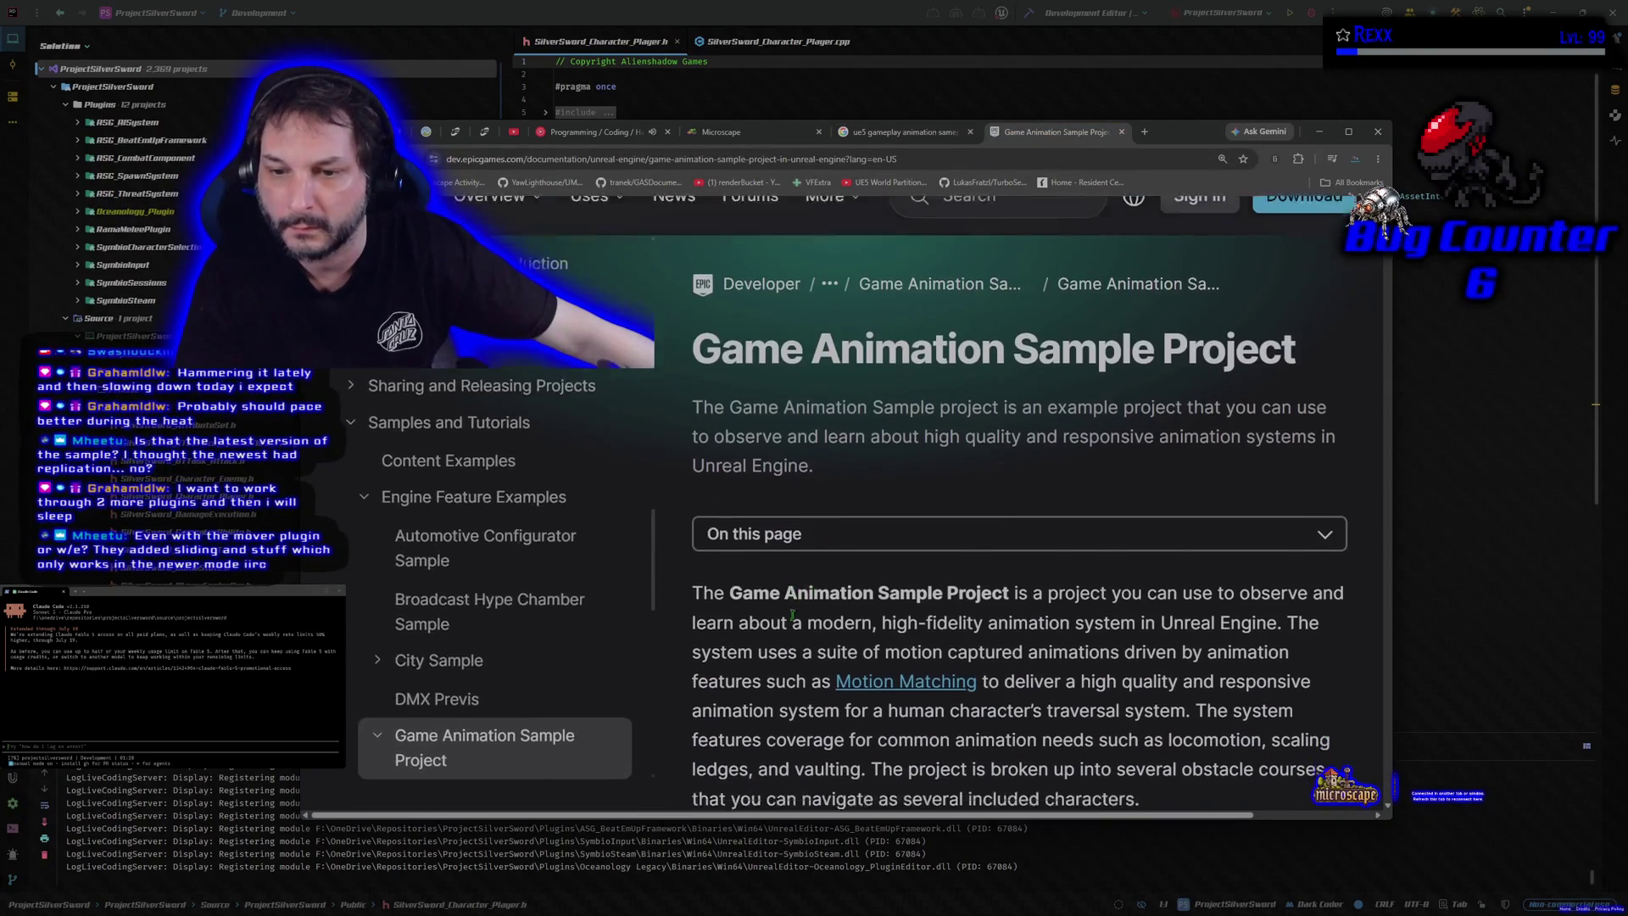
scroll(793, 614, "down", 7)
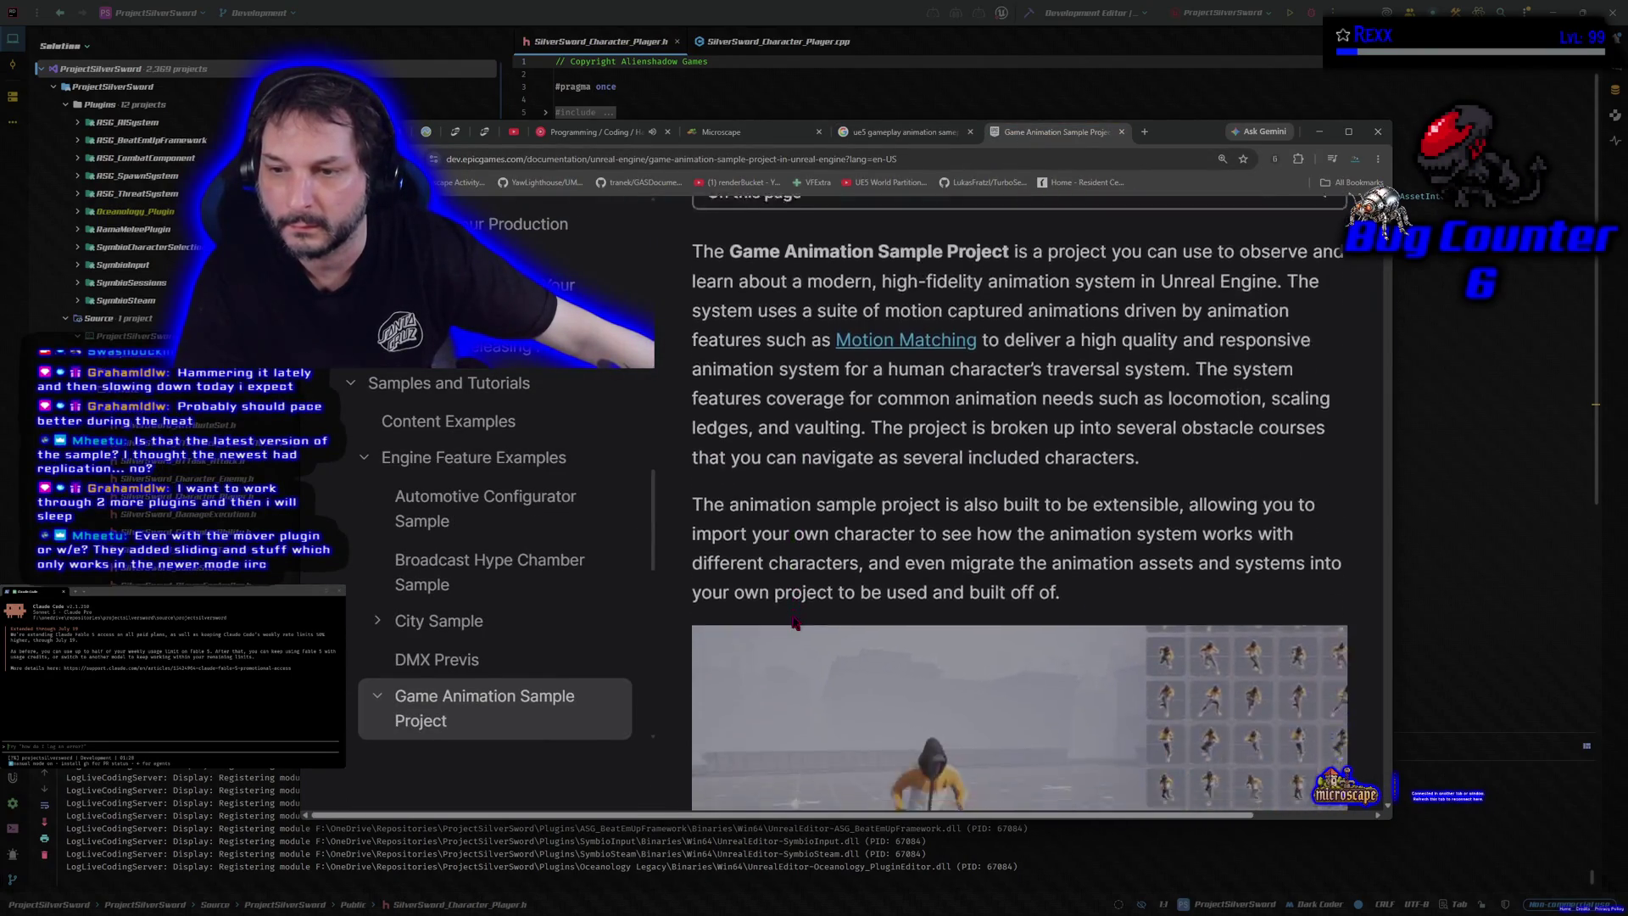
scroll(795, 622, "down", 12)
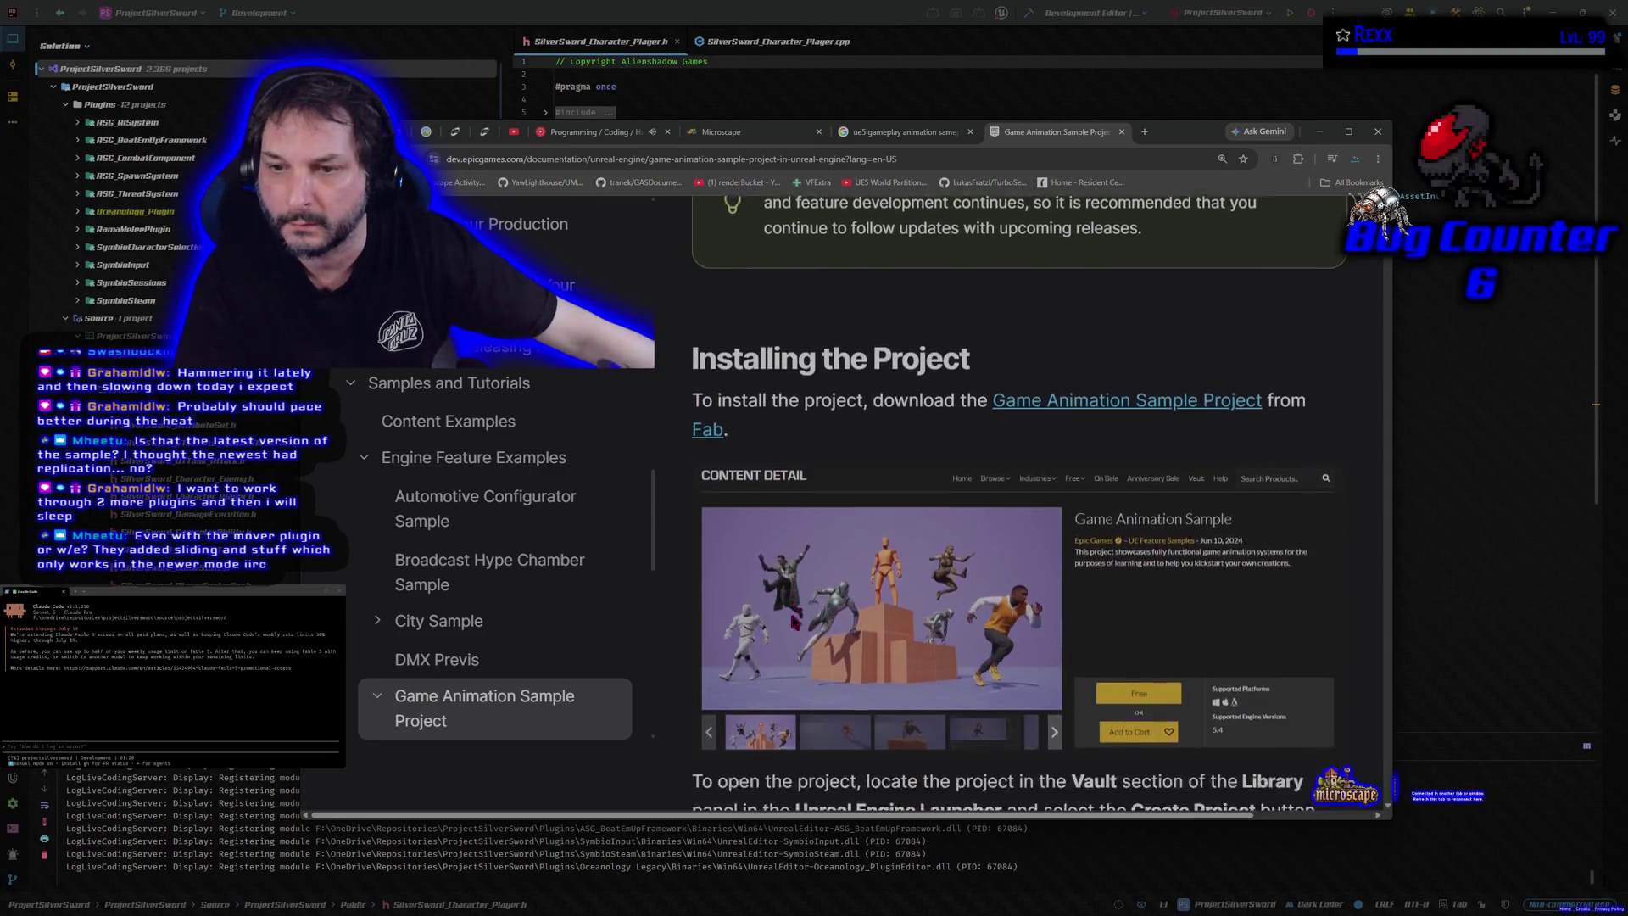
scroll(772, 611, "up", 15)
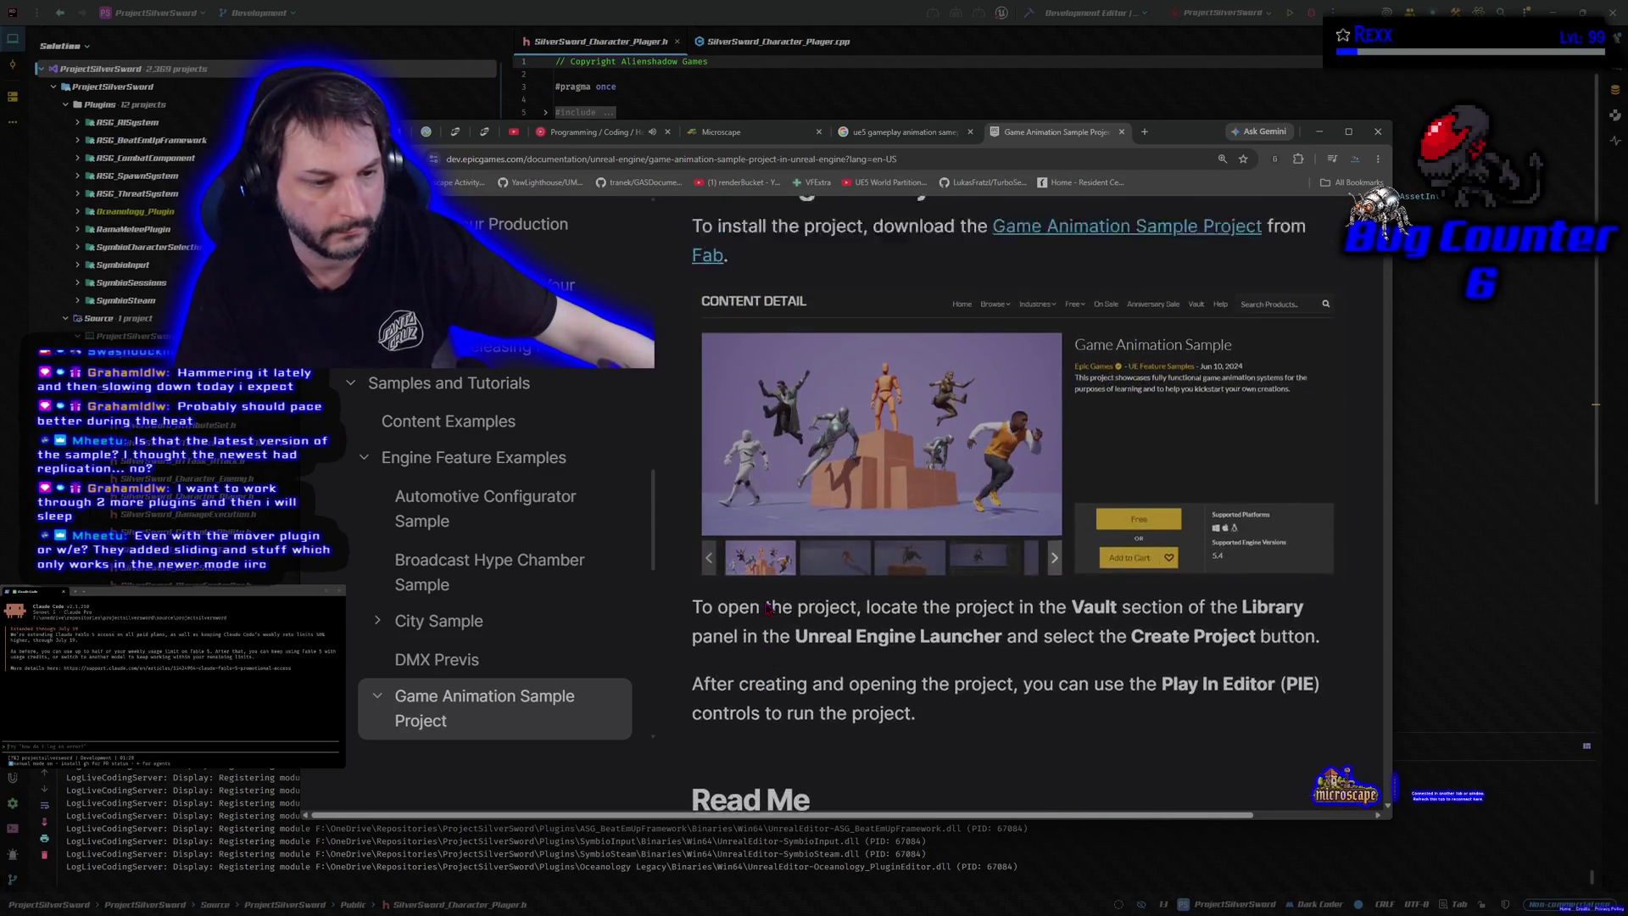
scroll(766, 609, "up", 5)
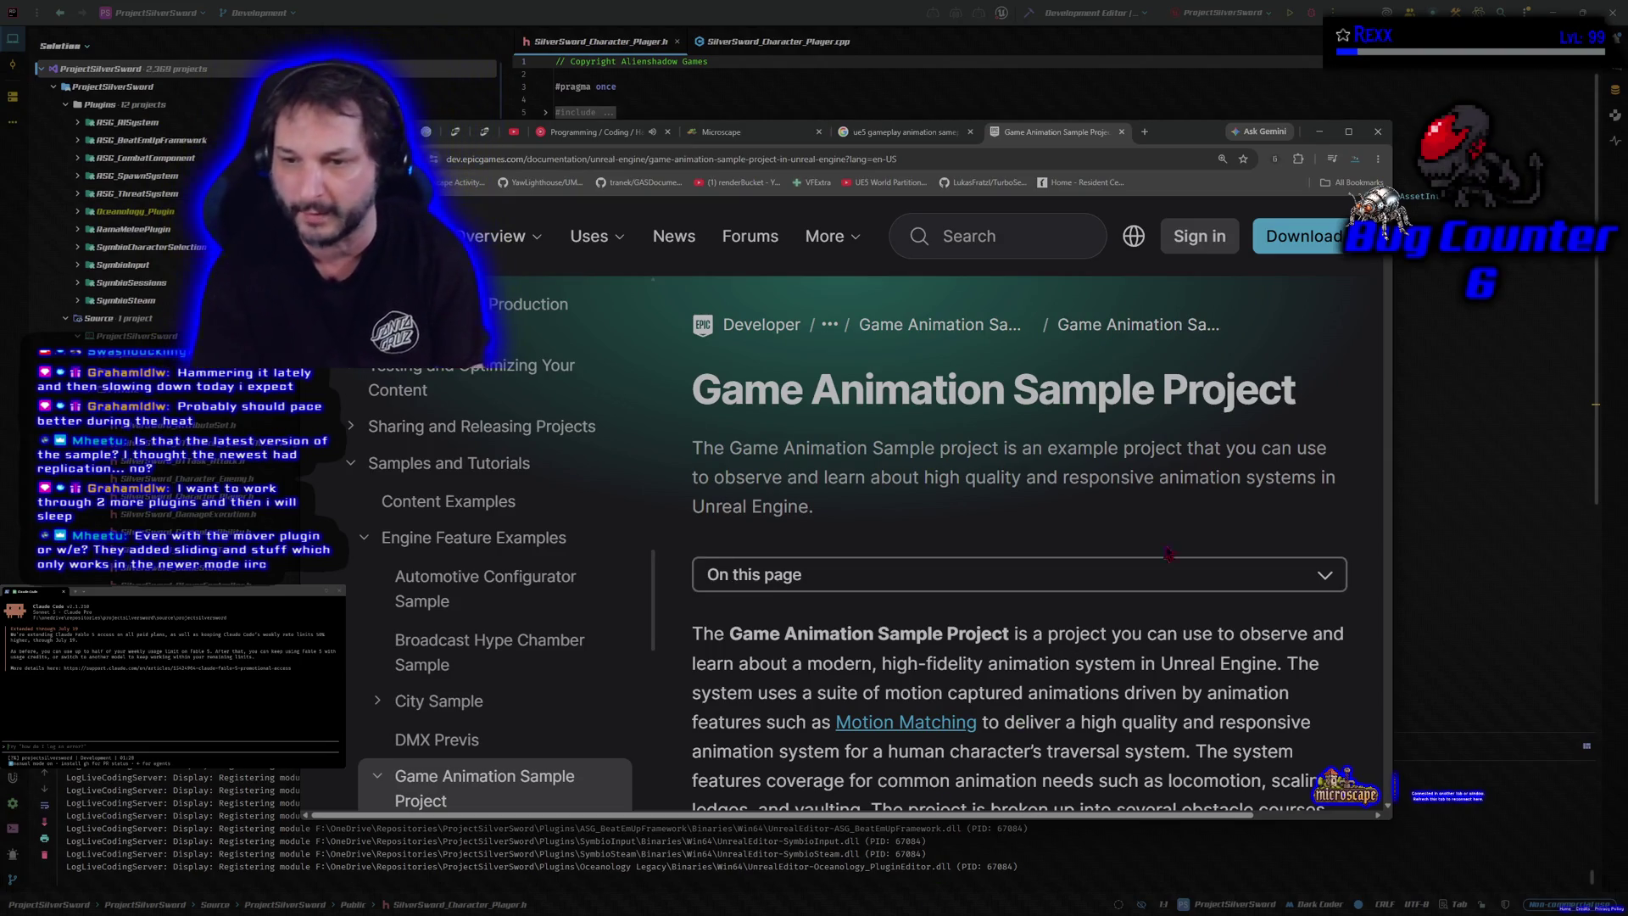
scroll(1050, 514, "down", 3)
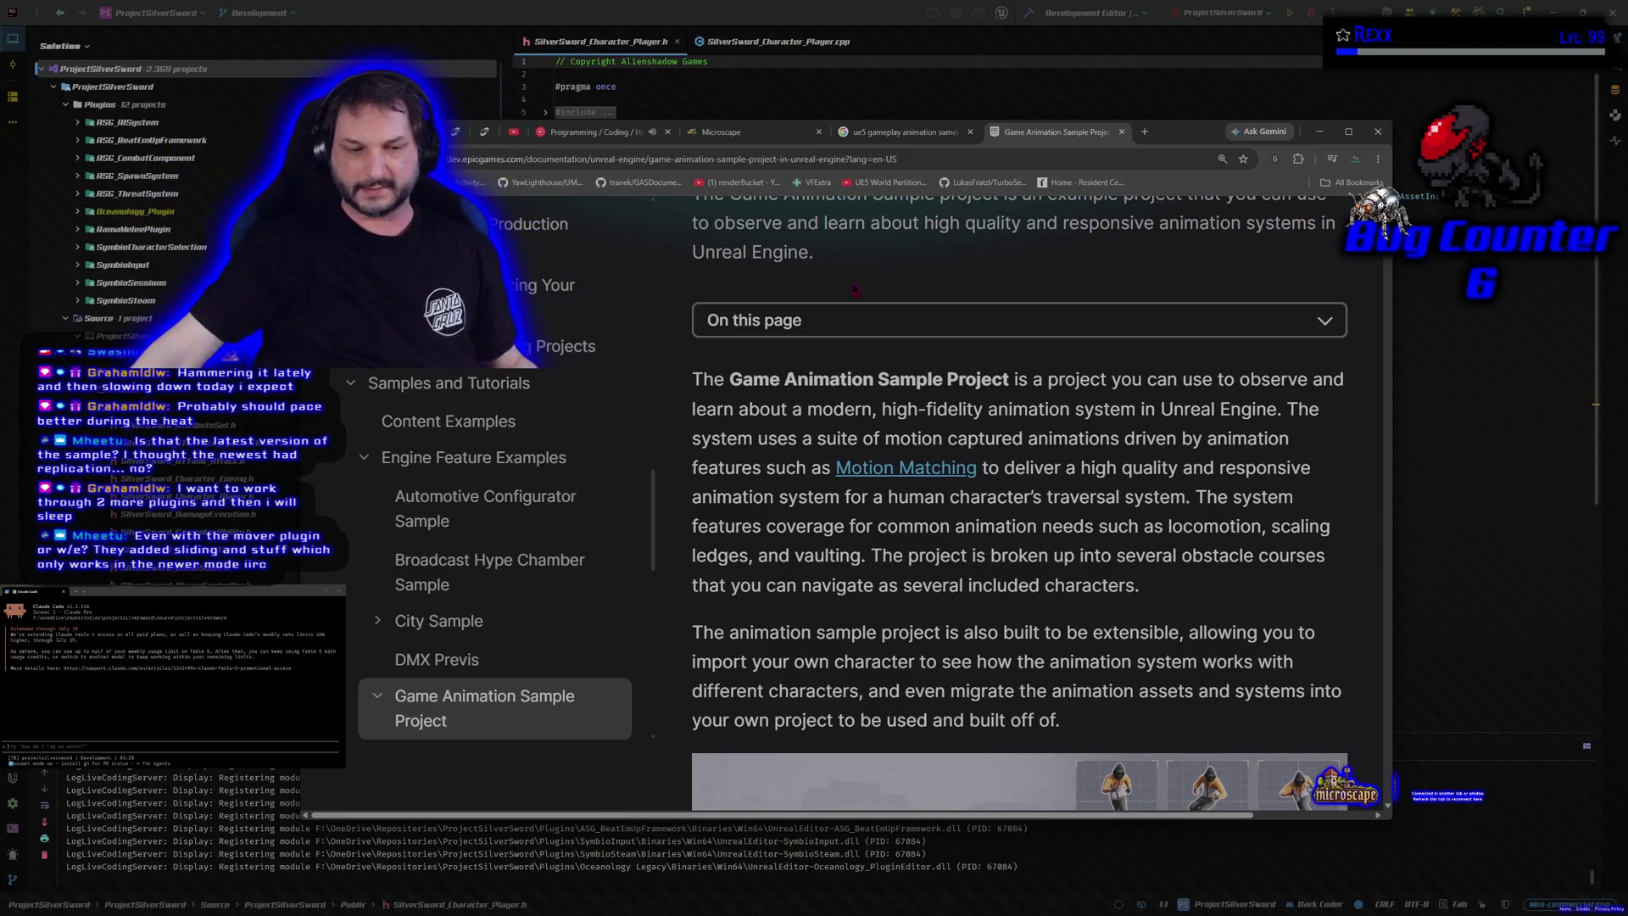
Step: Skim further down the page, then find-in-page for 'multip' to locate multiplayer mentions
scroll(1096, 530, "down", 2)
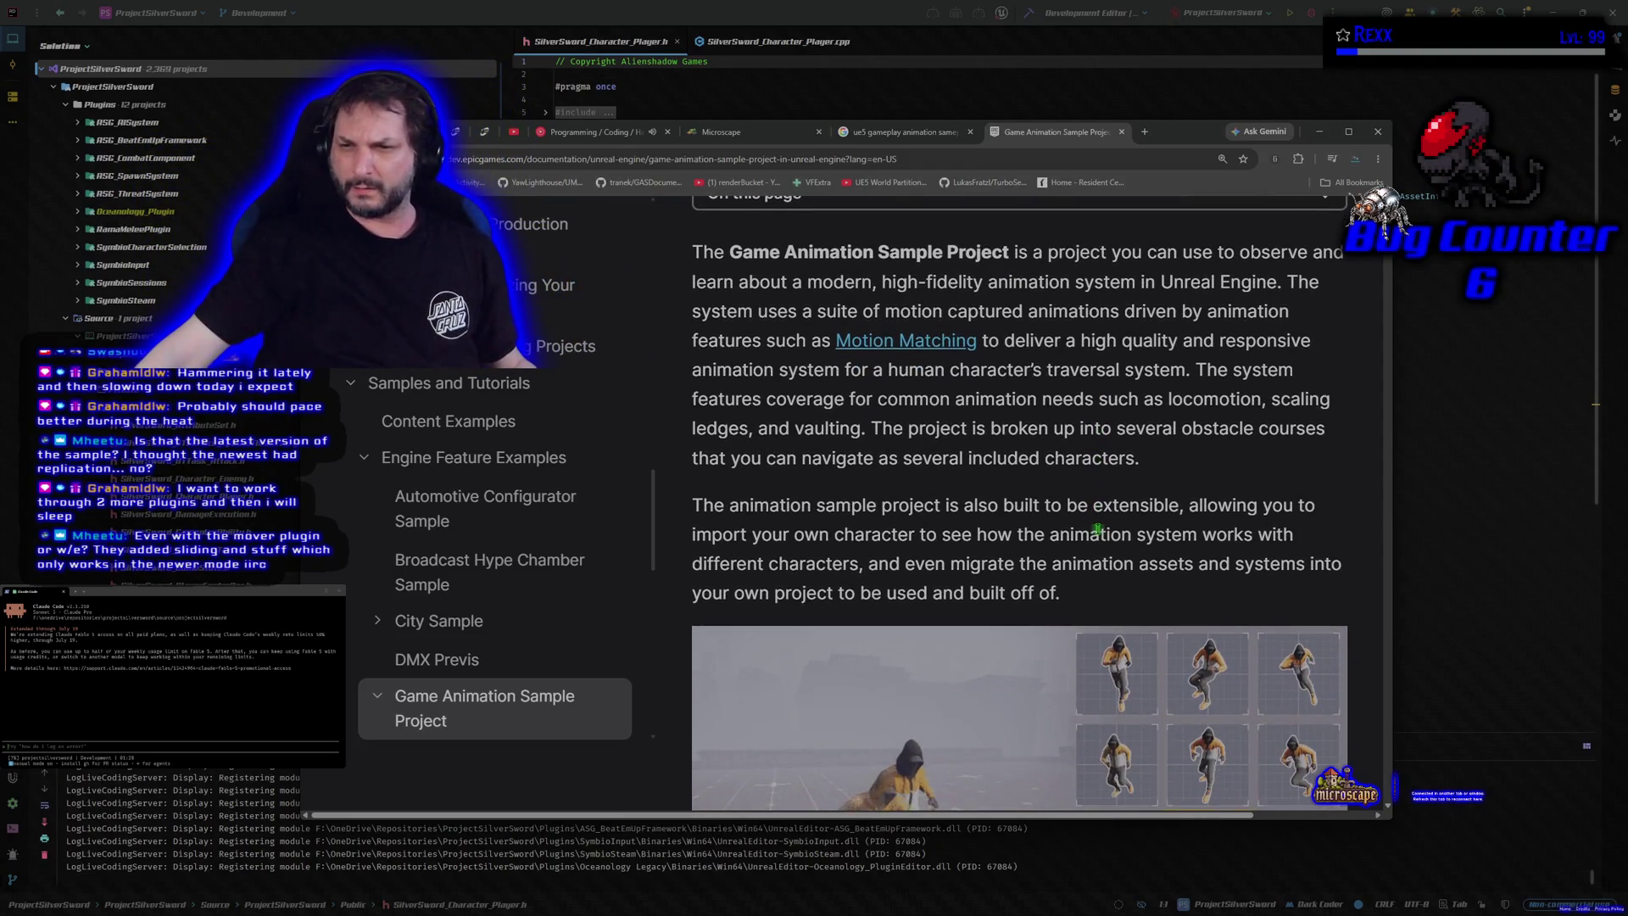
scroll(1097, 530, "down", 15)
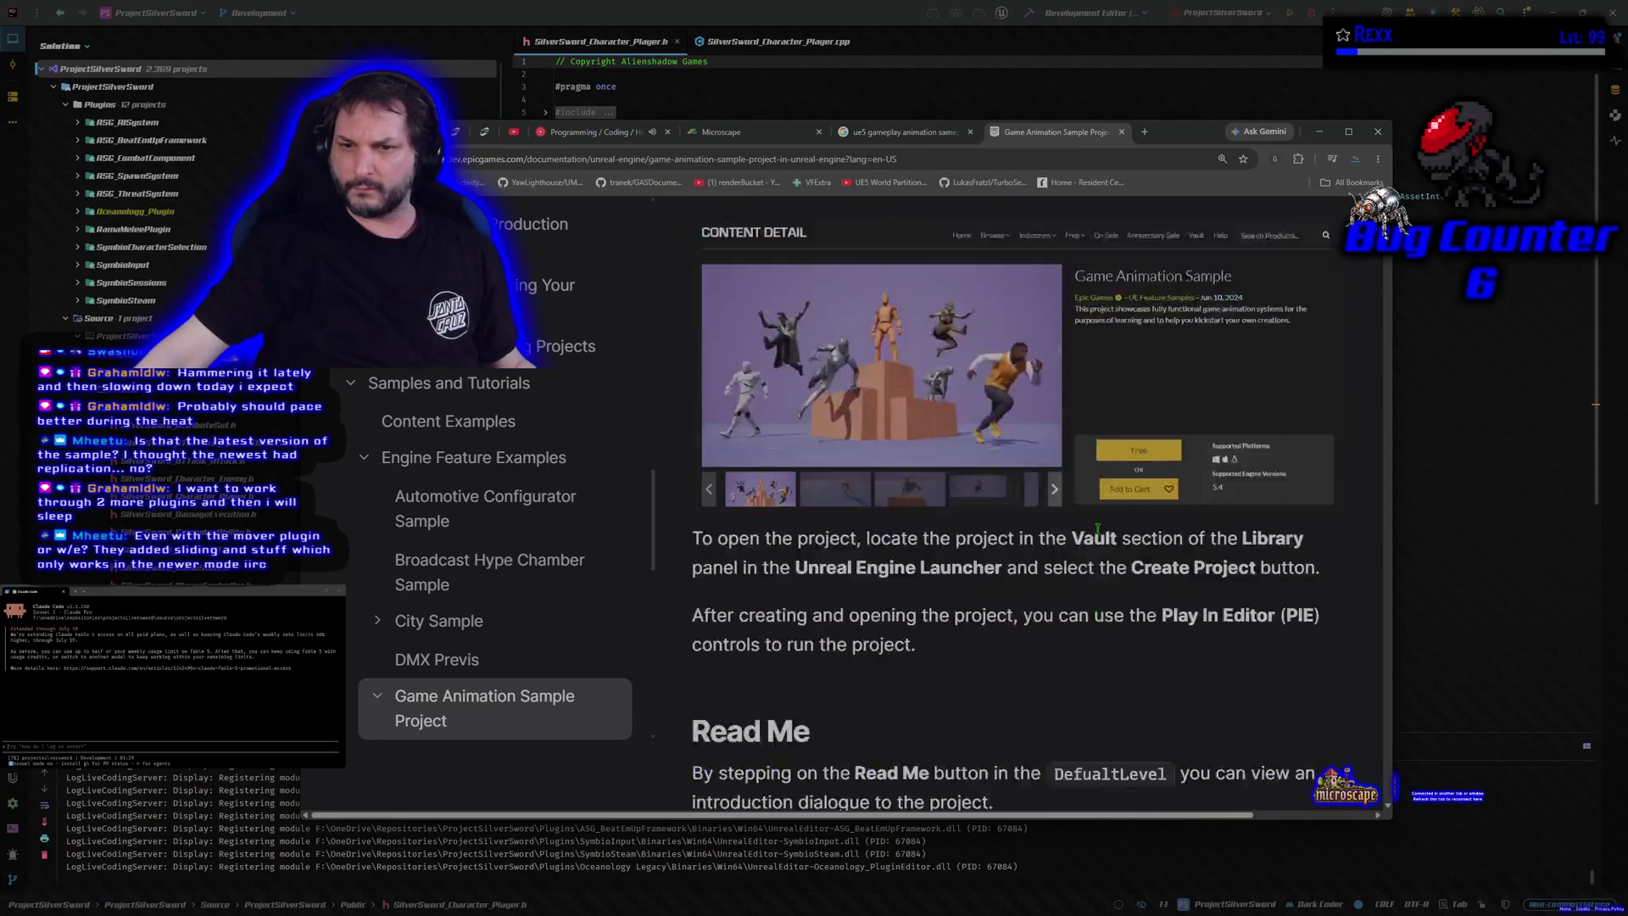
scroll(1097, 529, "down", 4)
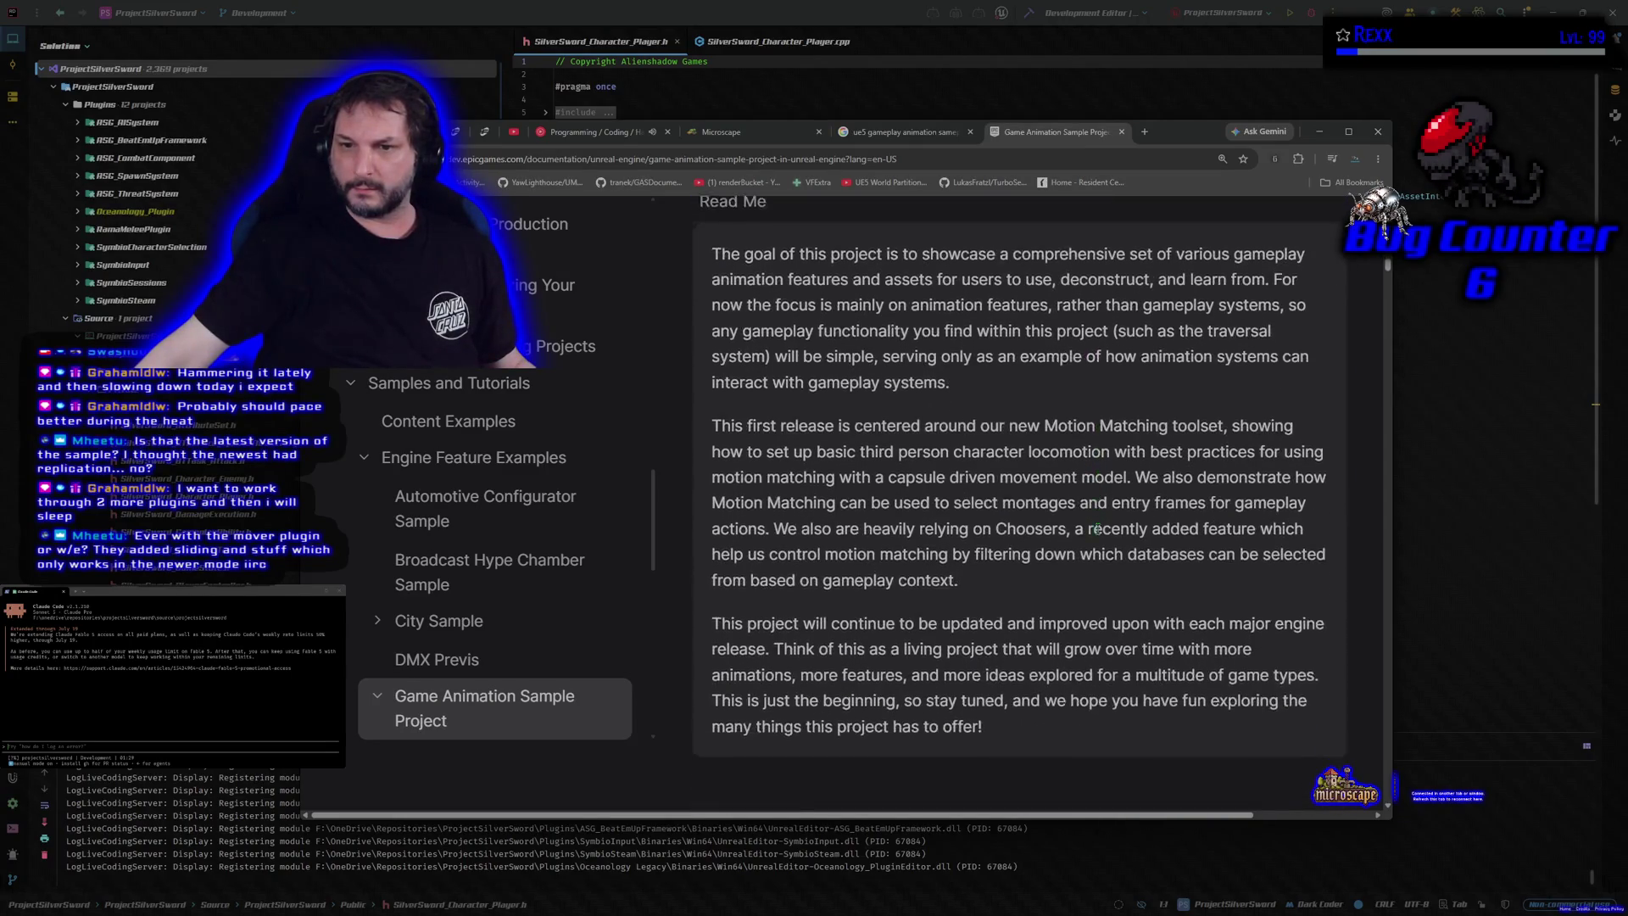
scroll(1100, 536, "up", 1)
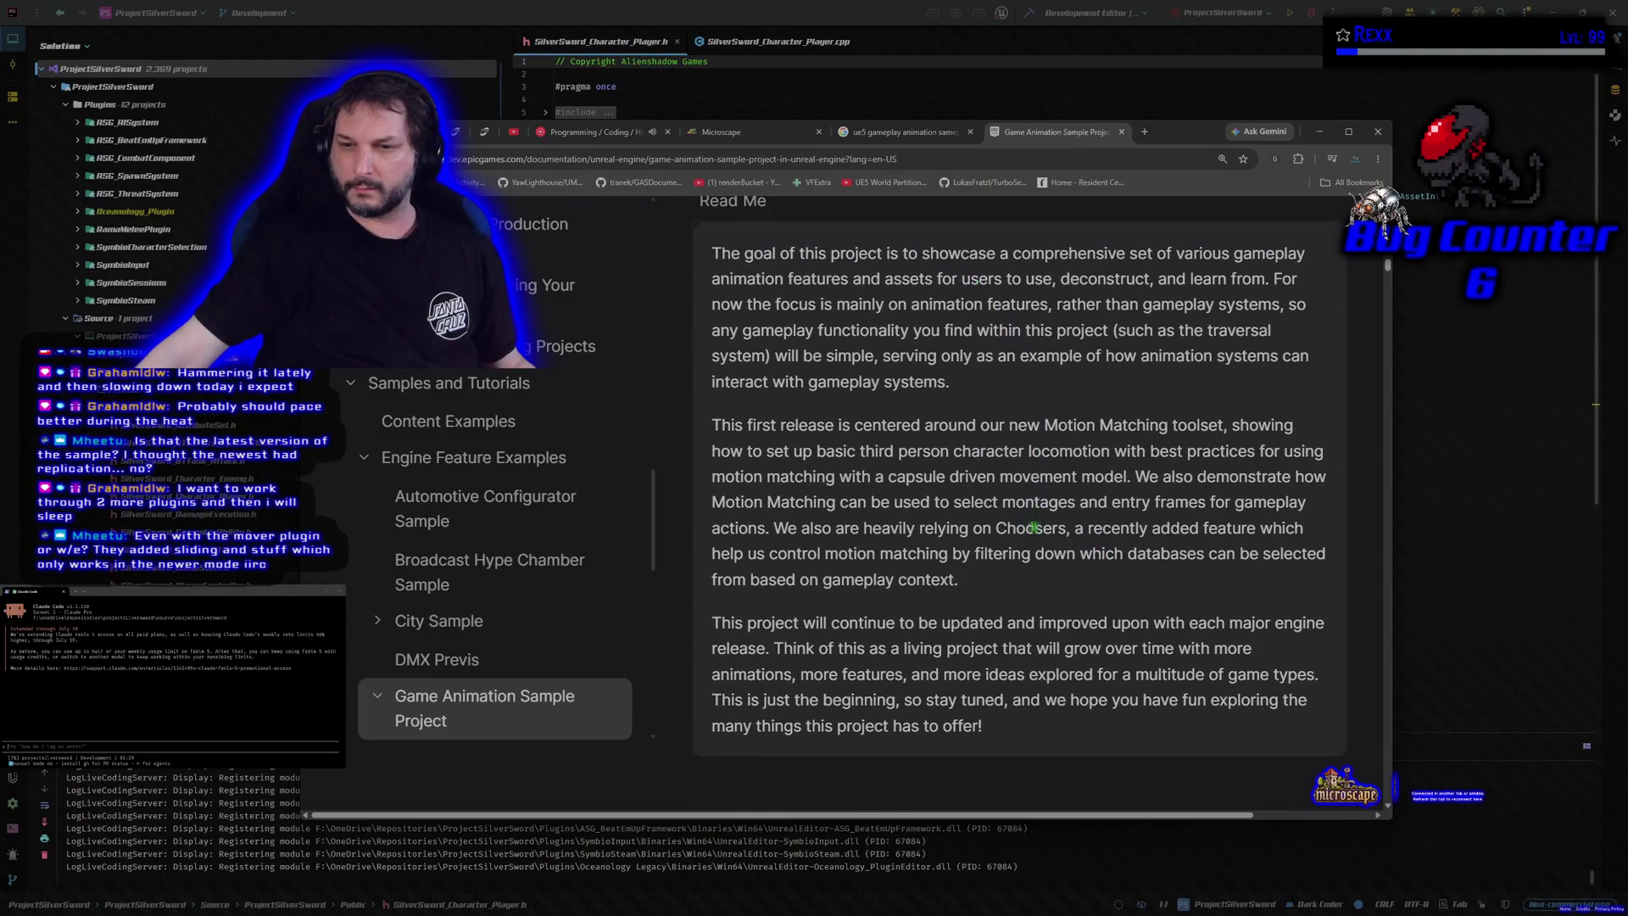
scroll(1034, 528, "down", 6)
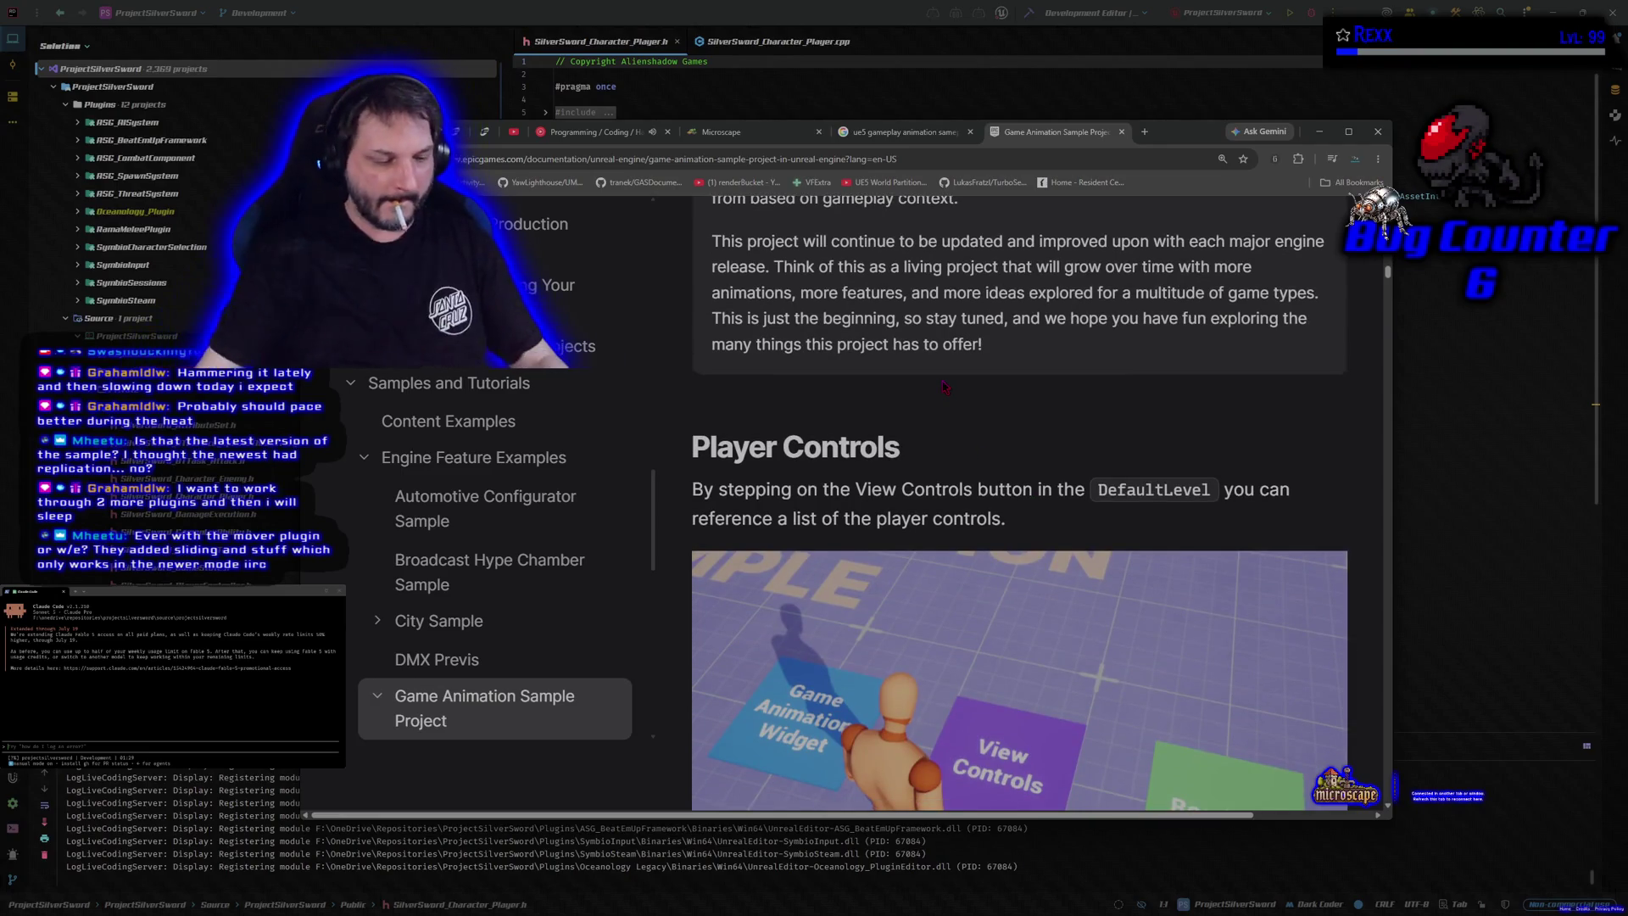
key("ctrl+f")
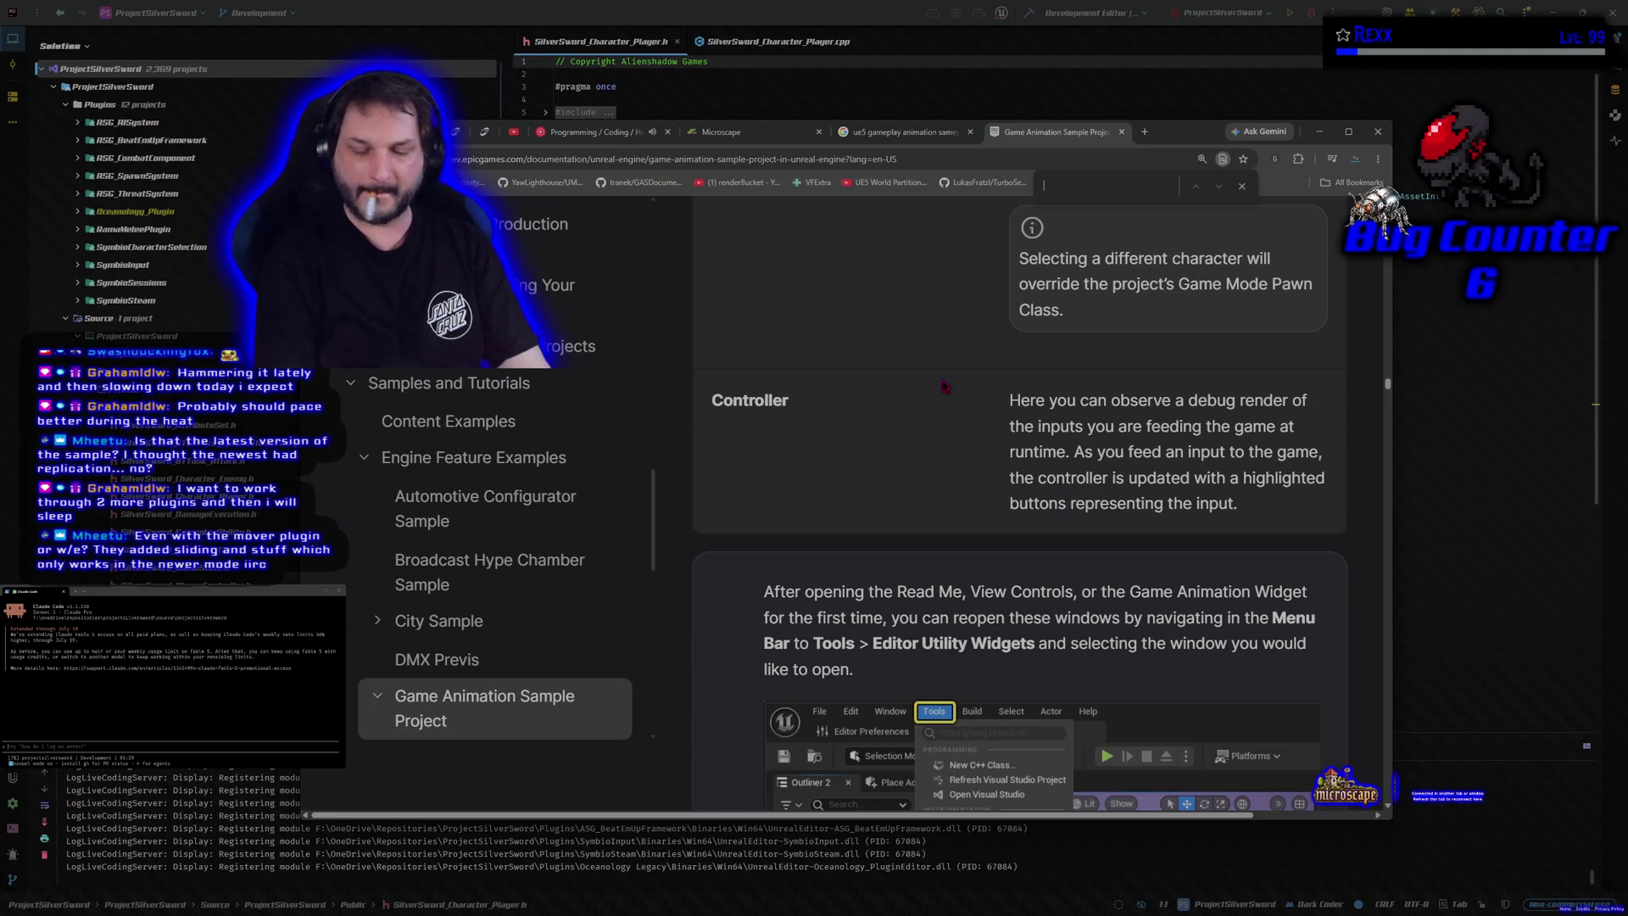
type("mul")
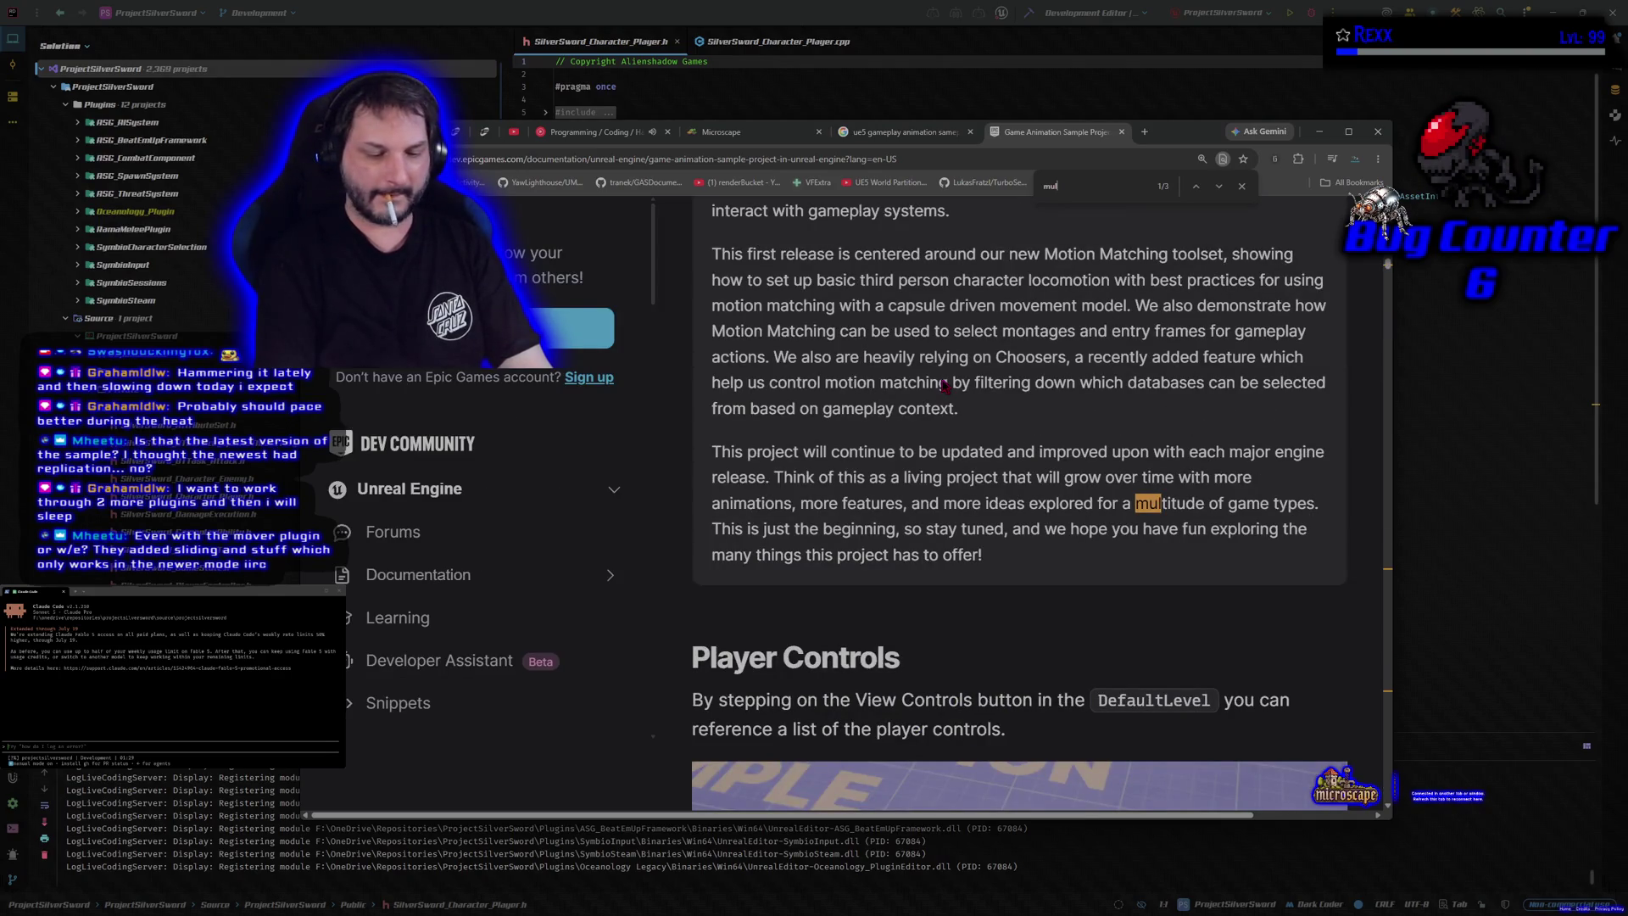
type("tip")
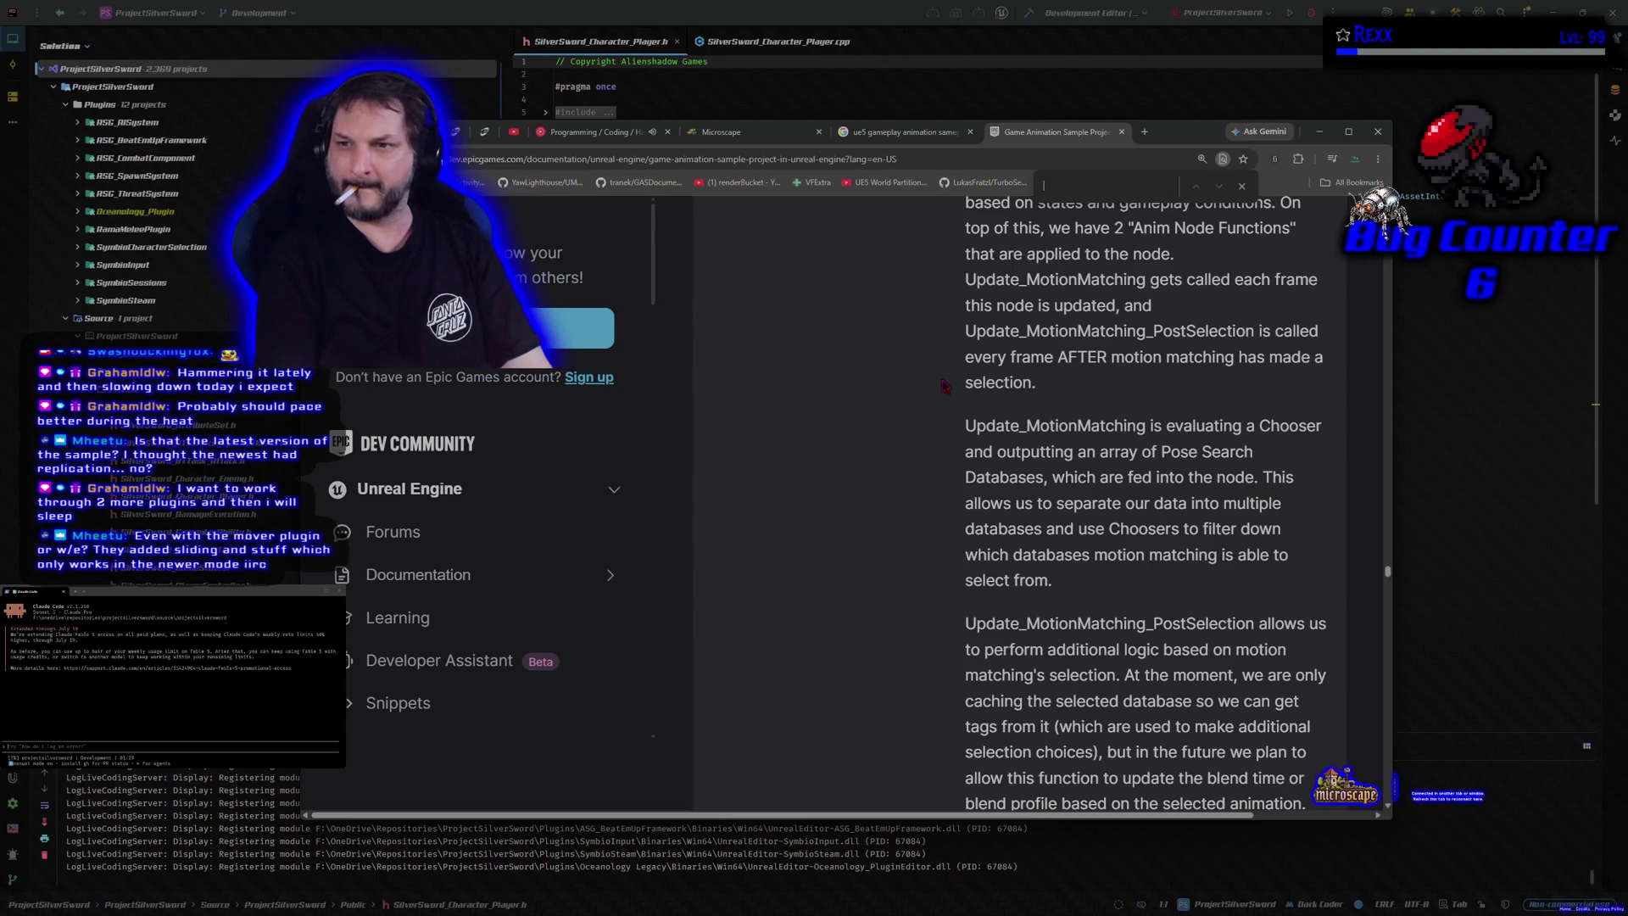
Step: Scroll back through the Motion Matching, Read Me and Installing sections
scroll(939, 429, "up", 15)
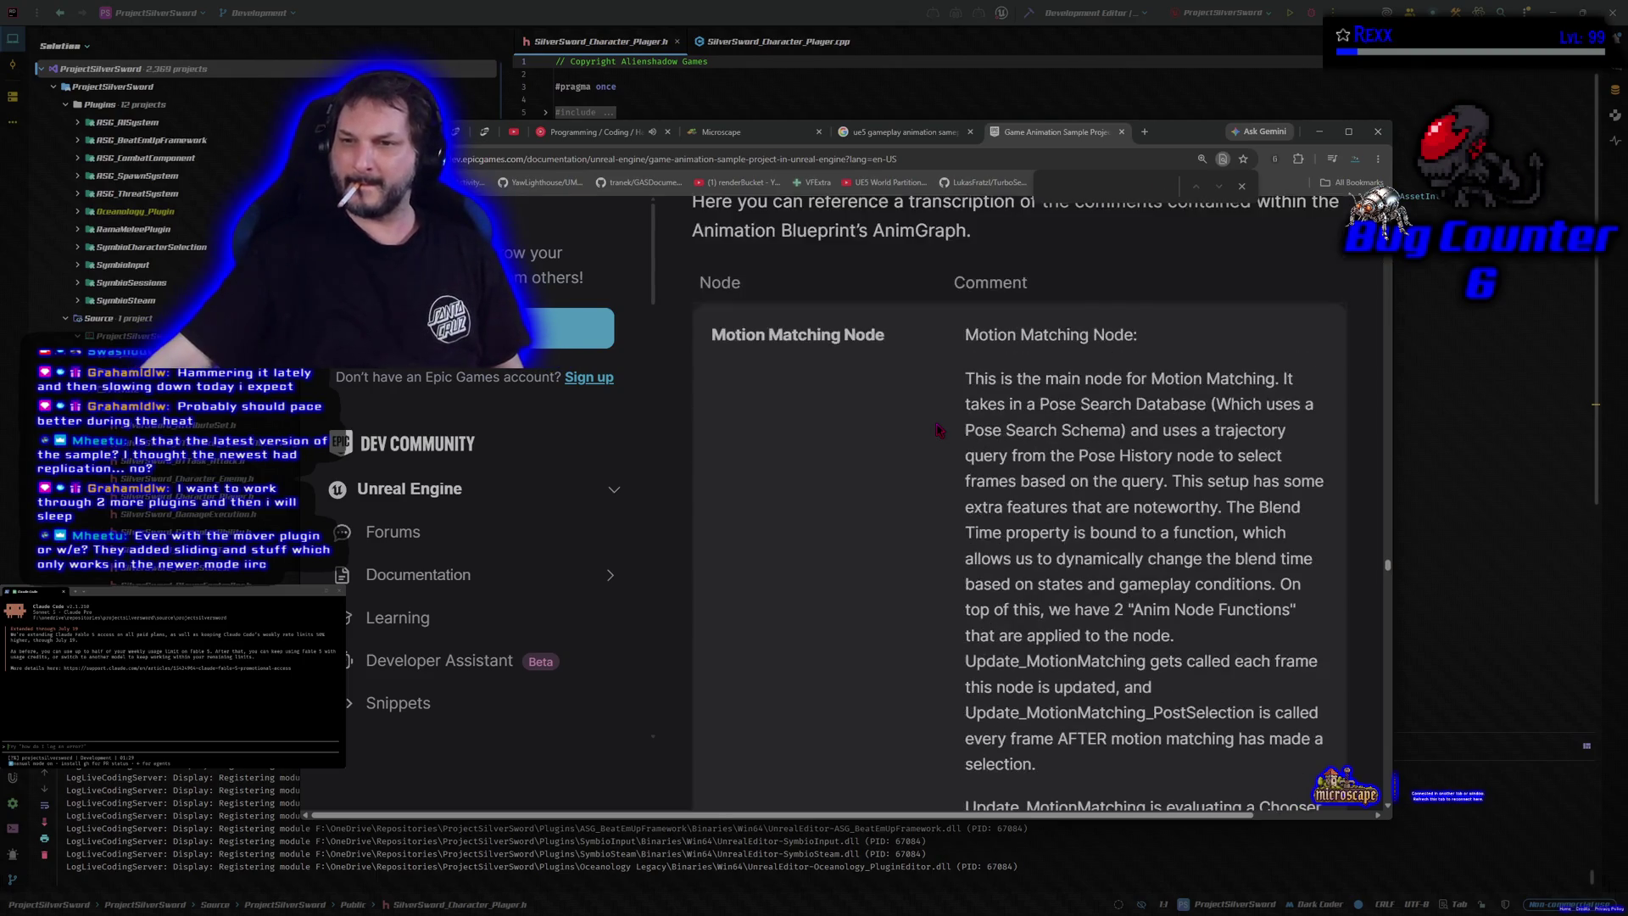
scroll(939, 429, "up", 10)
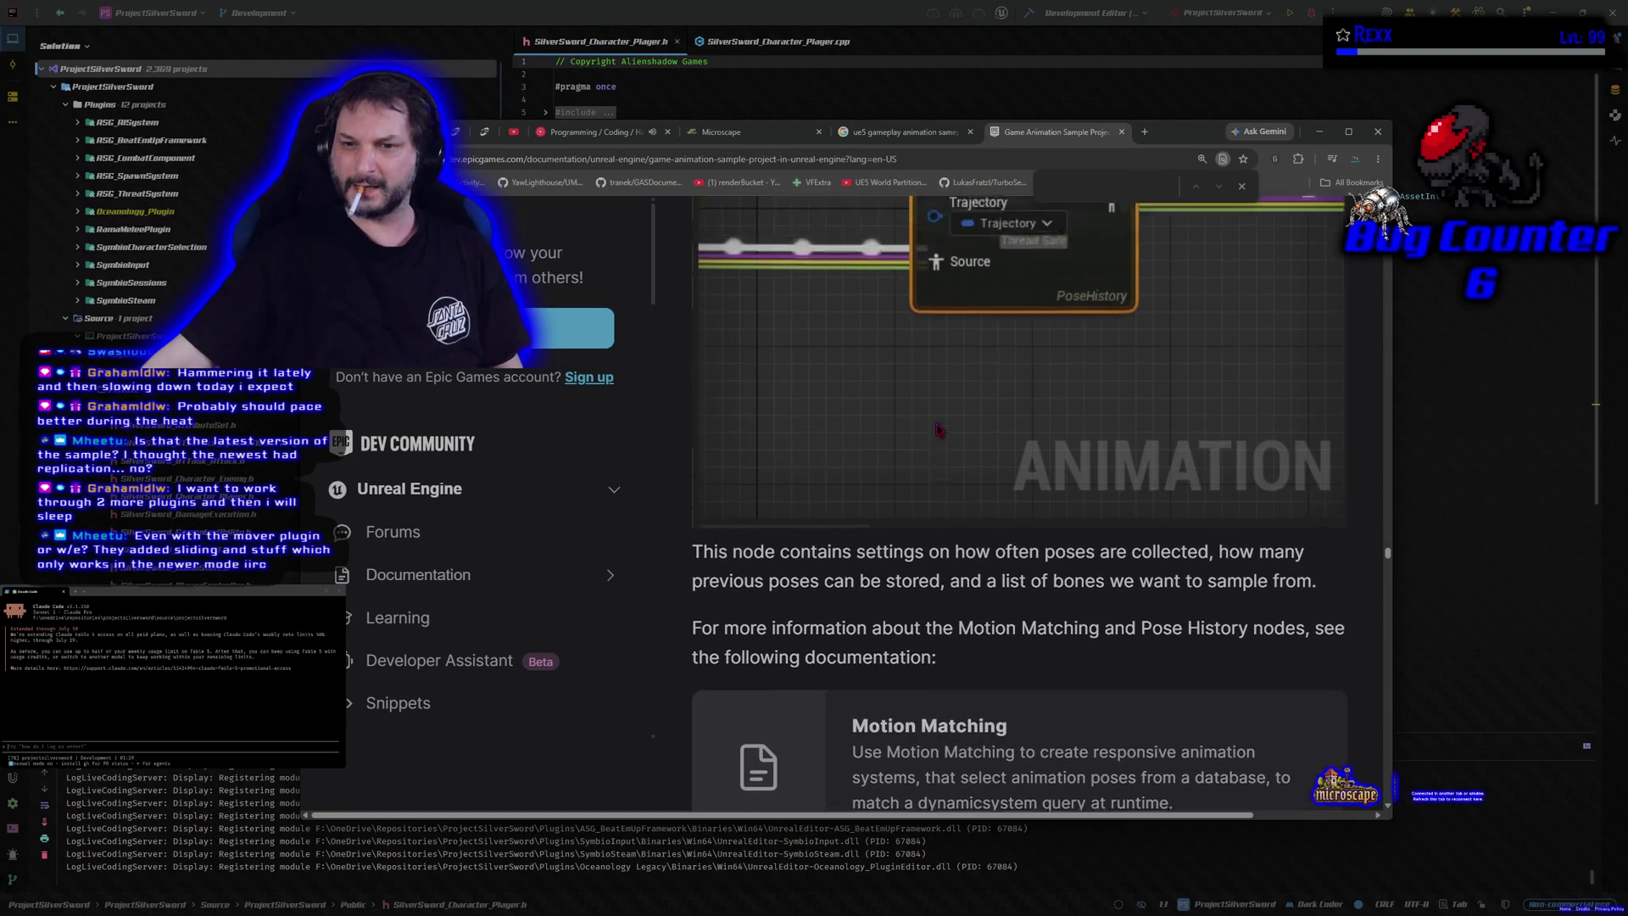
scroll(937, 426, "up", 10)
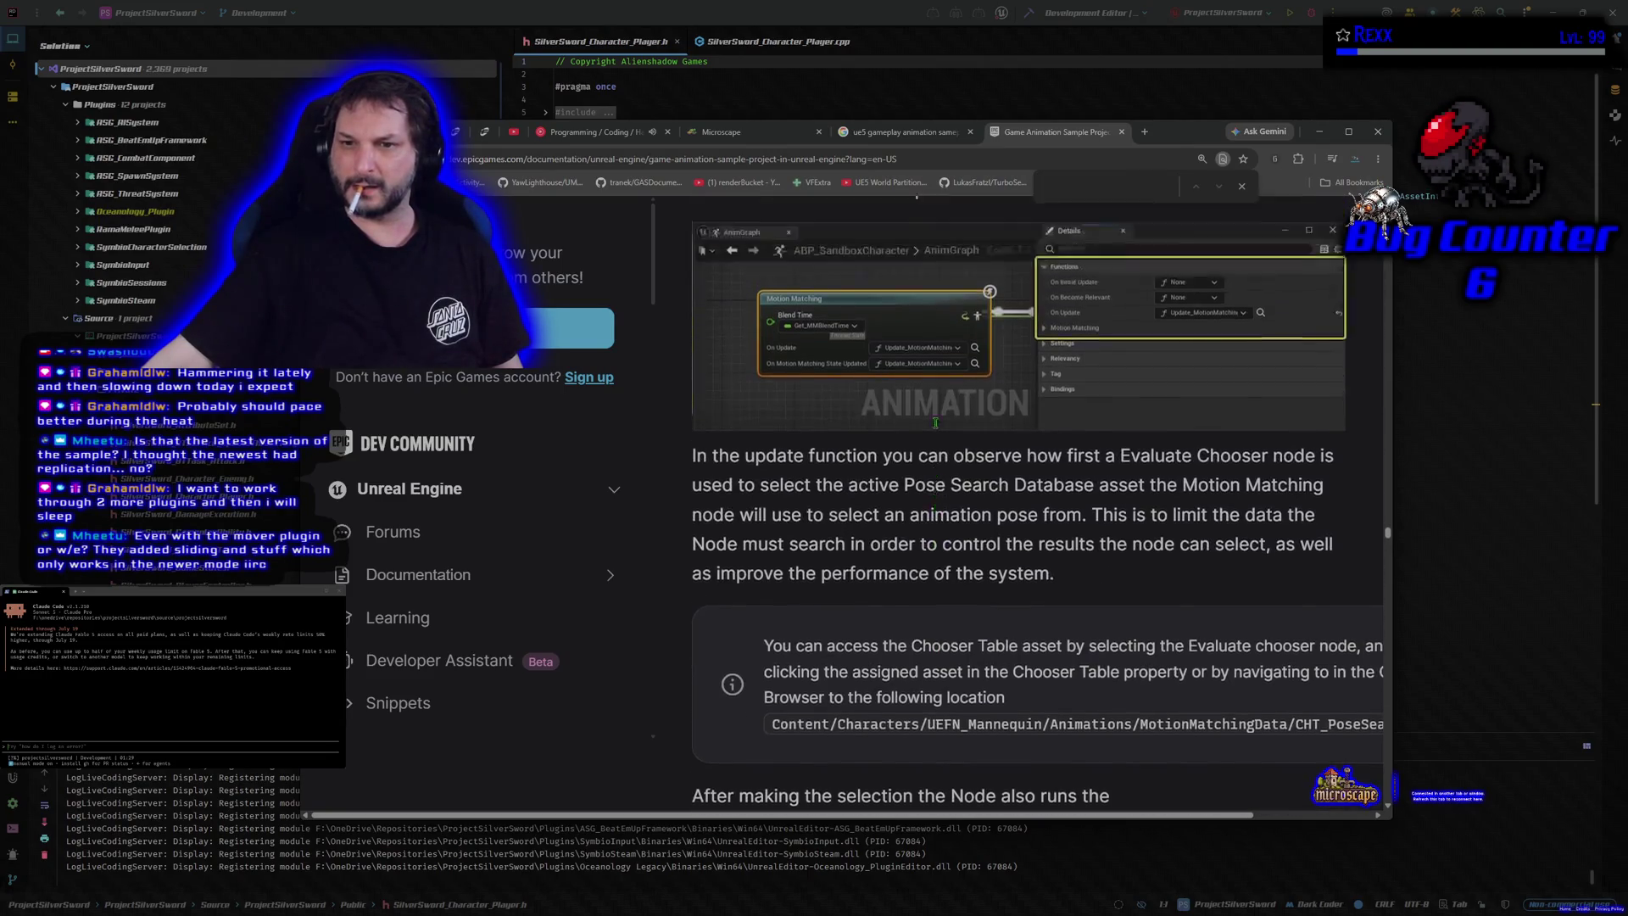
scroll(939, 430, "up", 15)
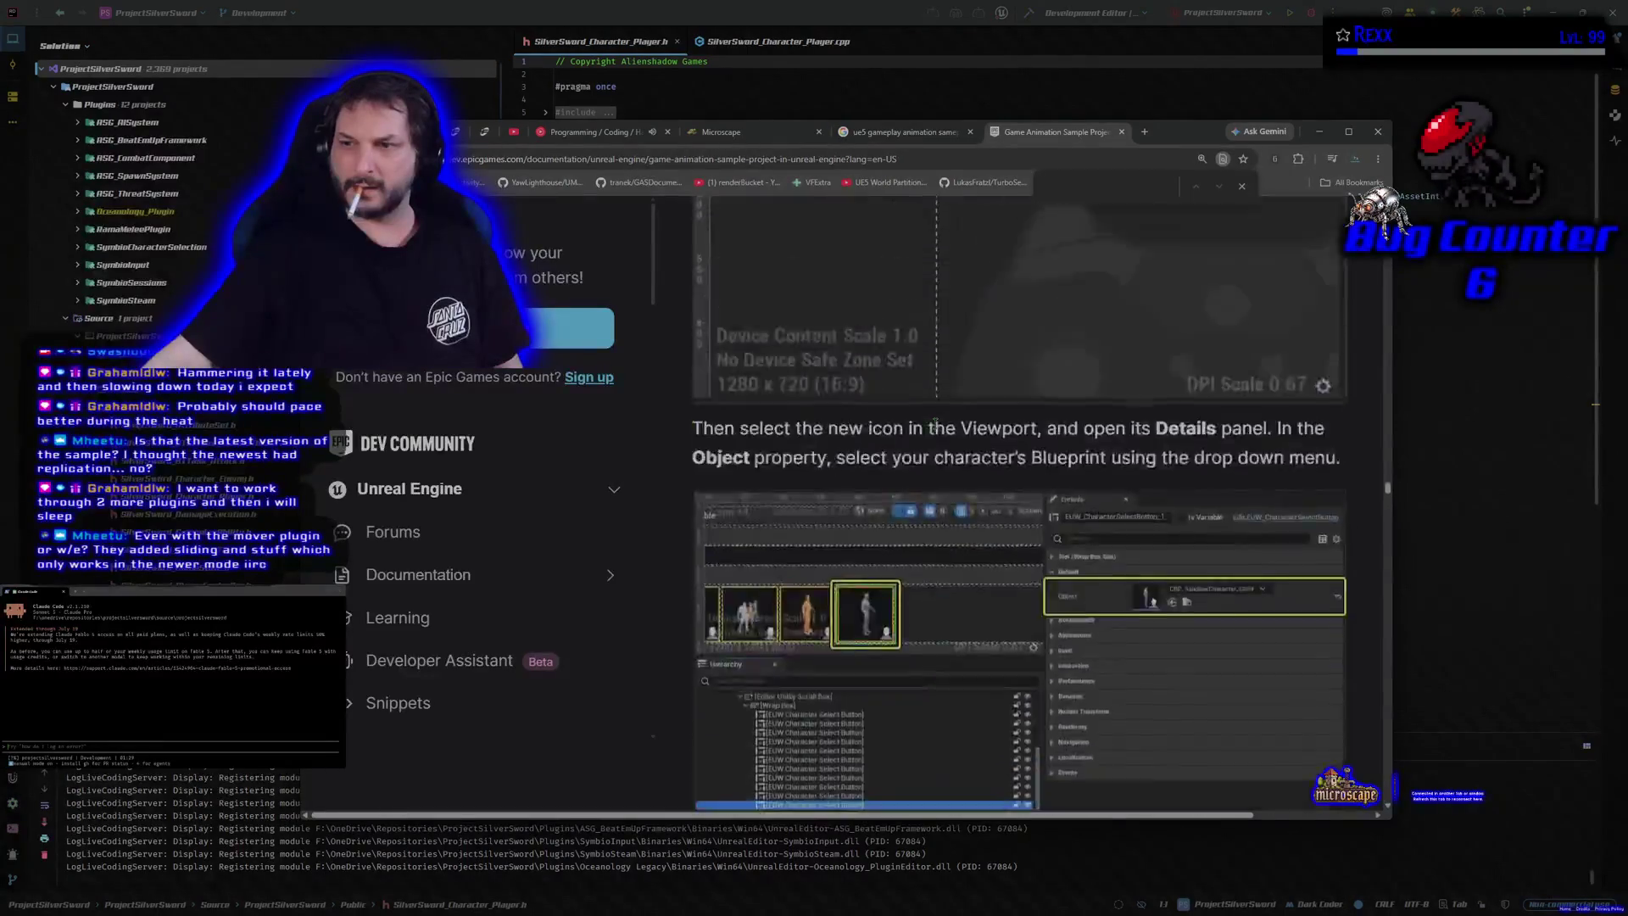
scroll(936, 429, "up", 20)
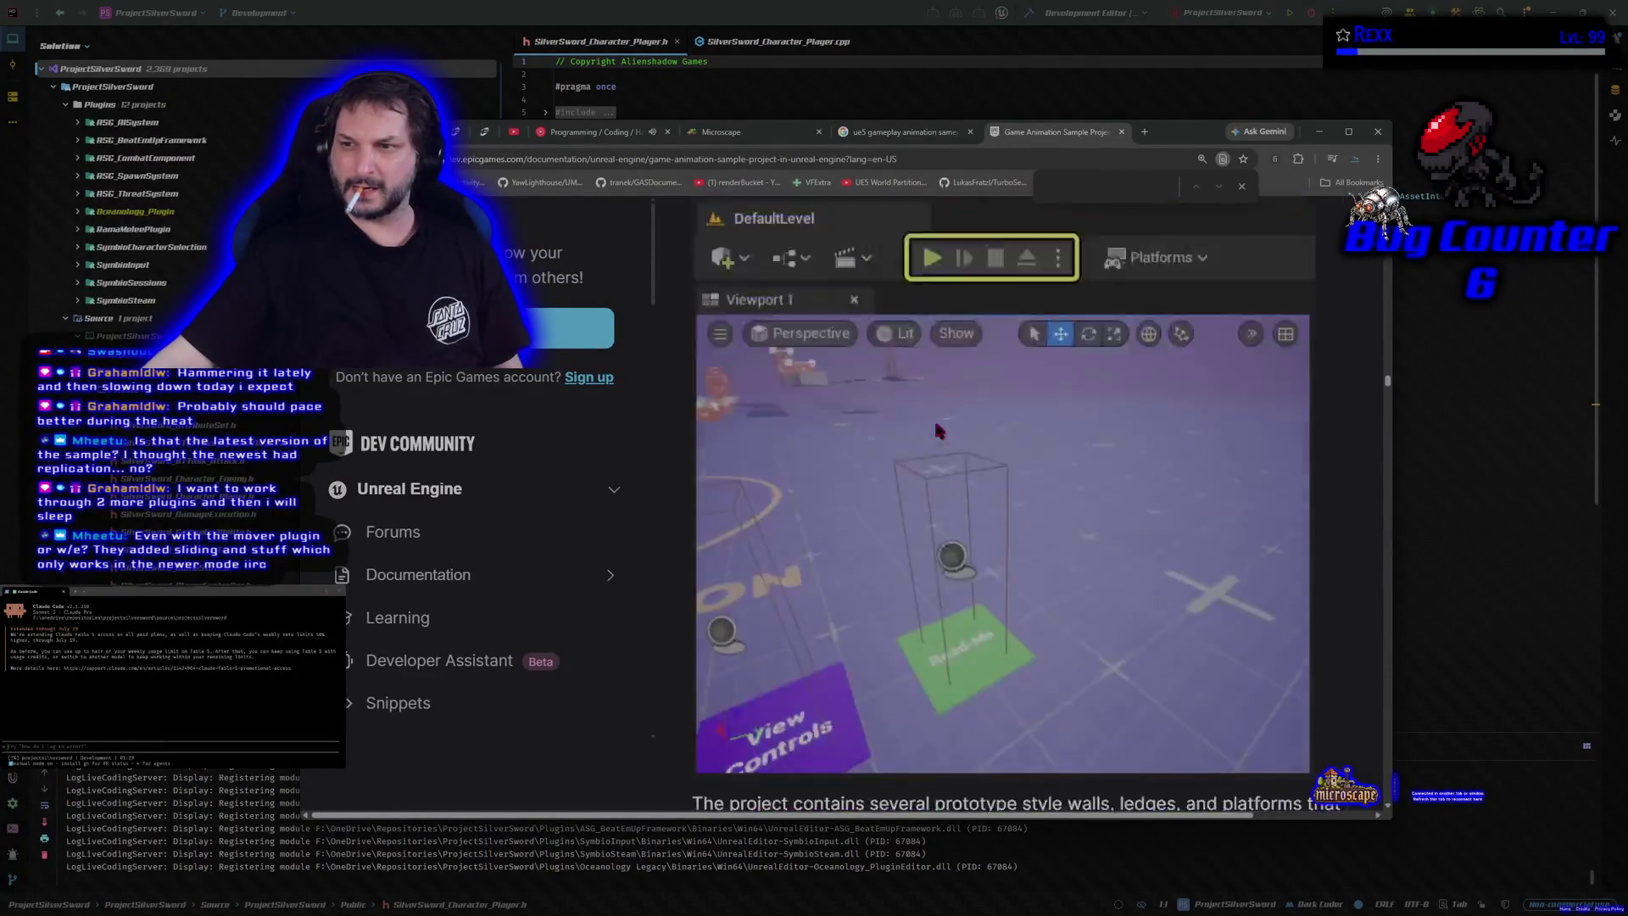
scroll(939, 430, "up", 15)
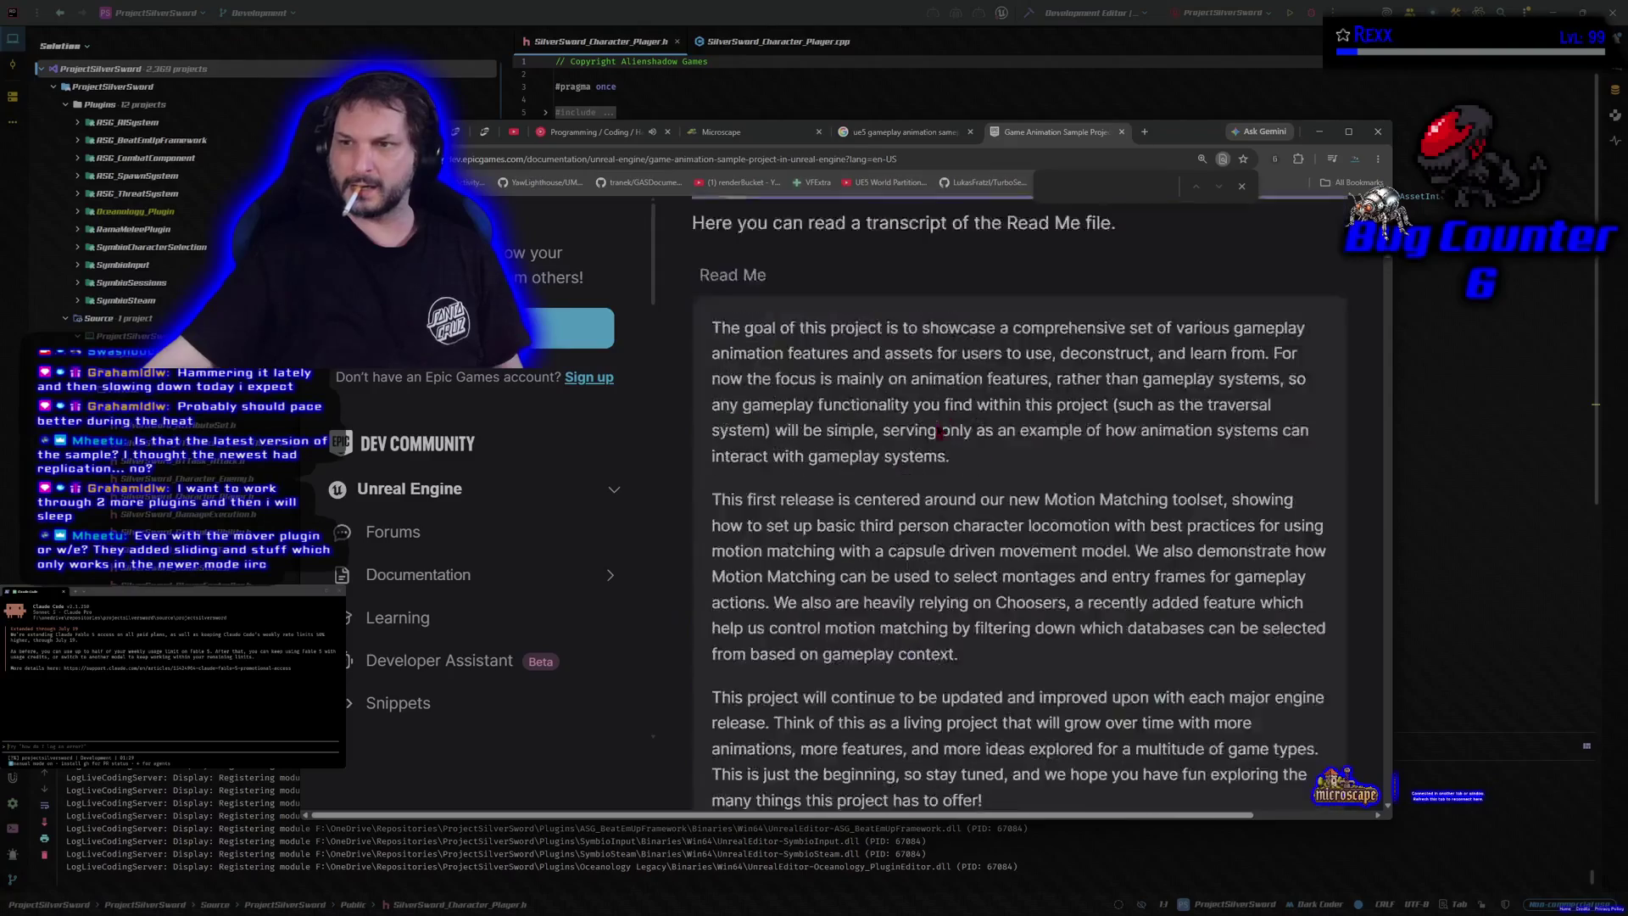
scroll(939, 431, "down", 6)
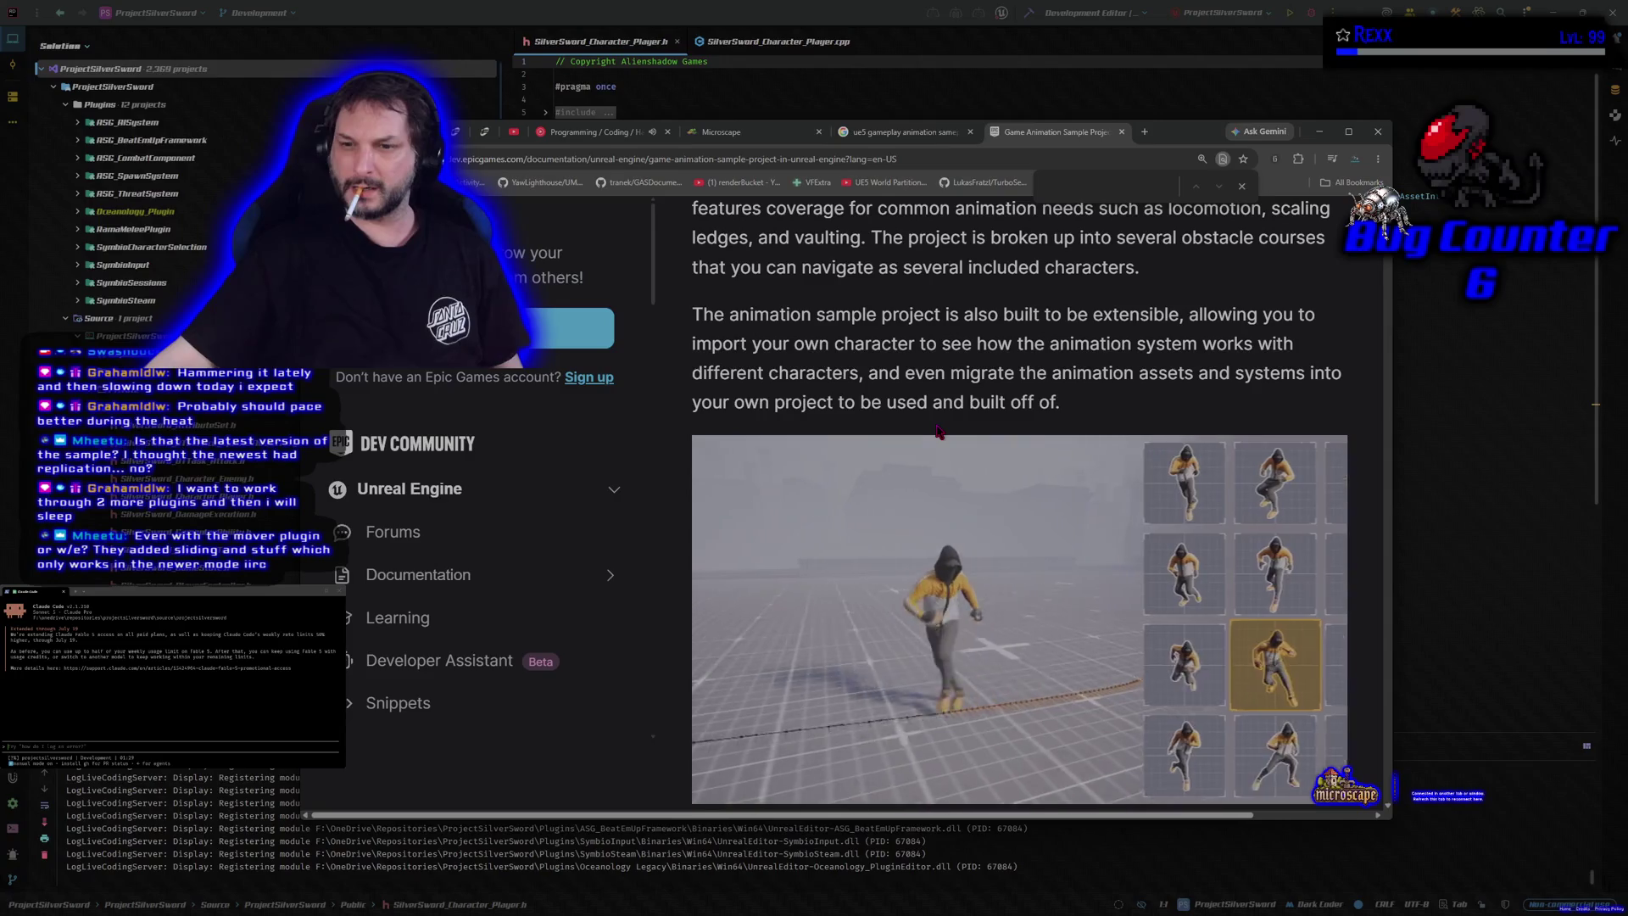
scroll(937, 428, "down", 5)
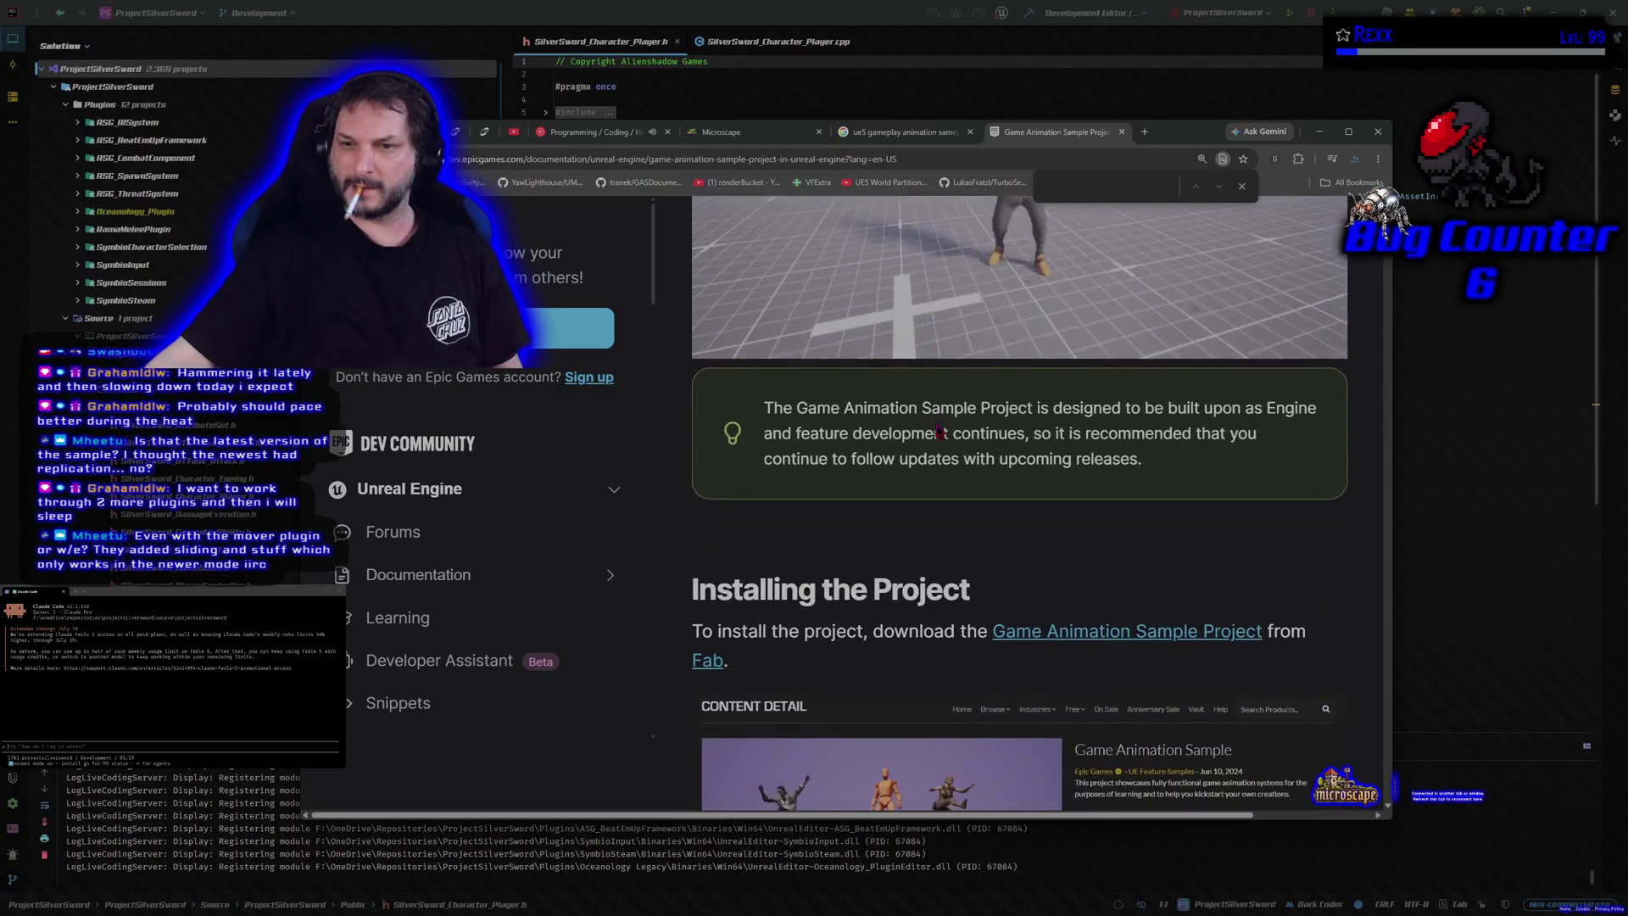
scroll(936, 424, "down", 3)
scroll(1044, 399, "up", 2)
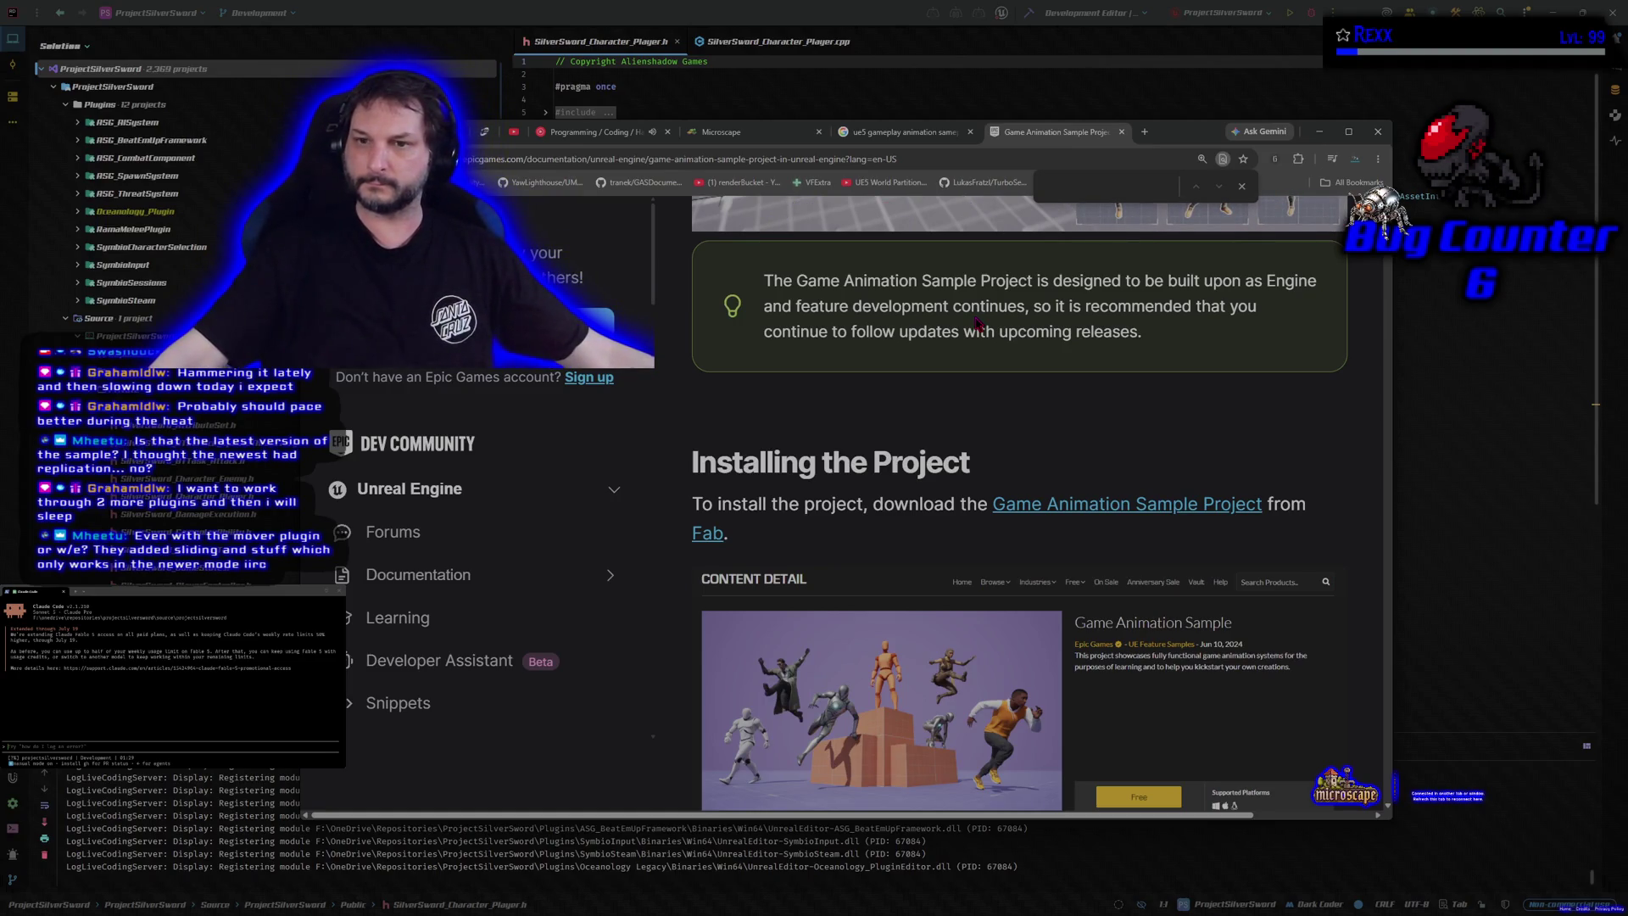
Step: Read down the Game Animation Sample page from the controls table toward Prerequisites
scroll(977, 323, "down", 6)
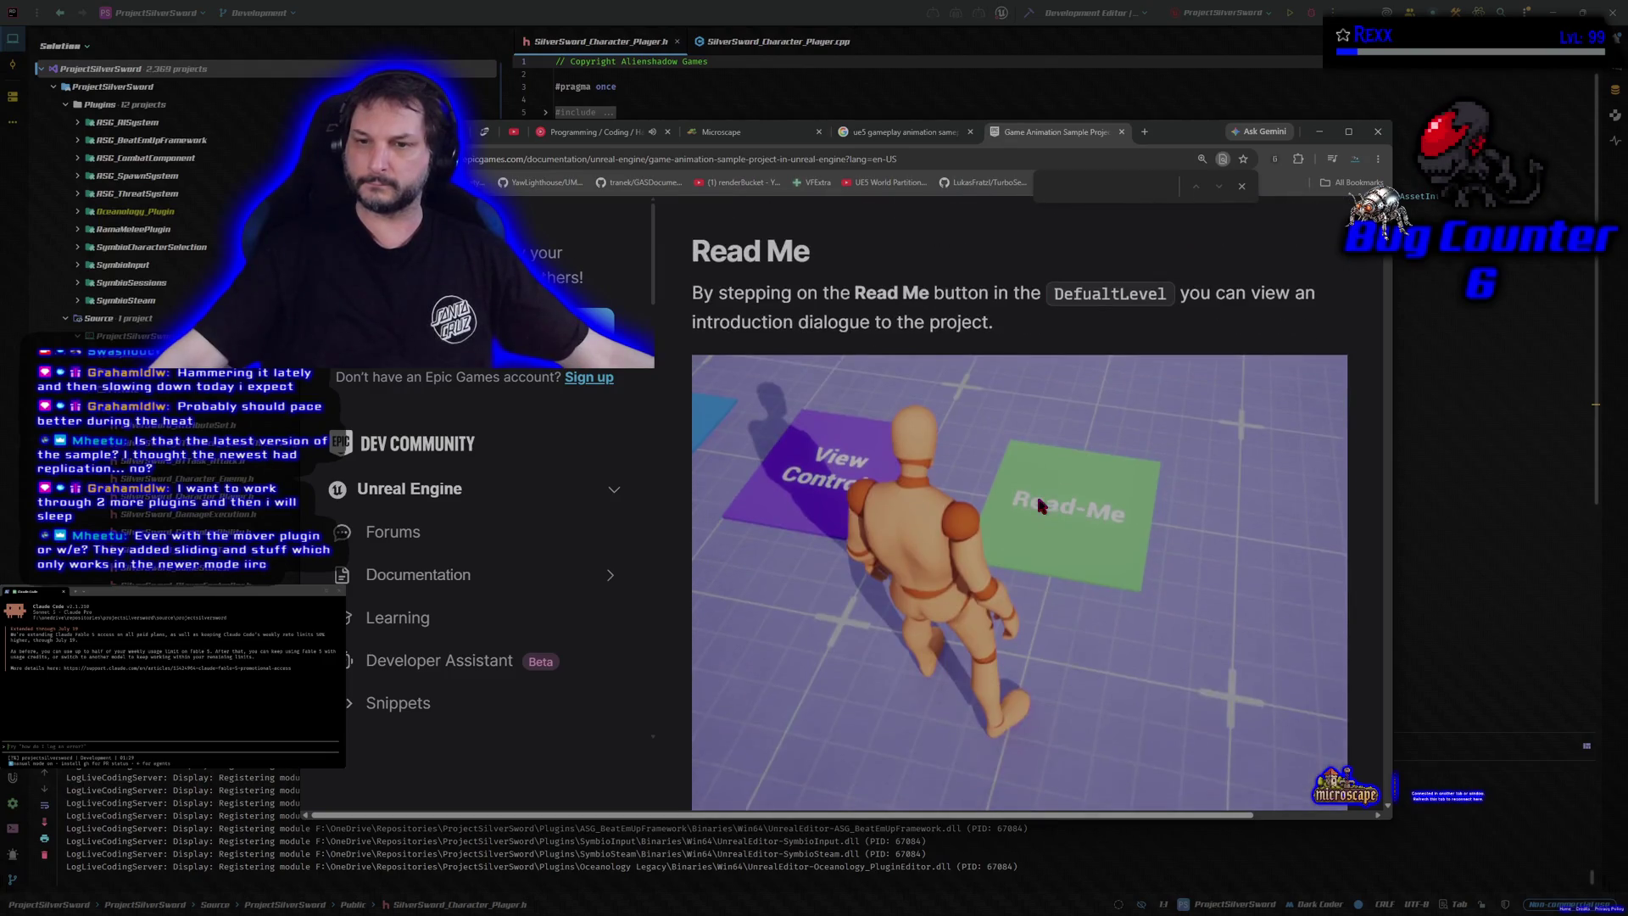
scroll(1041, 506, "down", 4)
scroll(1041, 505, "down", 3)
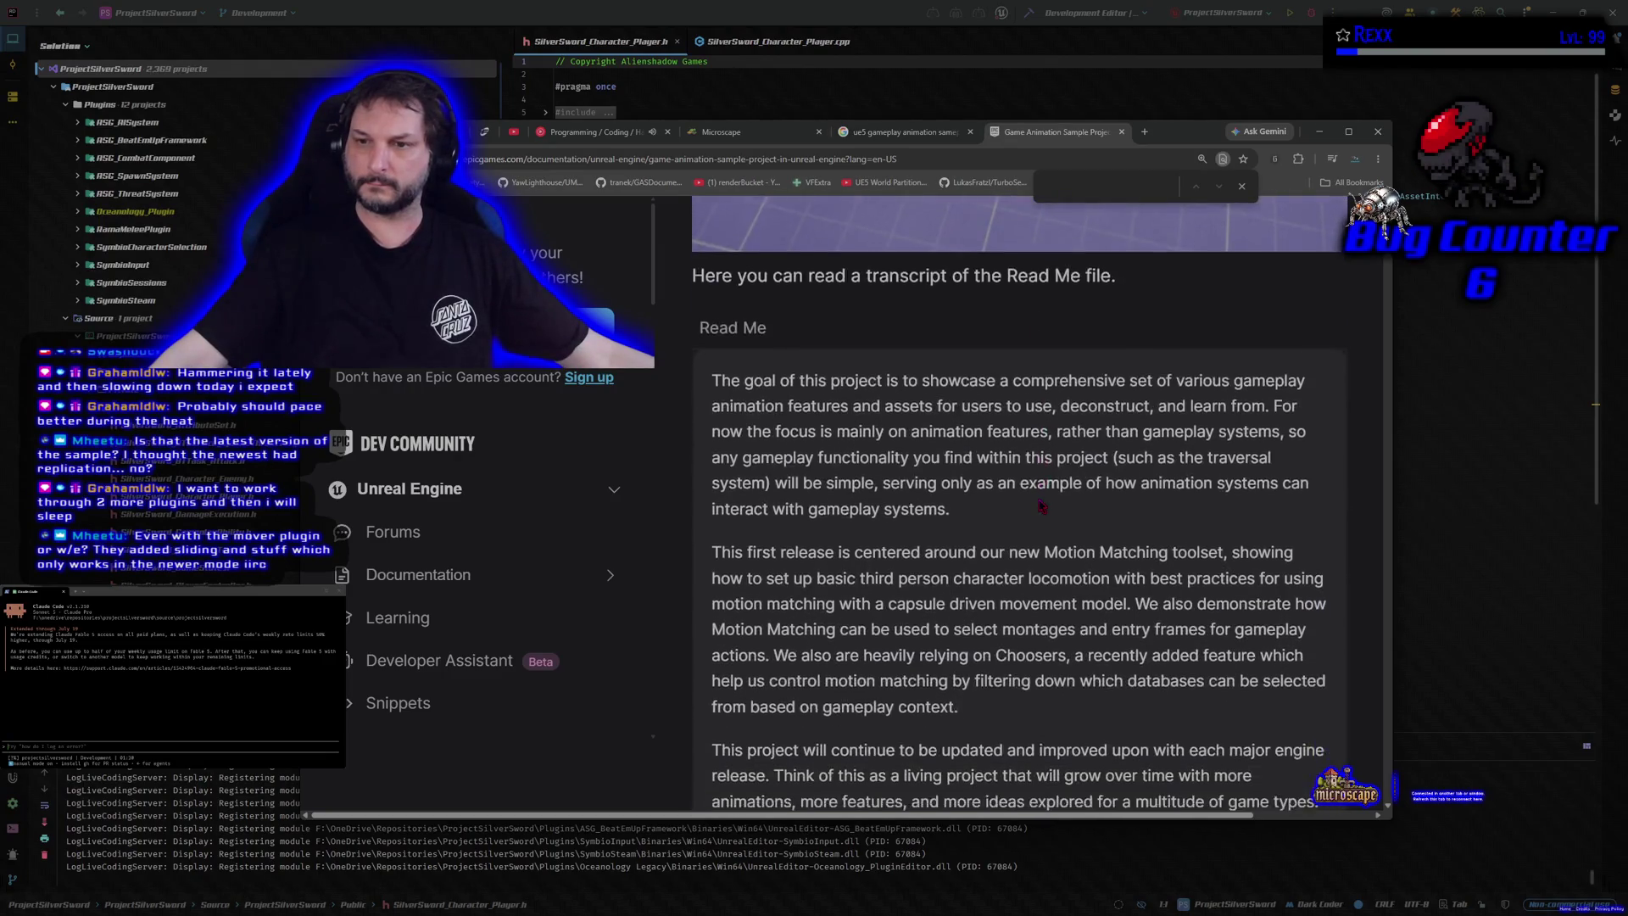
scroll(1041, 506, "down", 2)
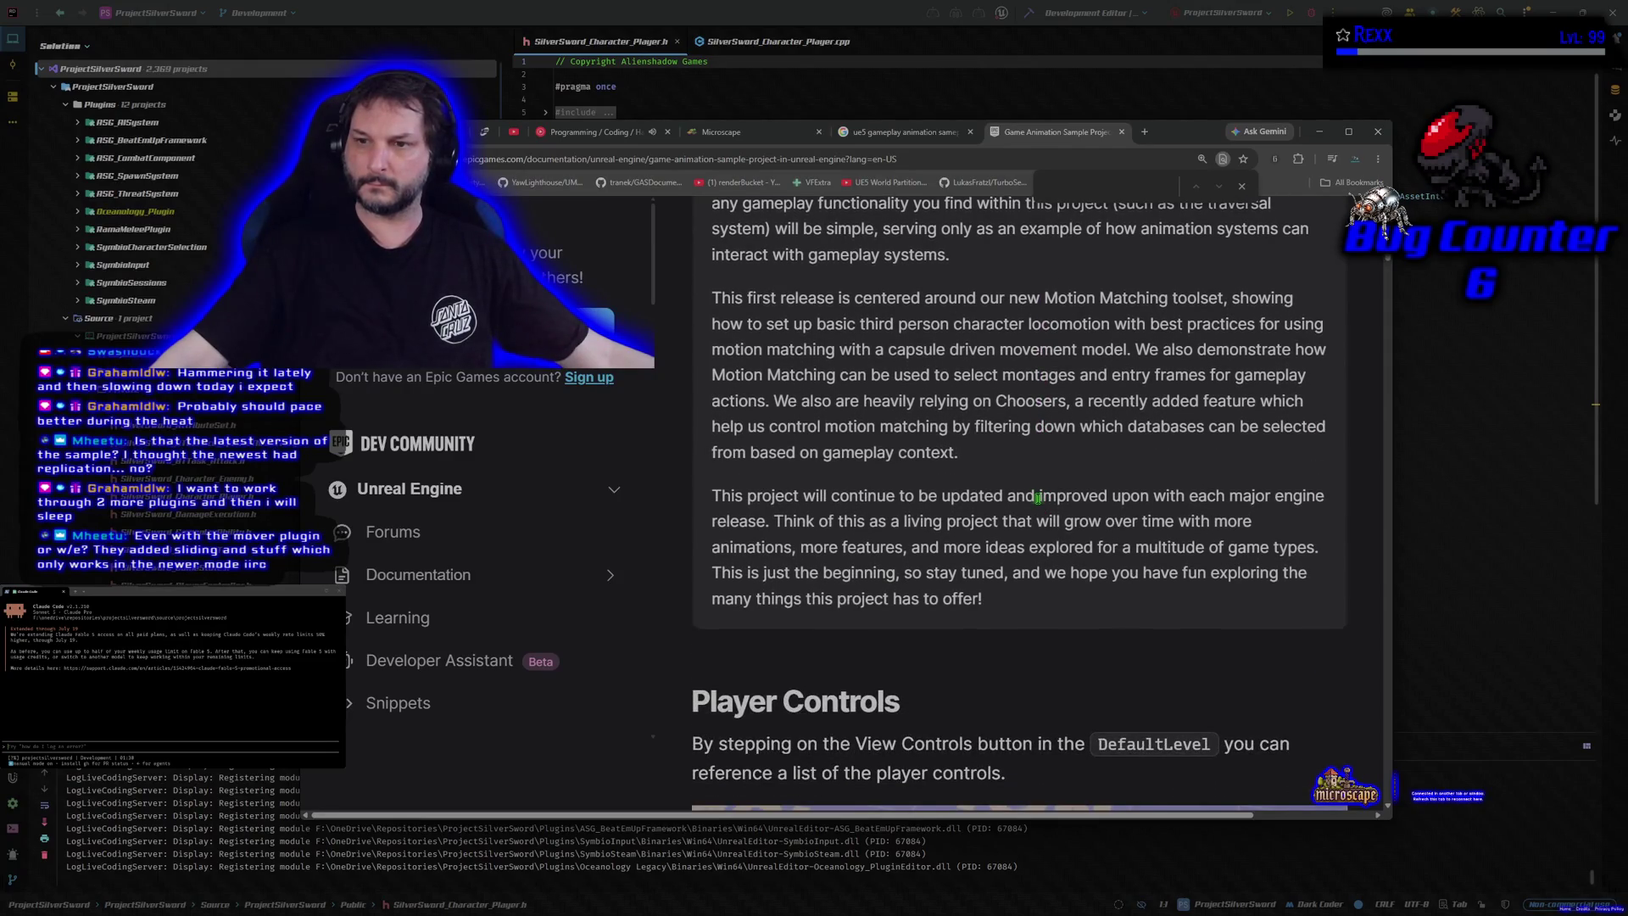
scroll(1039, 498, "down", 2)
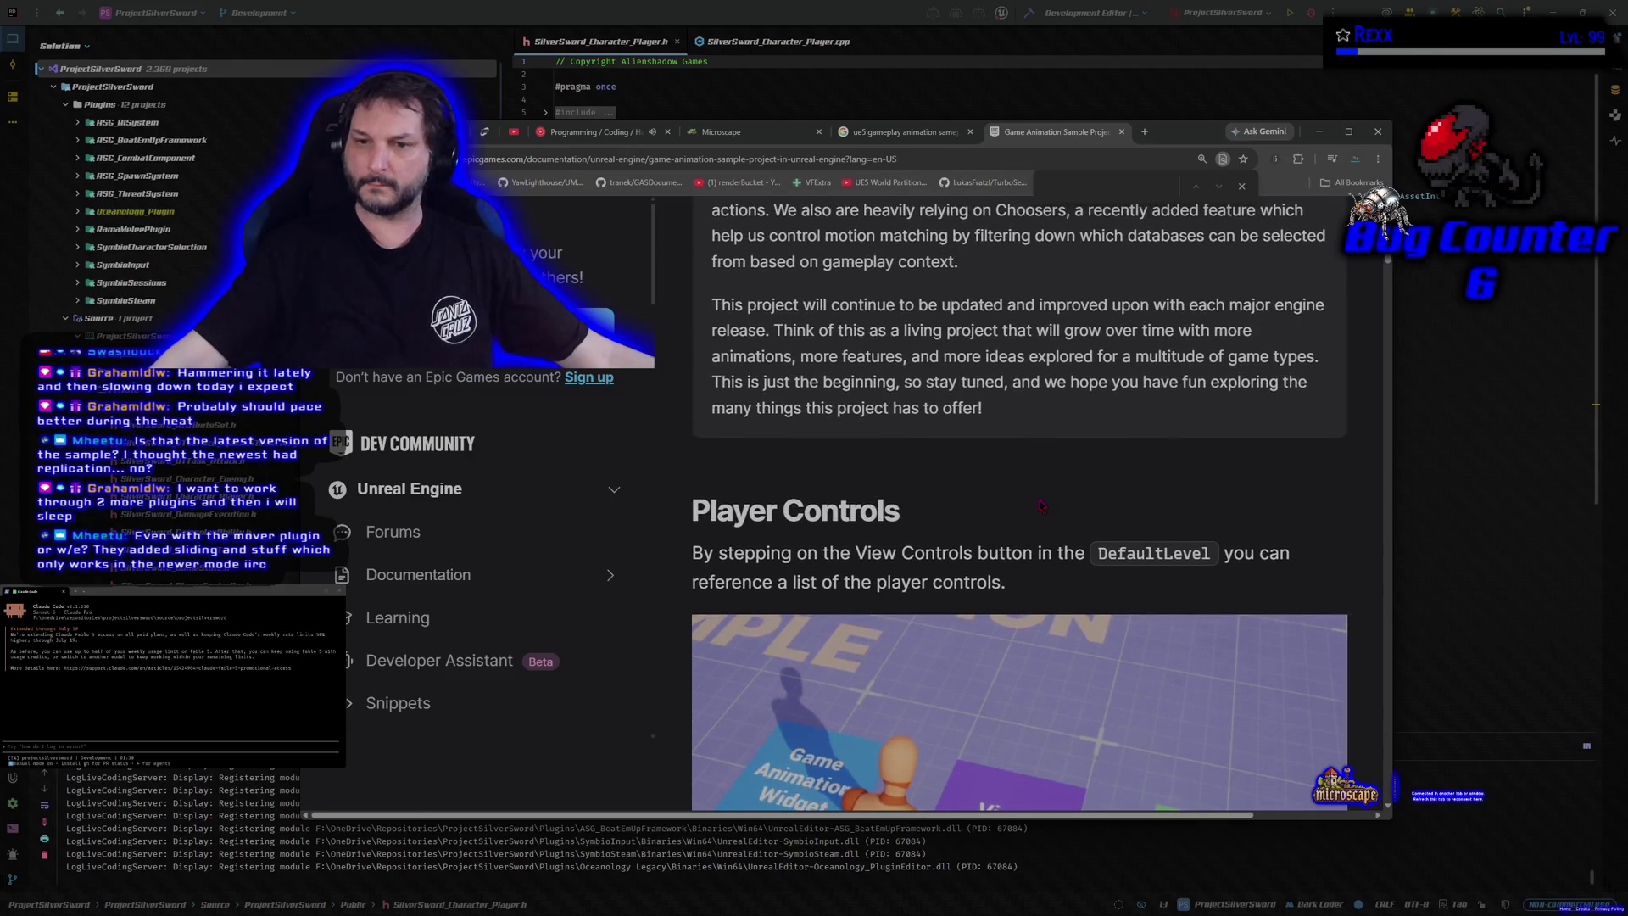
scroll(1042, 505, "down", 7)
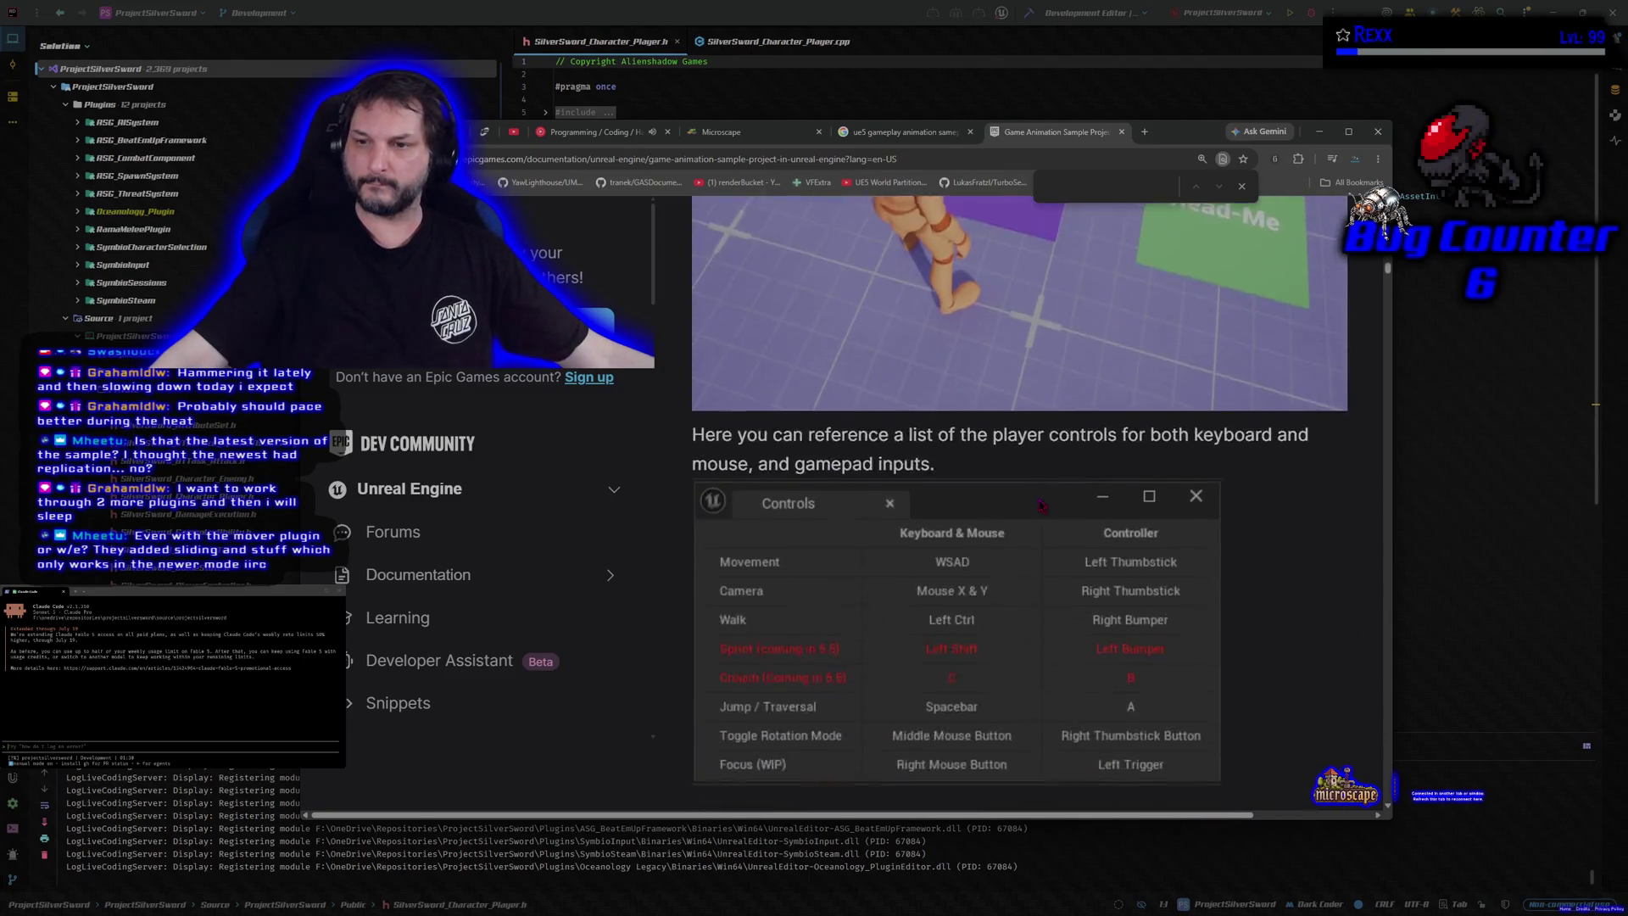
scroll(1041, 506, "down", 4)
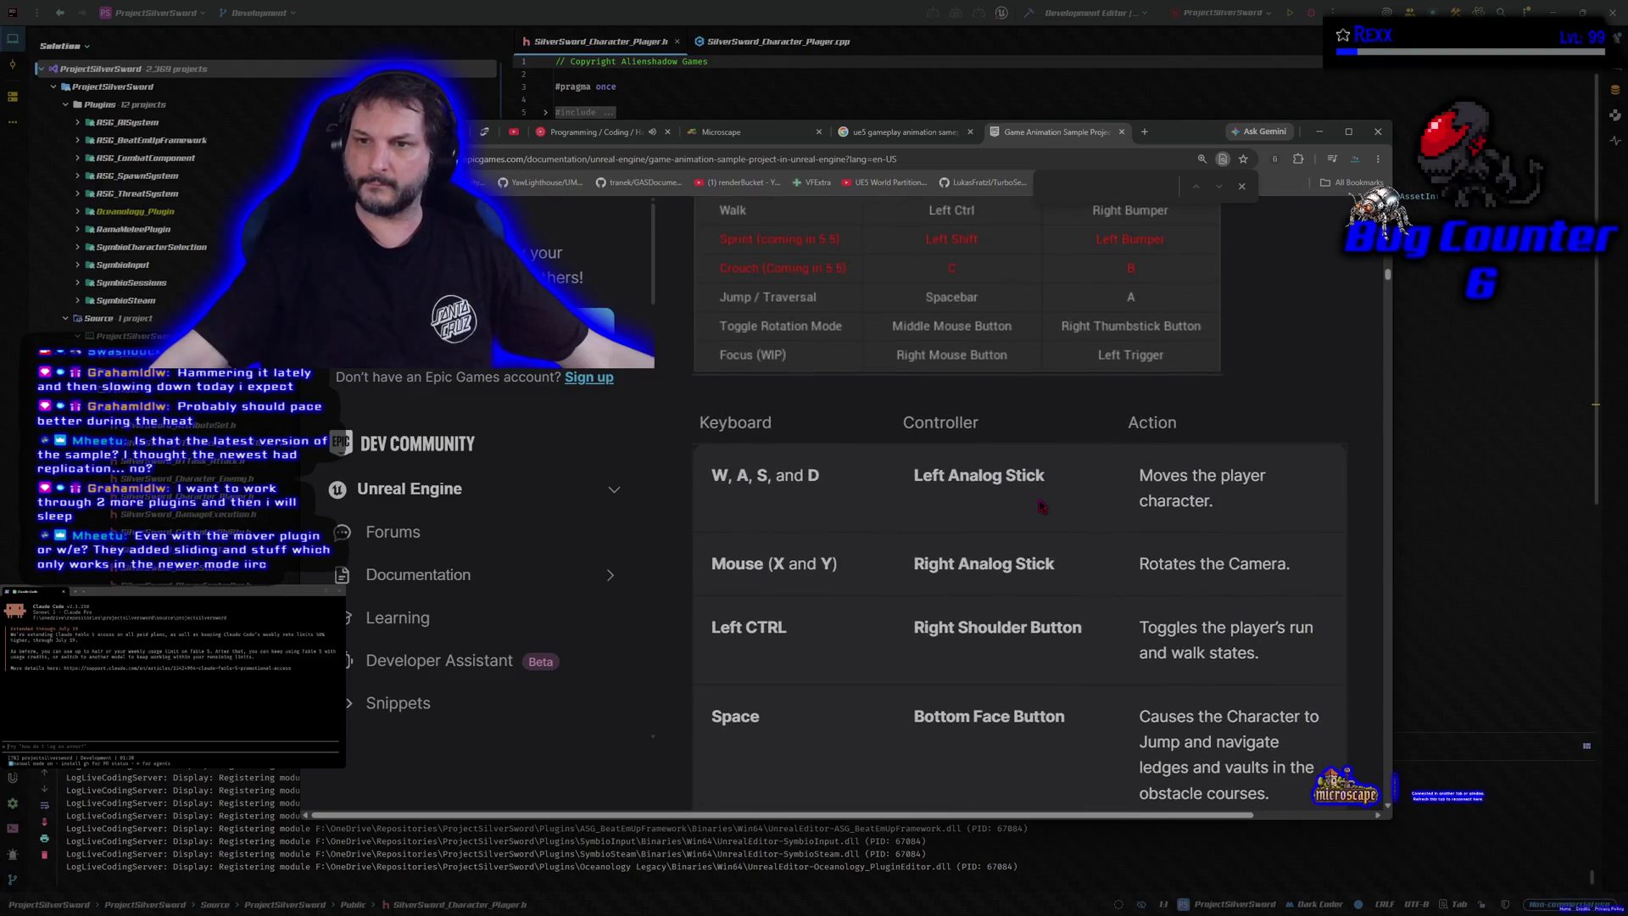
scroll(1041, 505, "up", 3)
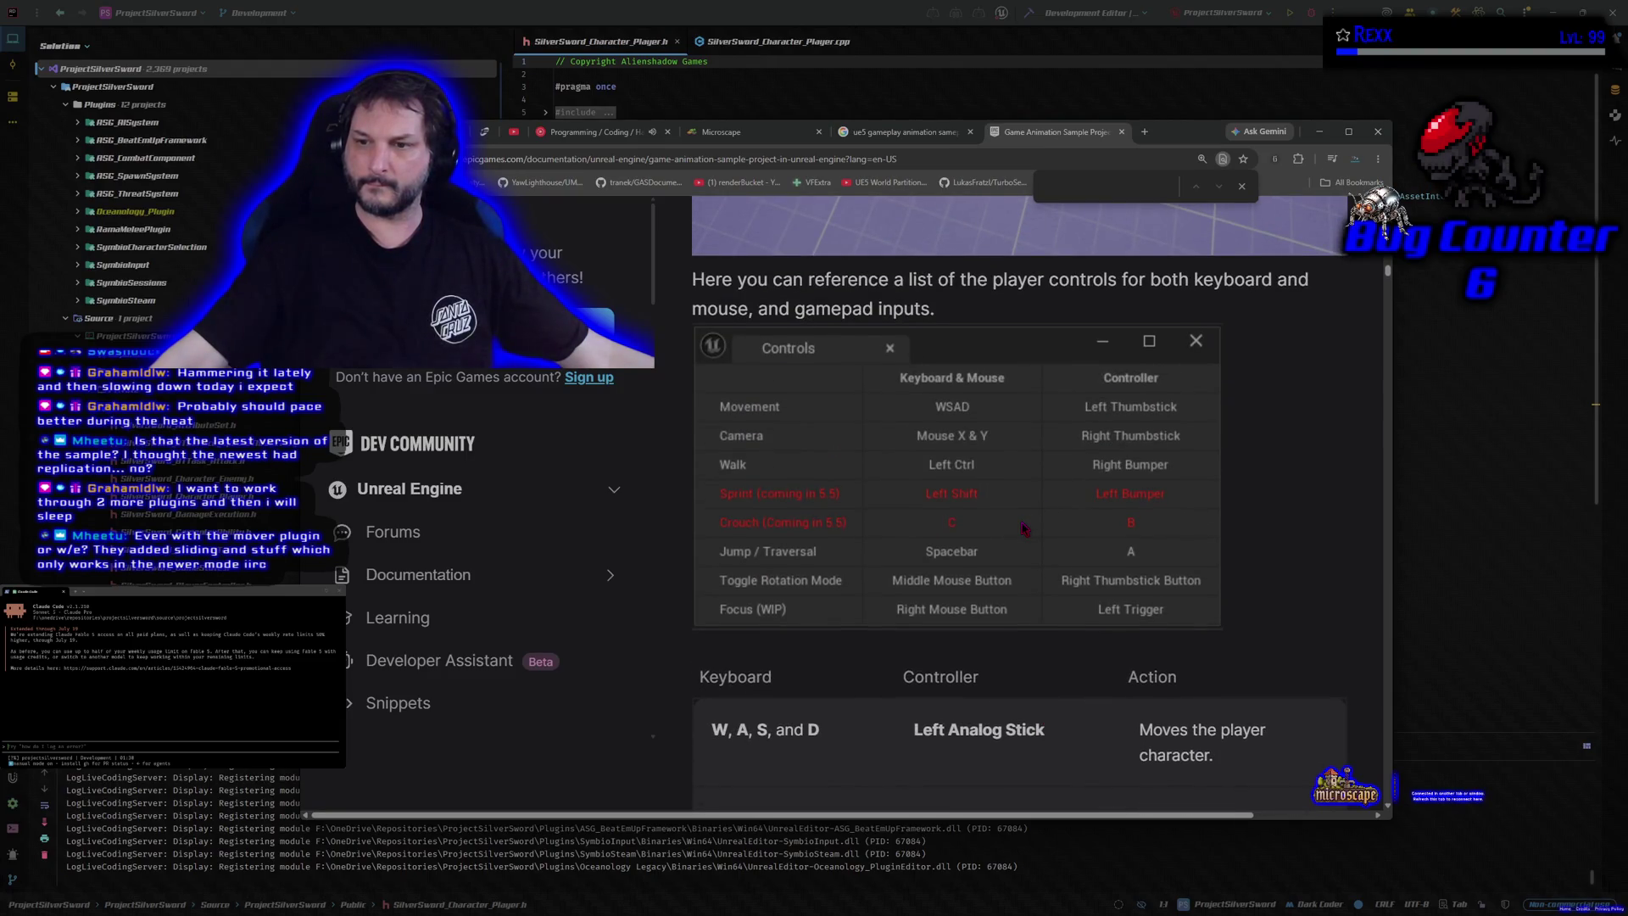
scroll(1024, 528, "down", 3)
scroll(1025, 527, "down", 10)
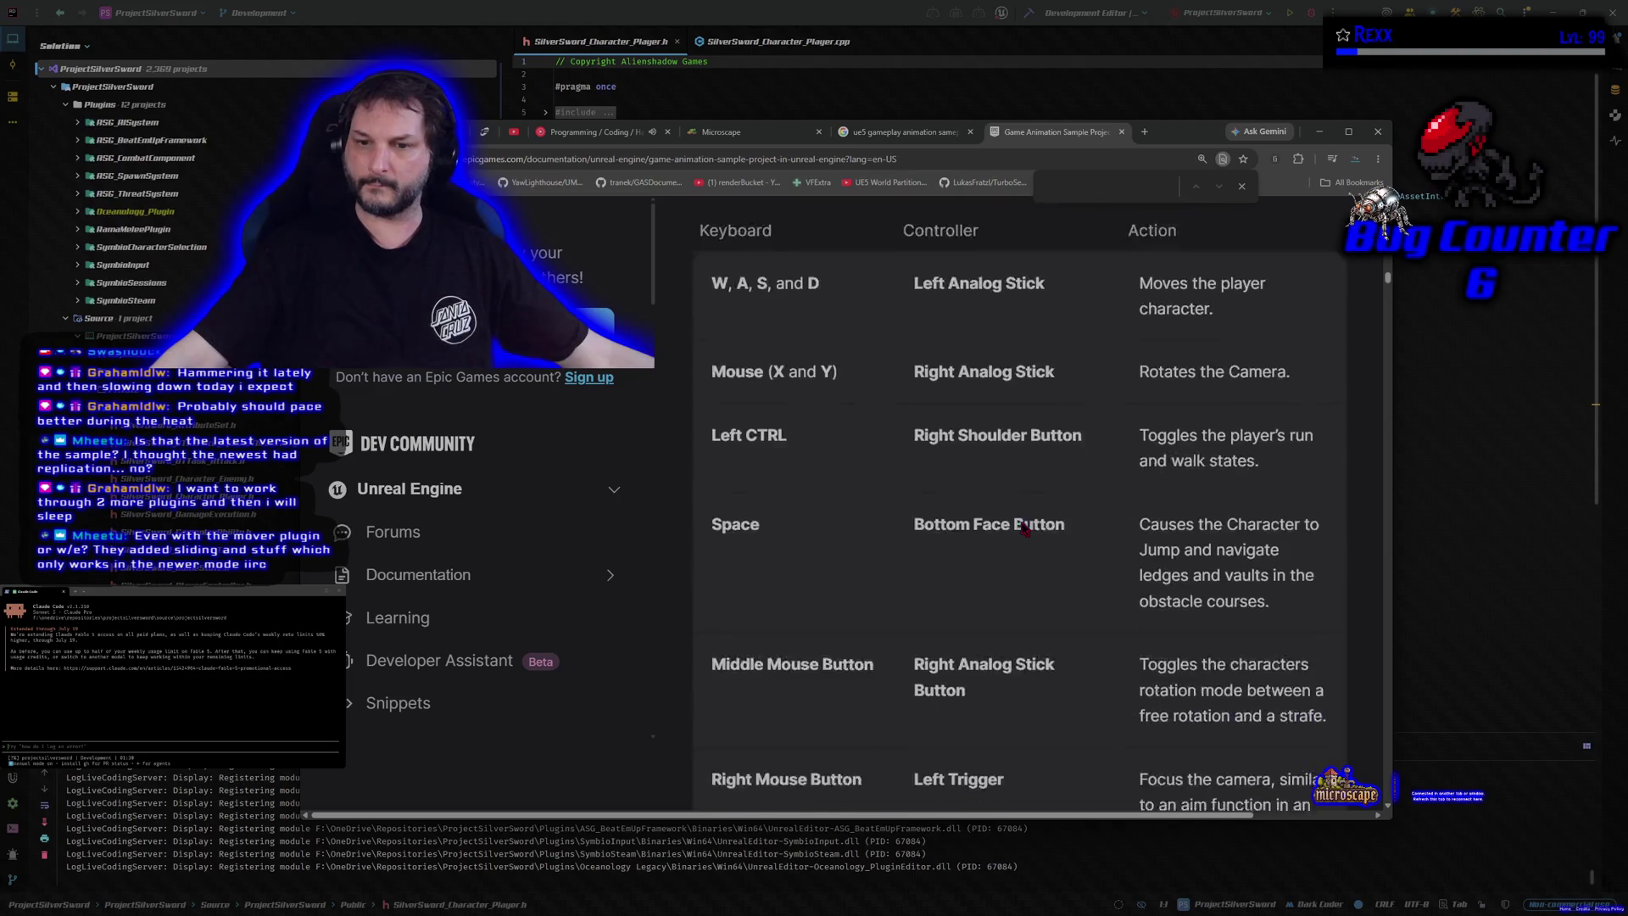
Step: Continue through Prerequisites to the Implement Your Character section on IK Rig retargeting
scroll(1025, 527, "down", 10)
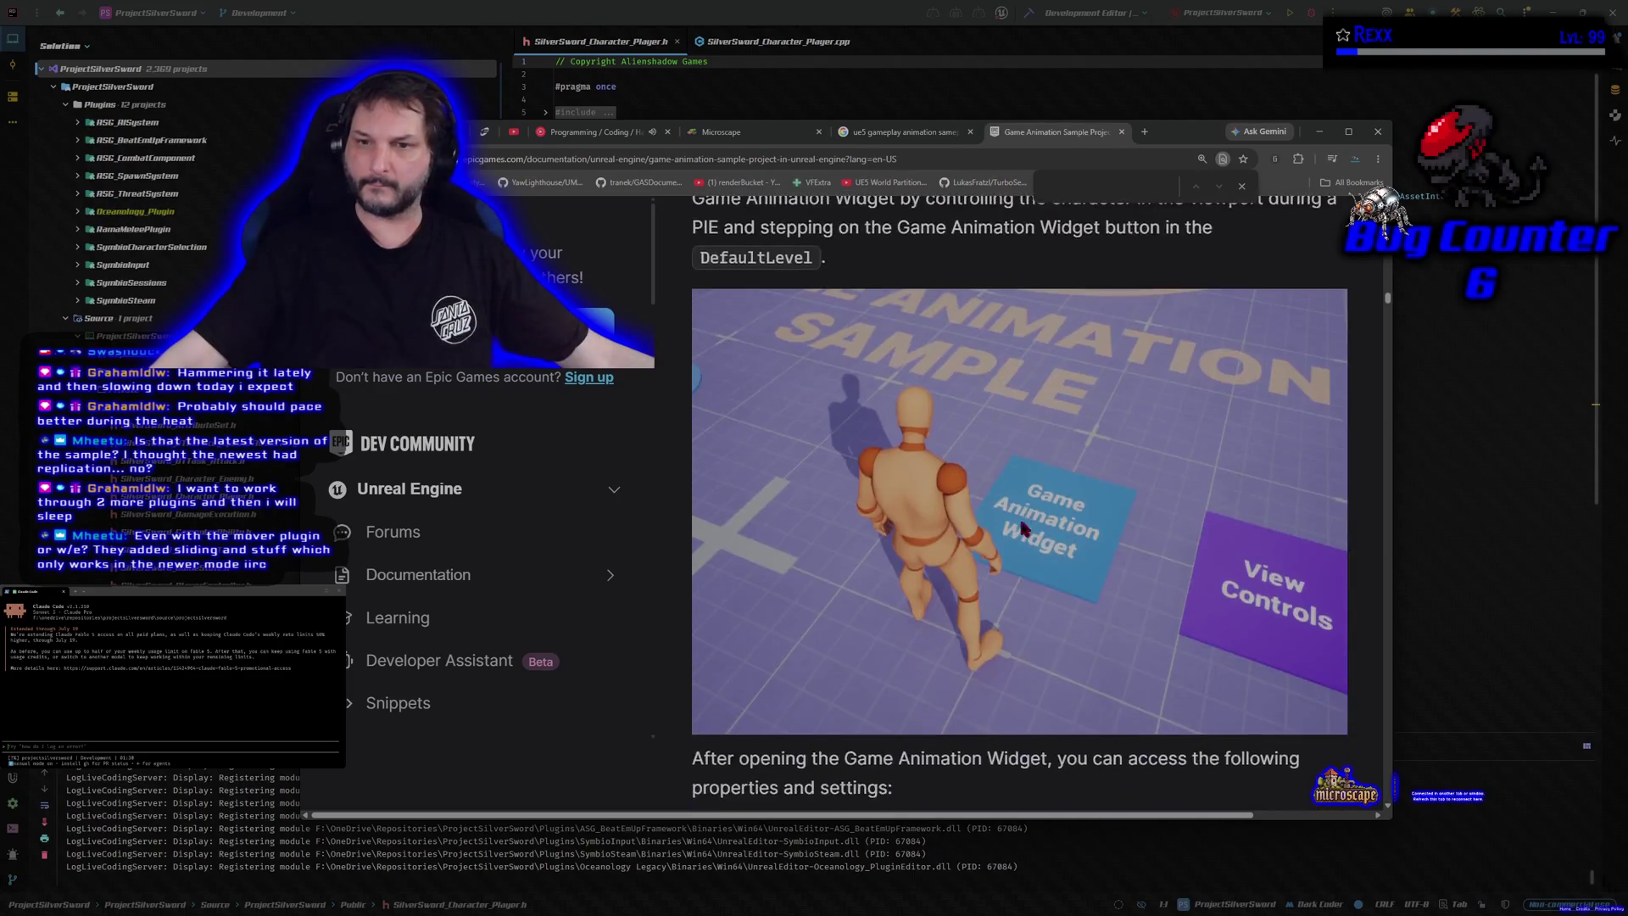
scroll(1020, 521, "down", 10)
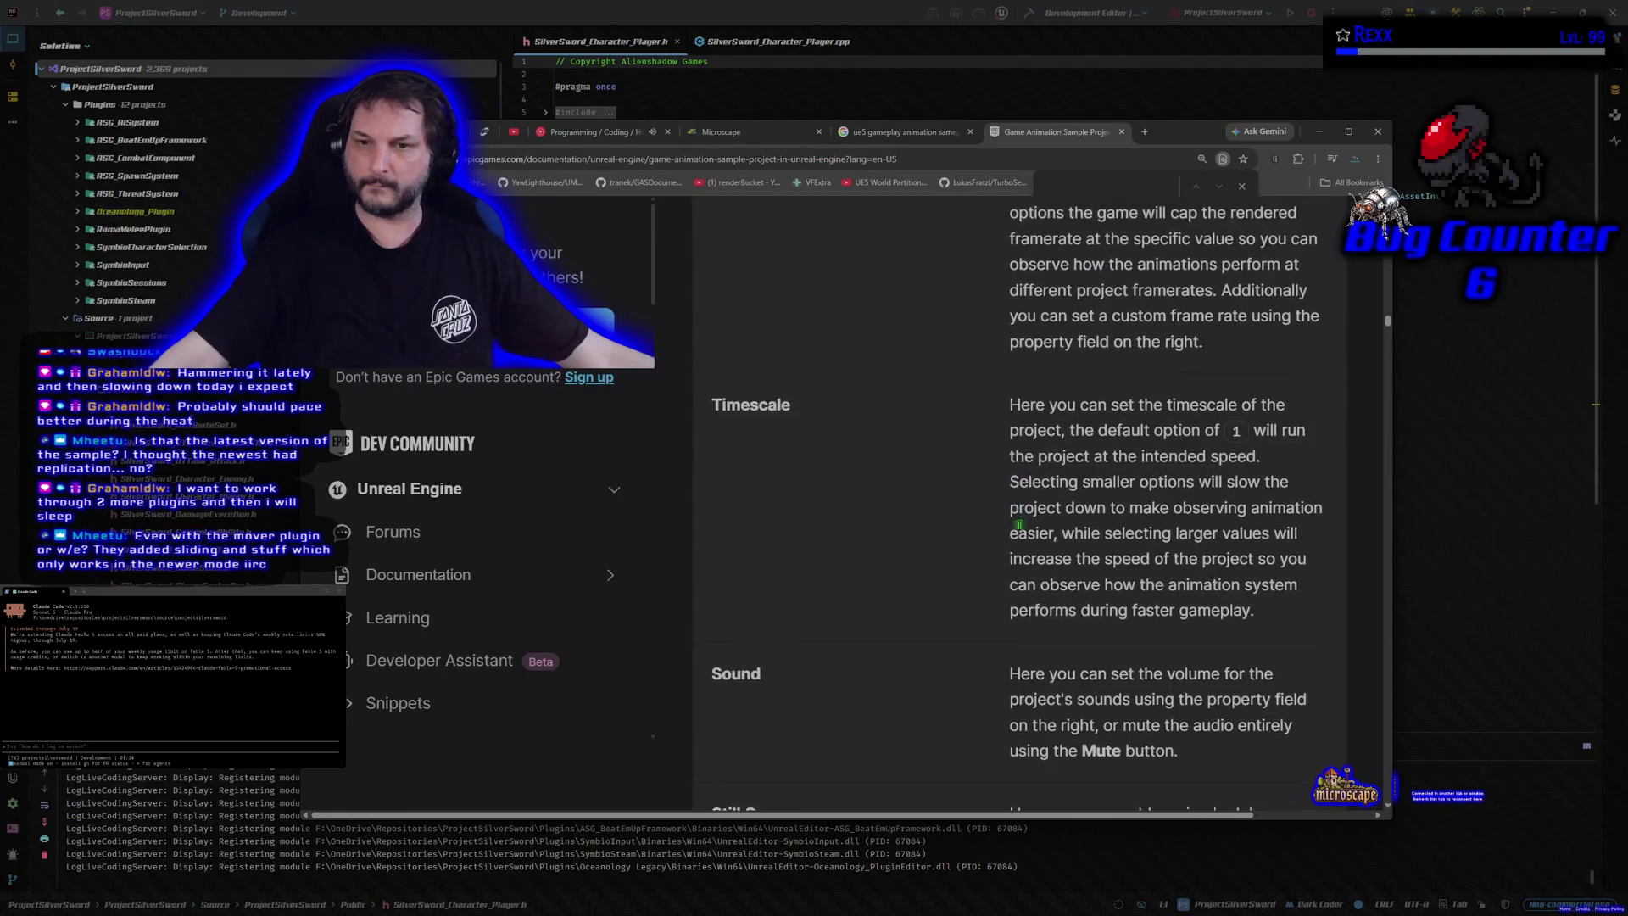
scroll(1022, 534, "down", 10)
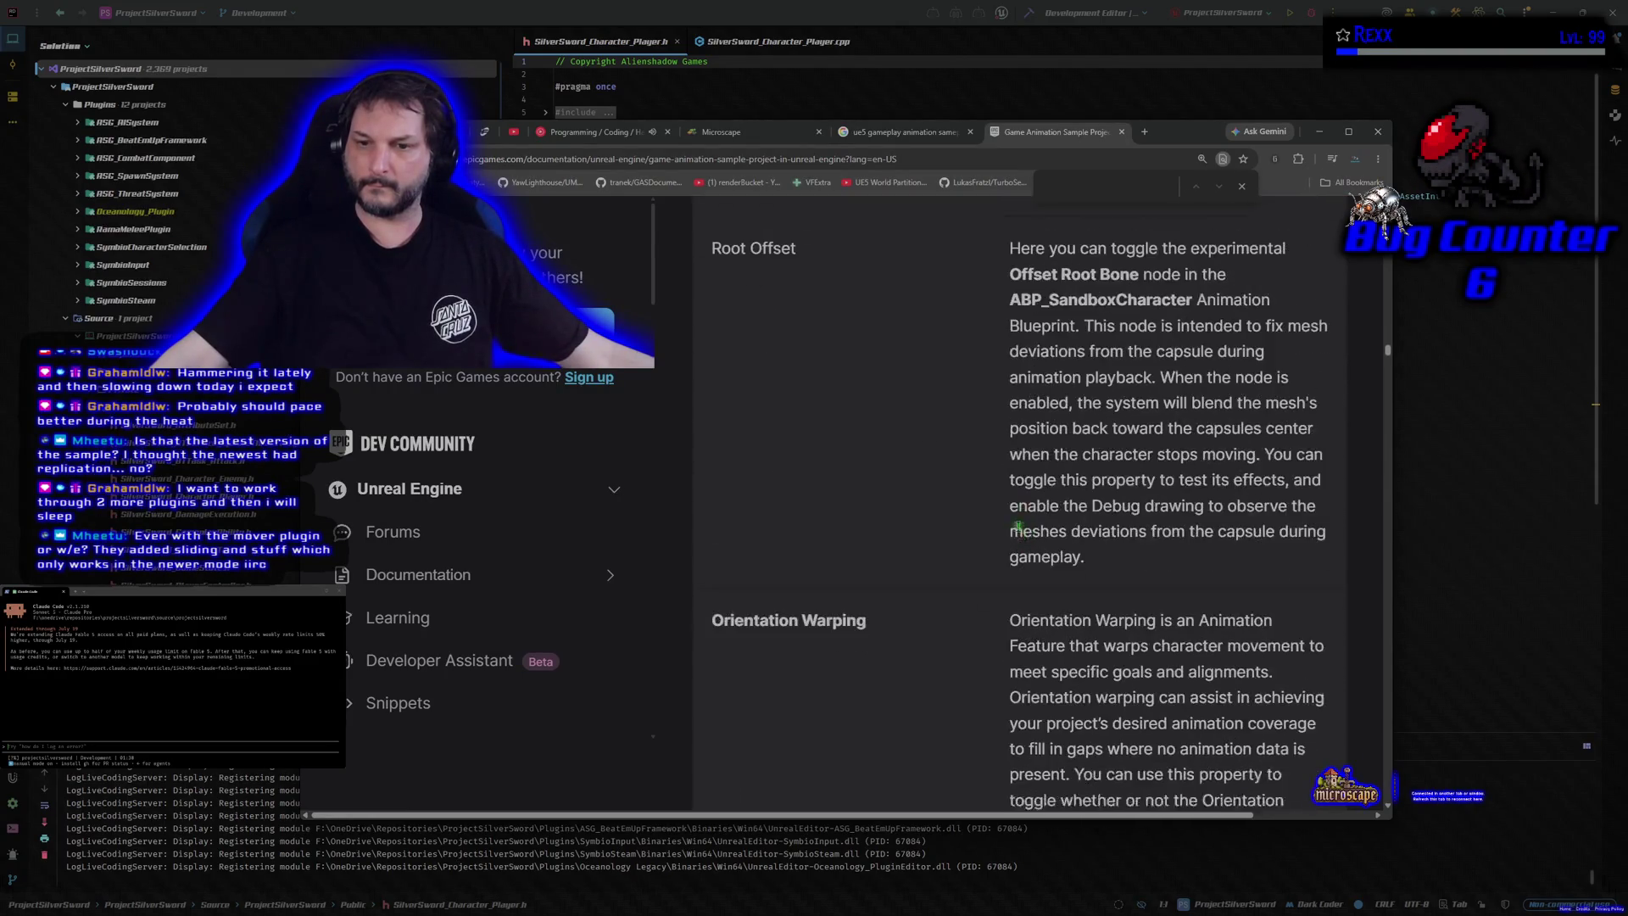
scroll(1019, 527, "down", 10)
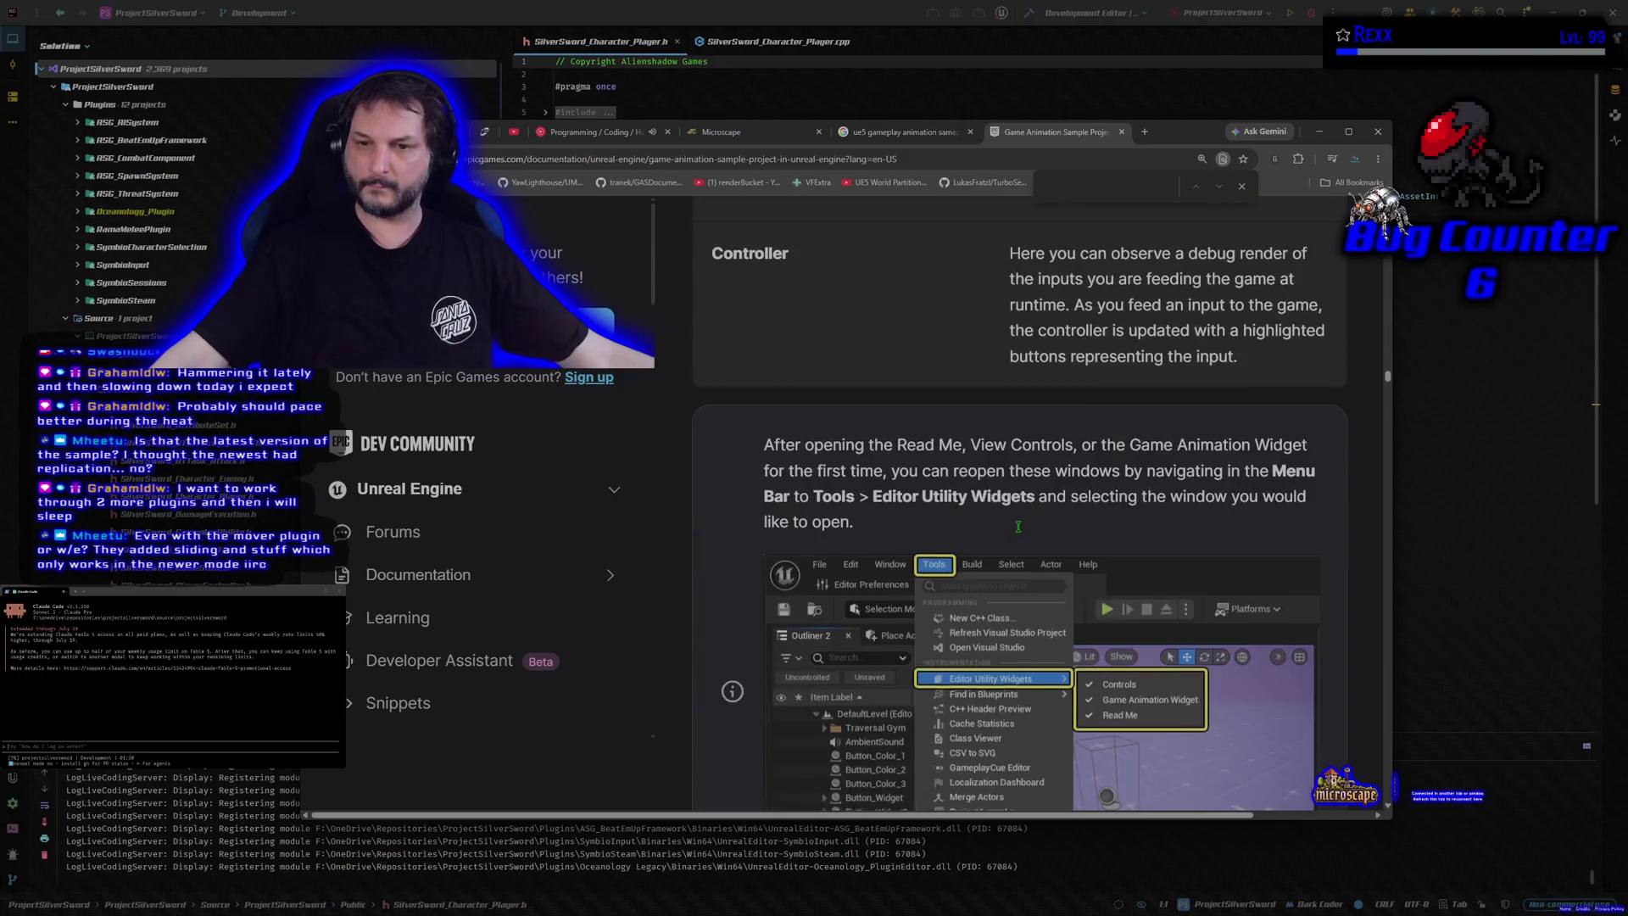
scroll(1019, 527, "down", 3)
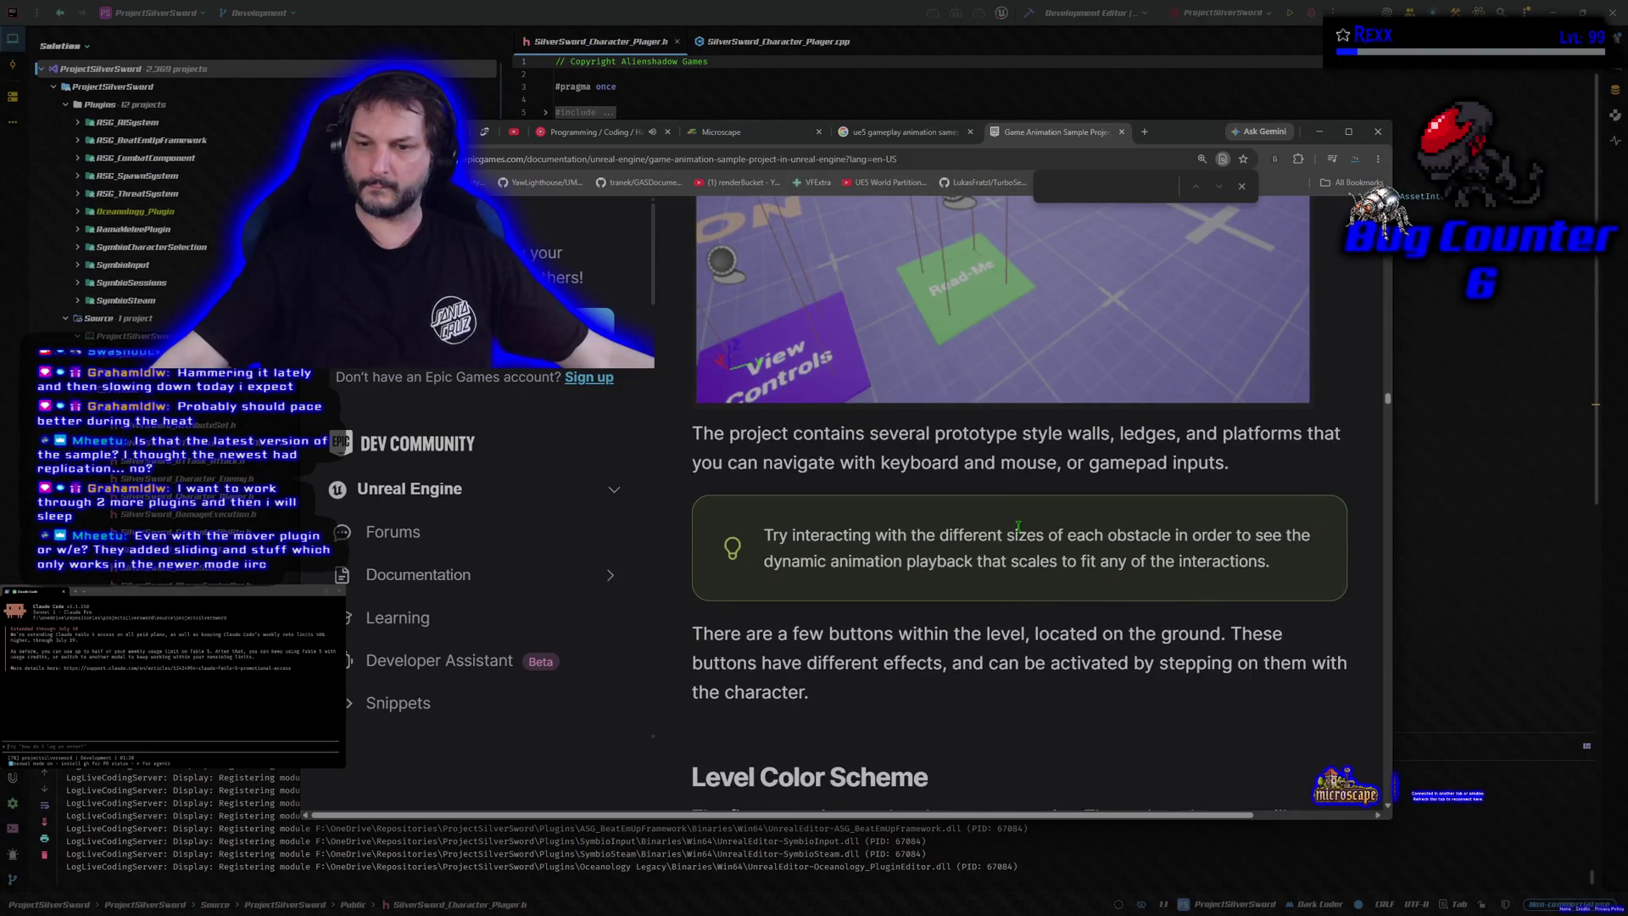
scroll(1019, 526, "up", 12)
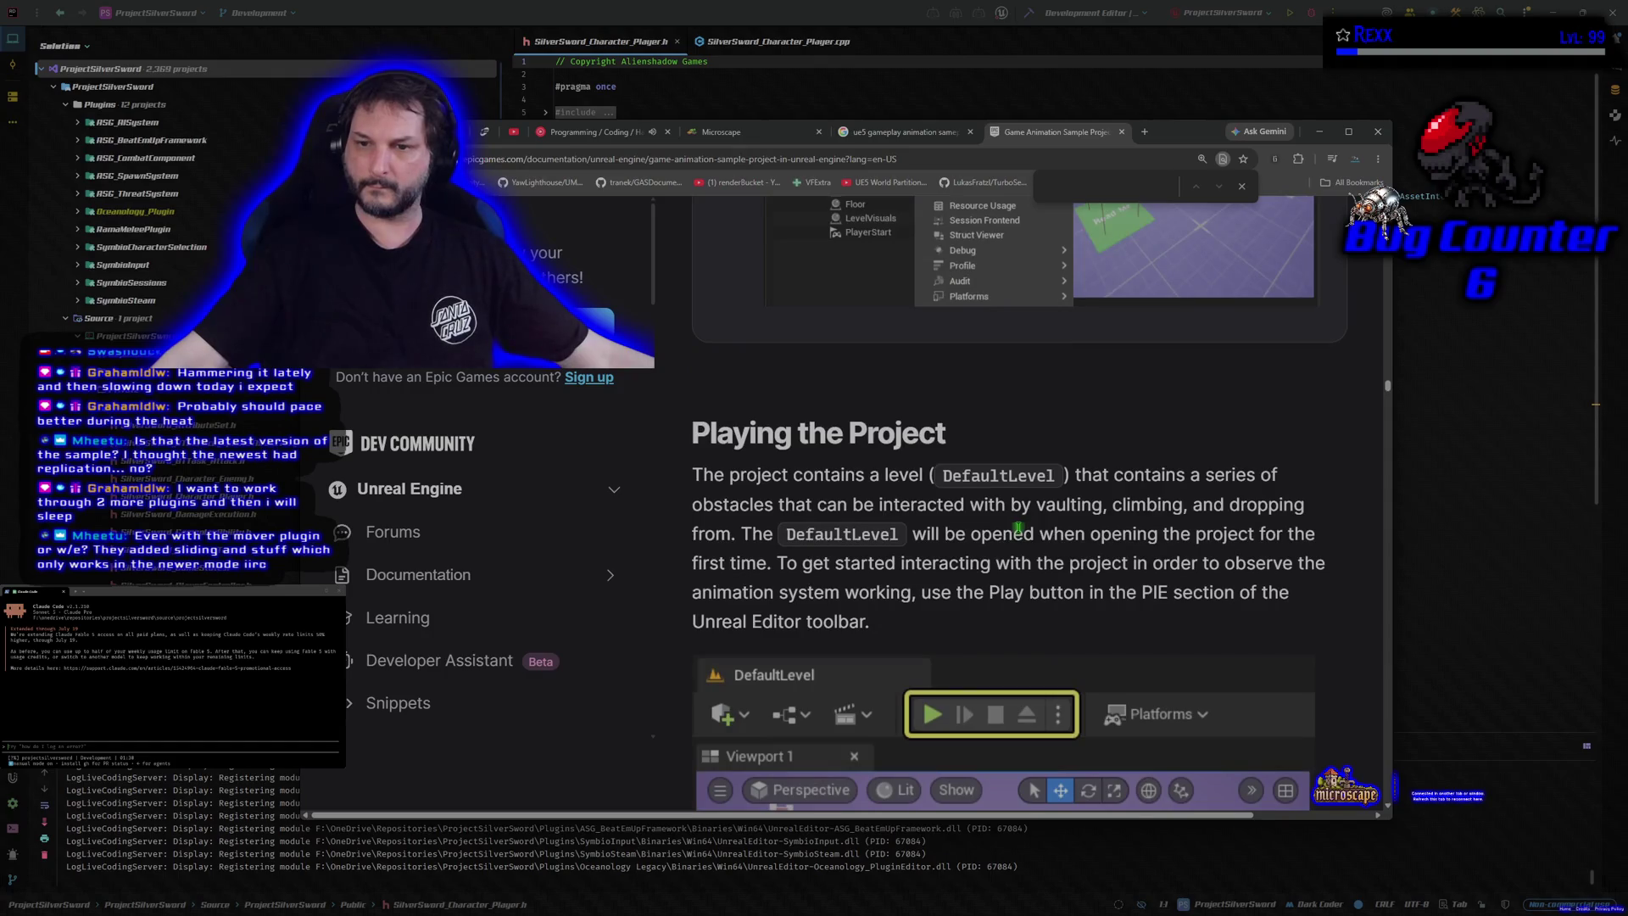
scroll(1018, 526, "down", 7)
scroll(1019, 527, "down", 12)
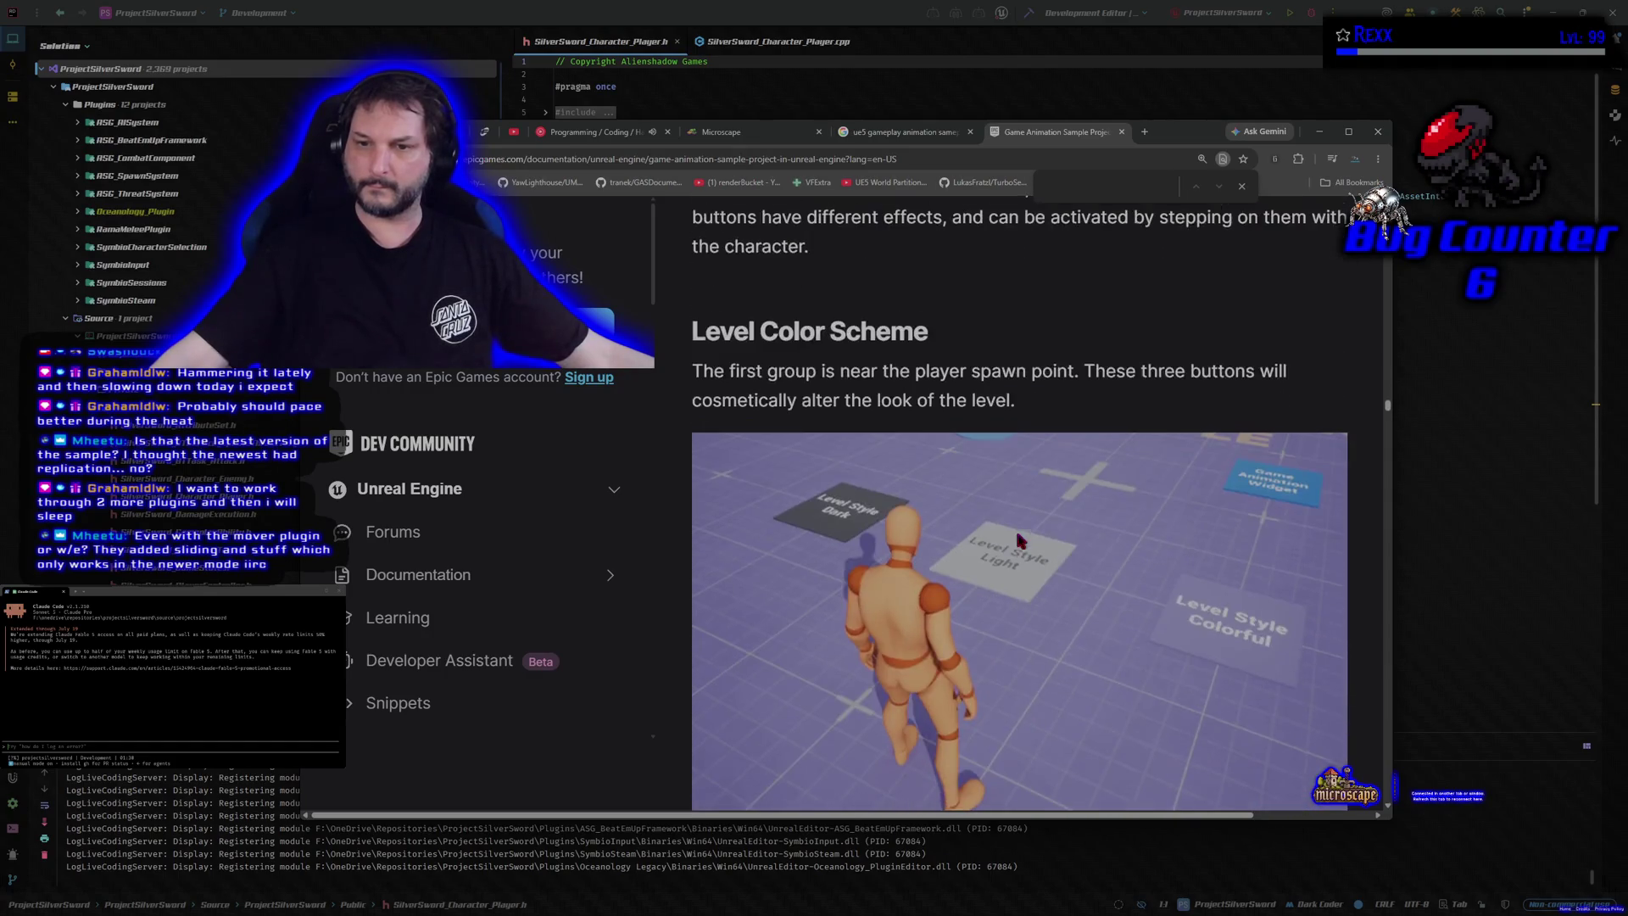
scroll(1020, 539, "down", 10)
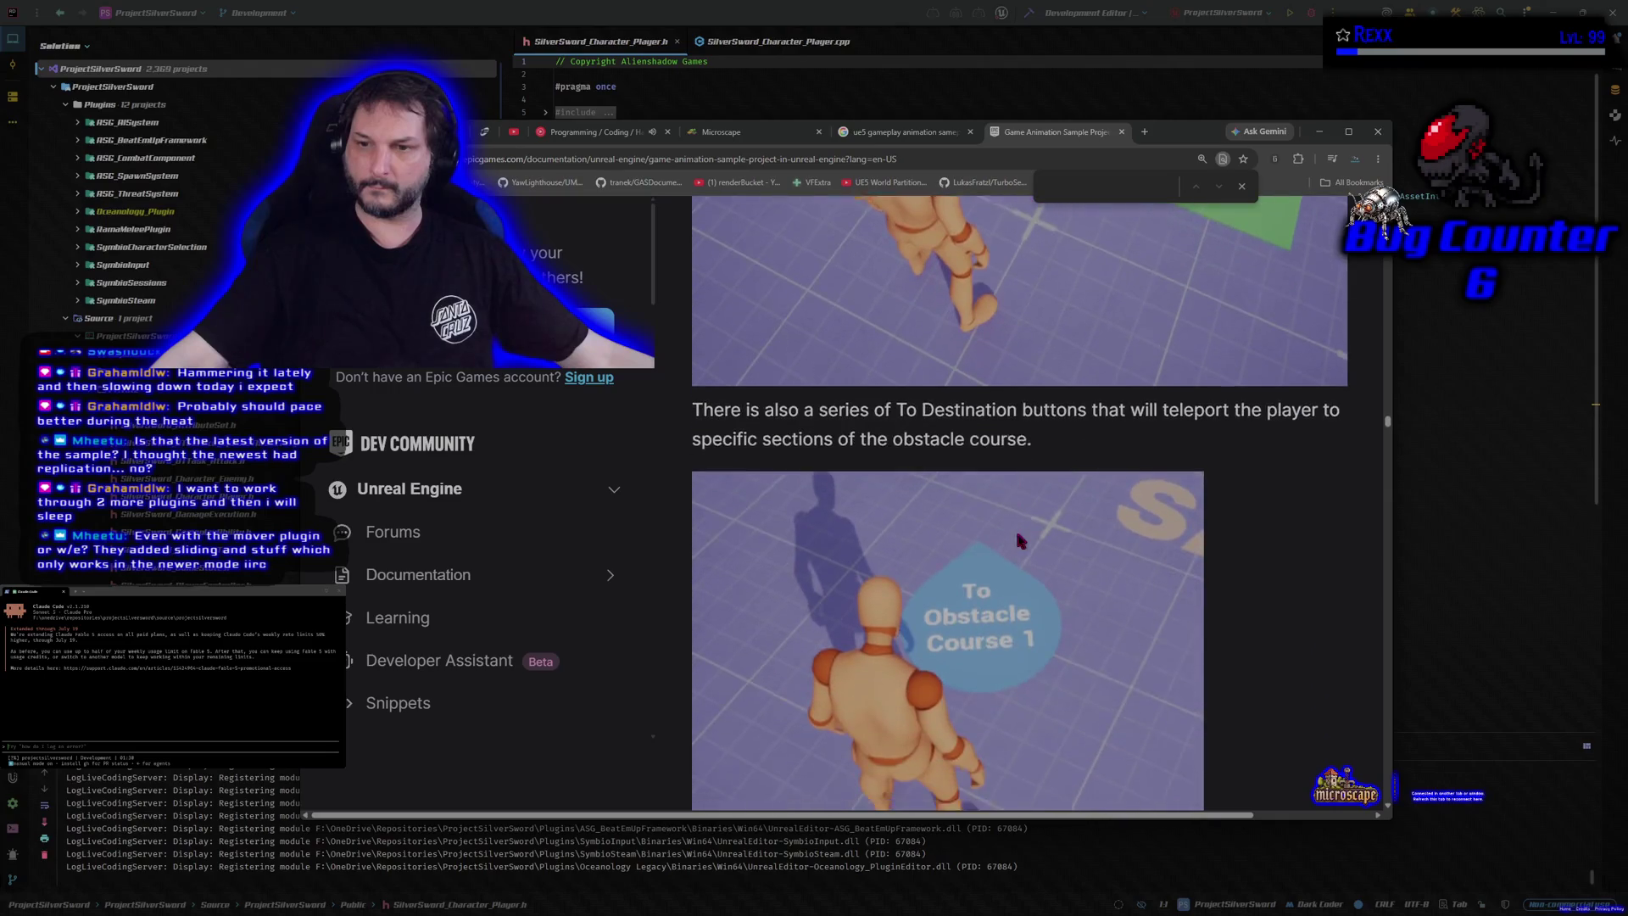
scroll(1020, 539, "down", 10)
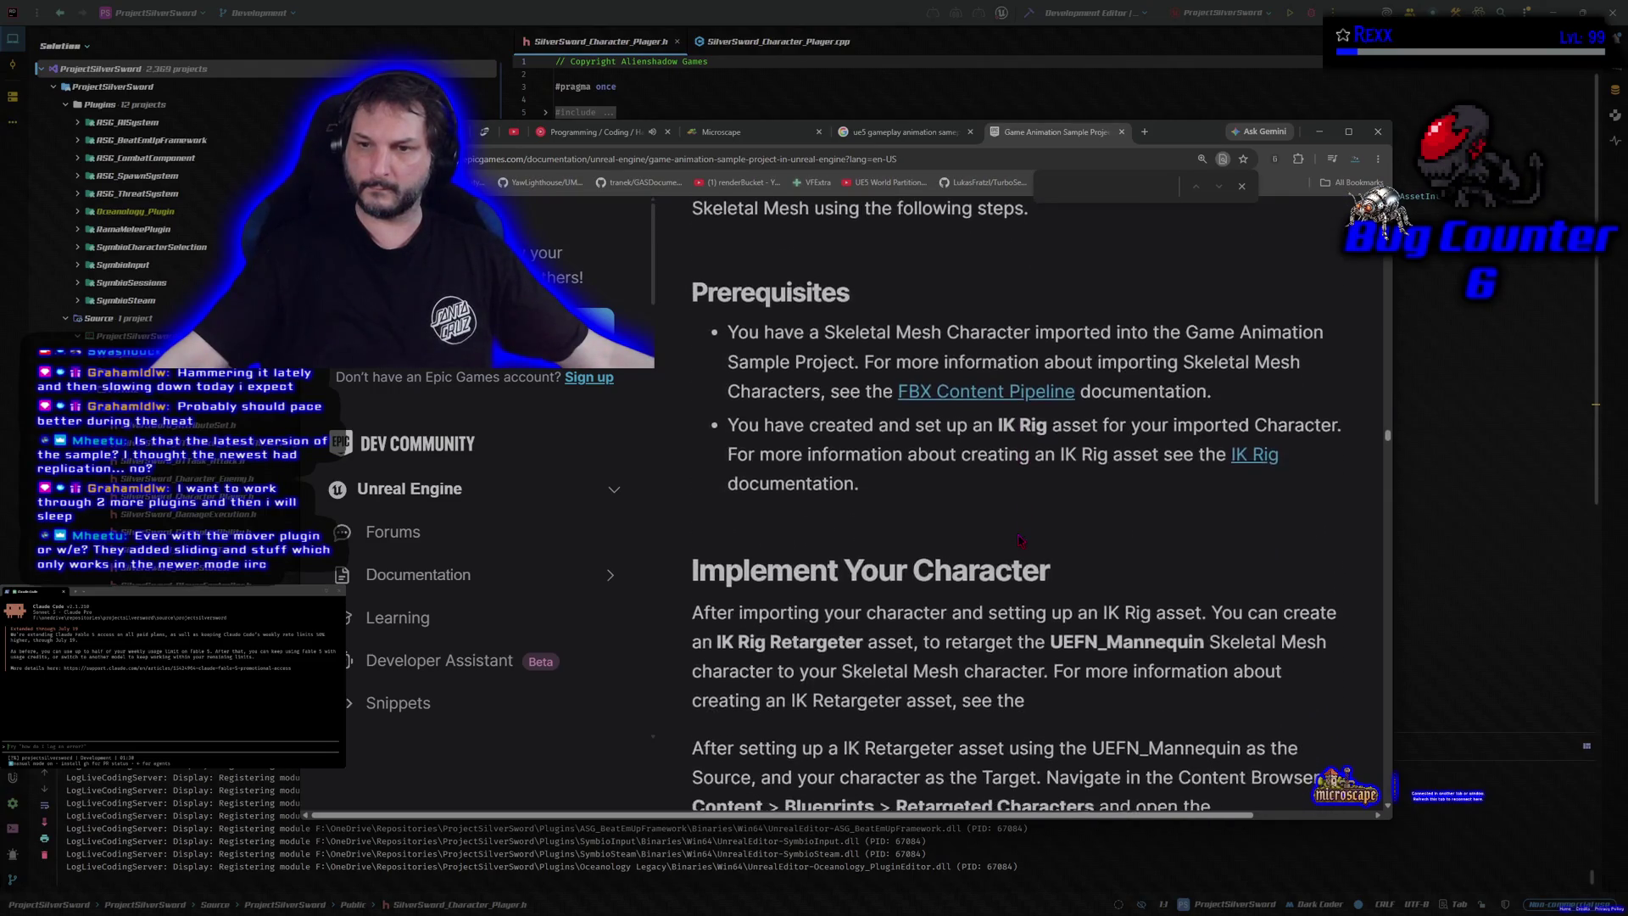
Step: Scroll to the Animation Blueprint Functions section, then close the docs tab to return to Google results
scroll(1017, 539, "down", 12)
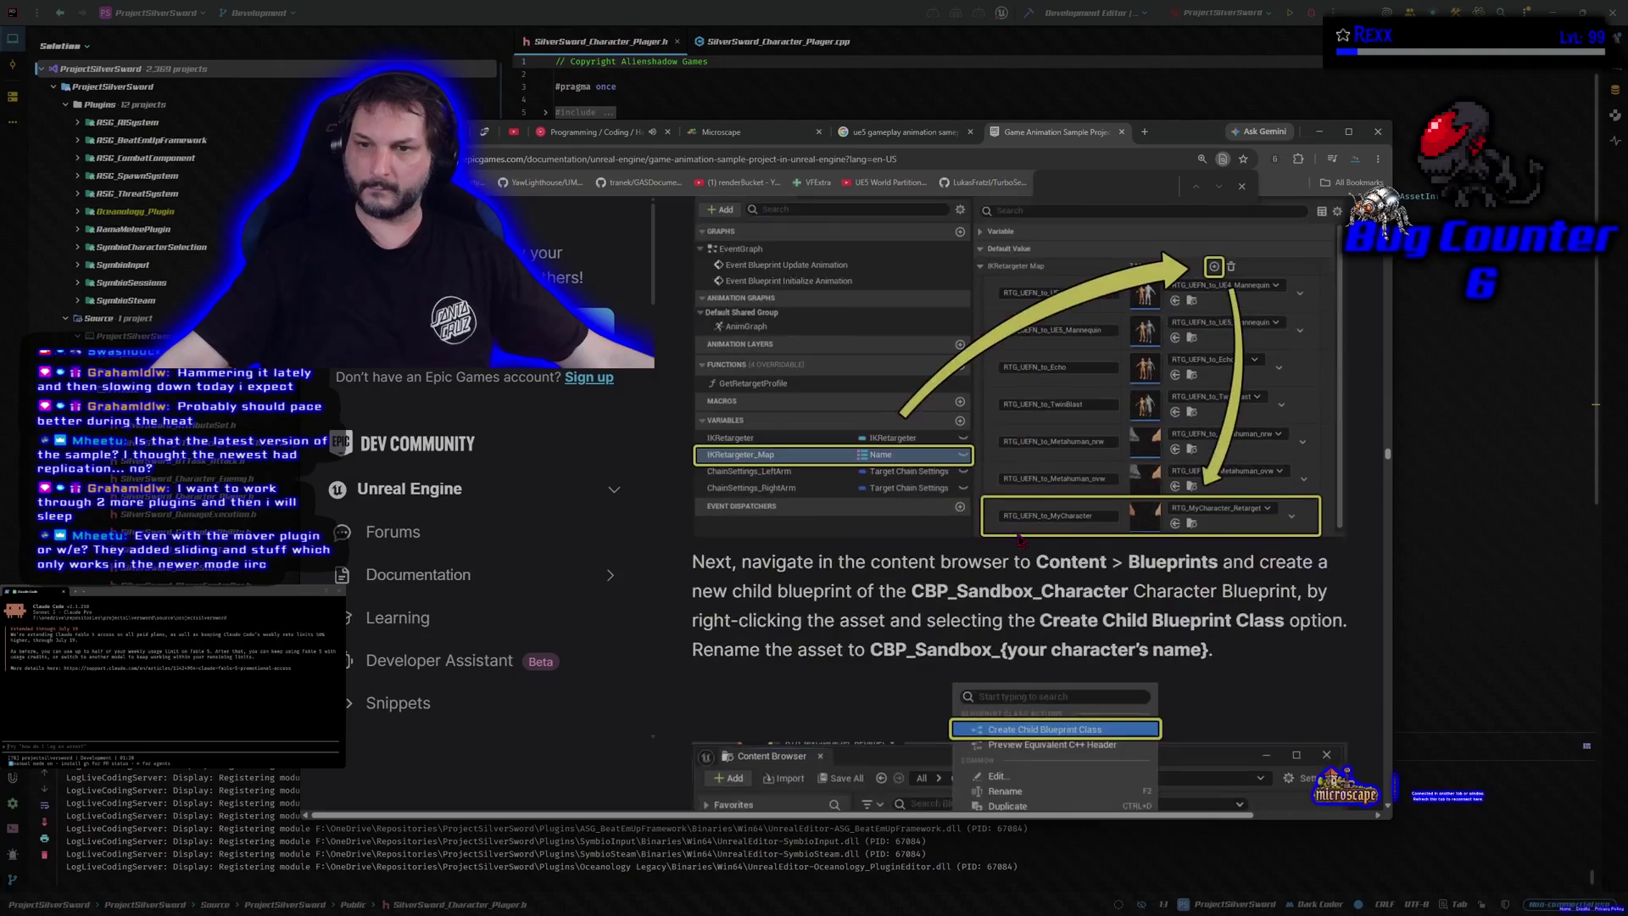
scroll(1020, 540, "down", 12)
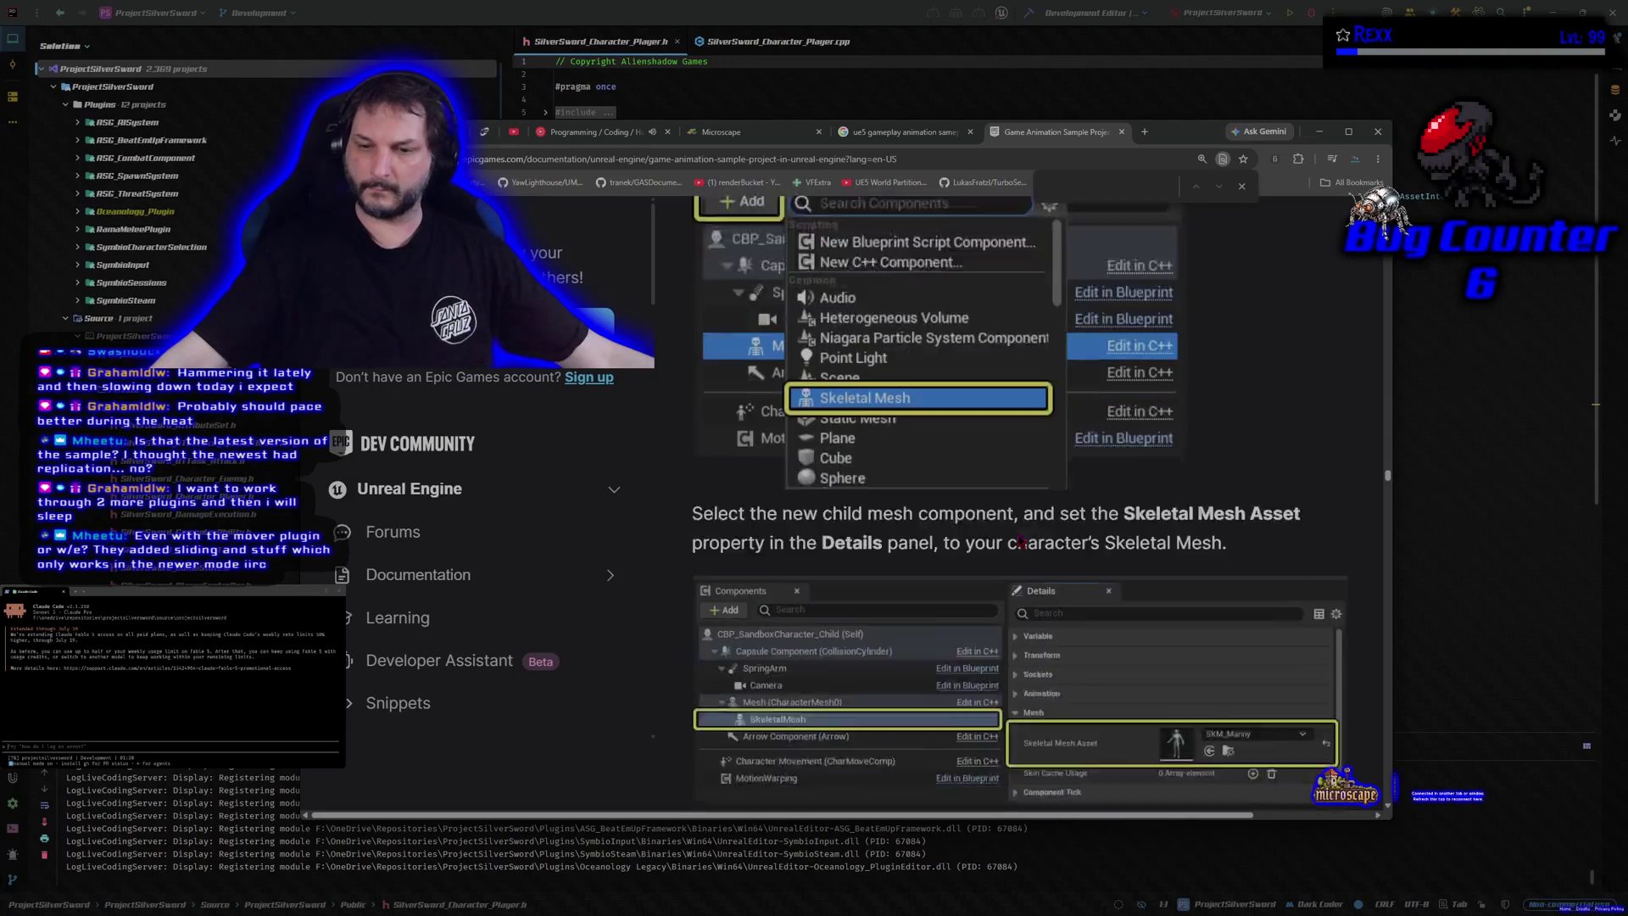
scroll(1020, 540, "down", 12)
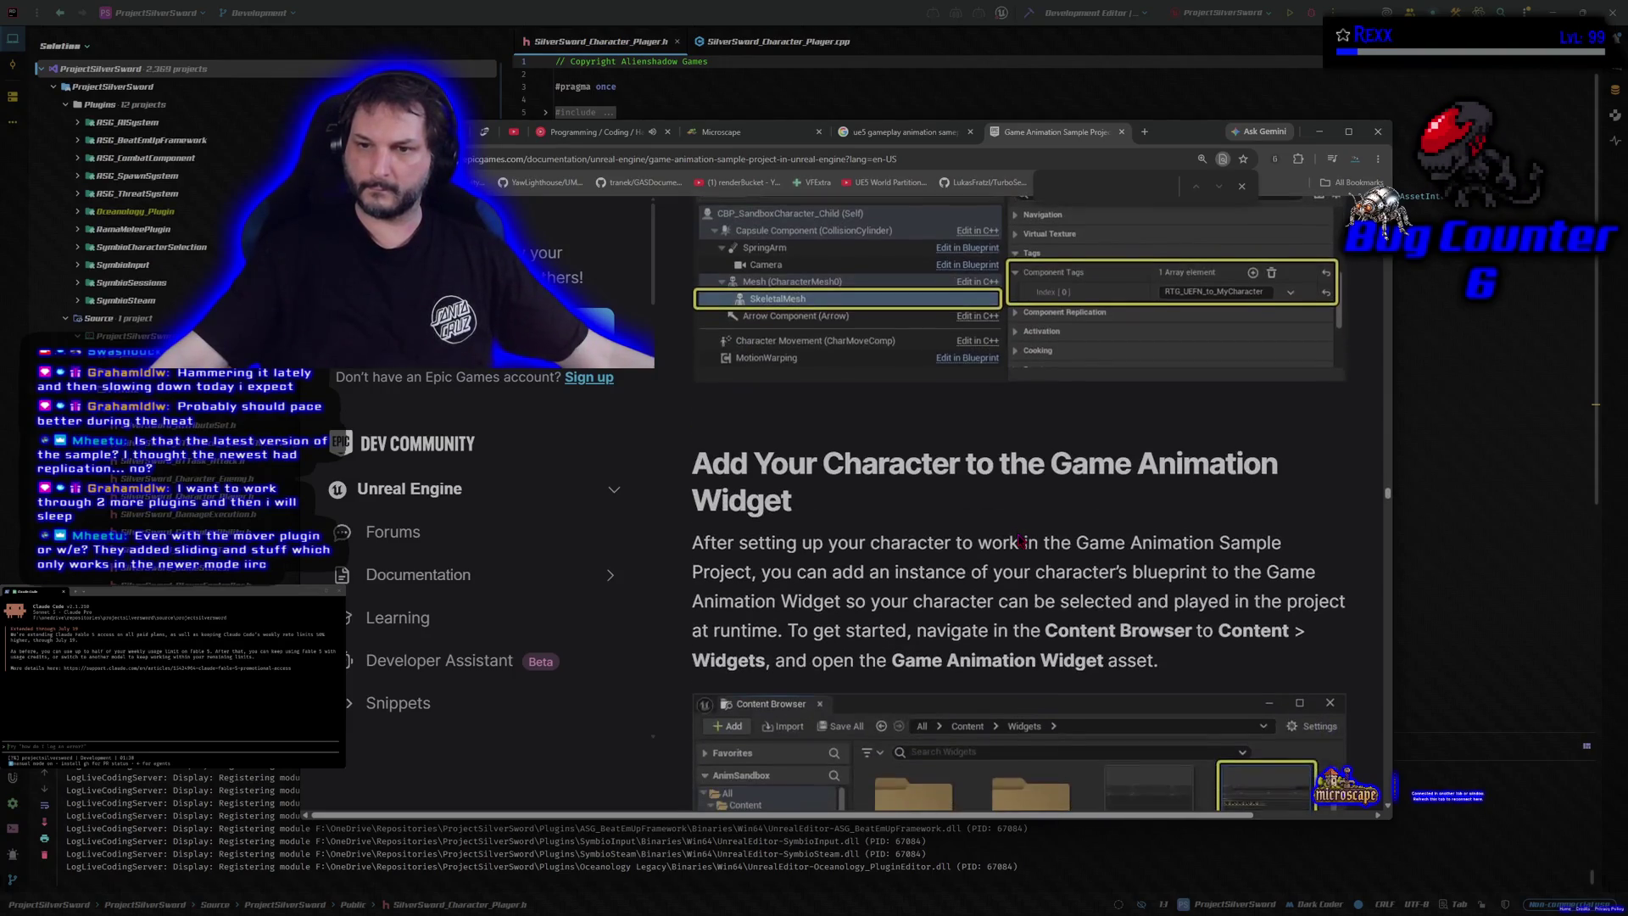
scroll(1017, 534, "down", 12)
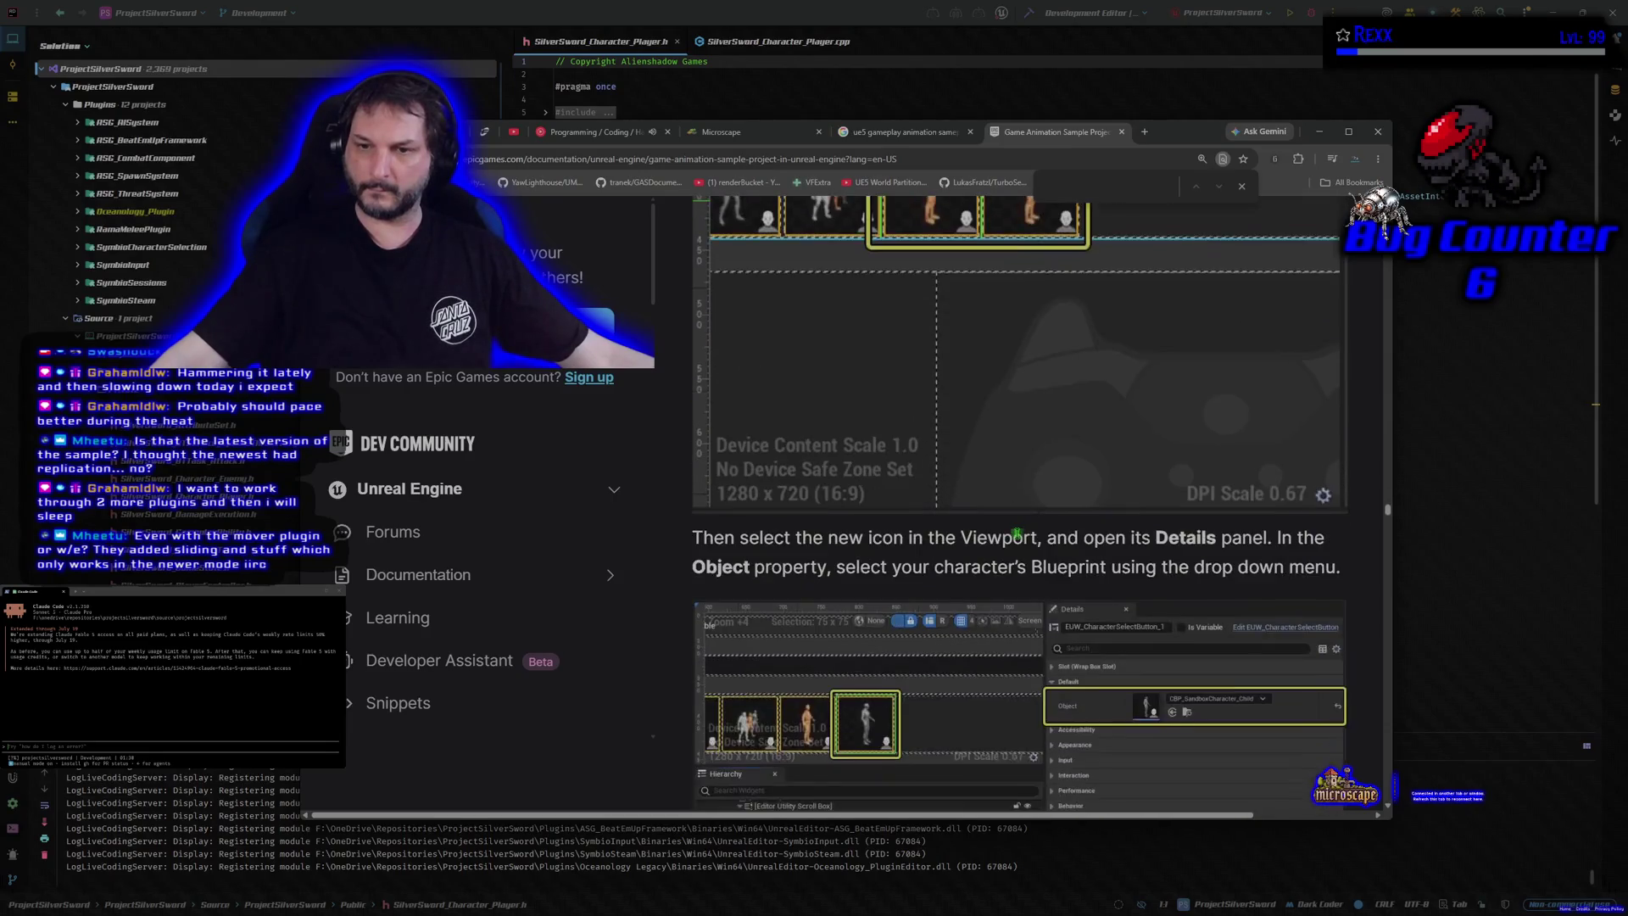
scroll(1017, 533, "down", 12)
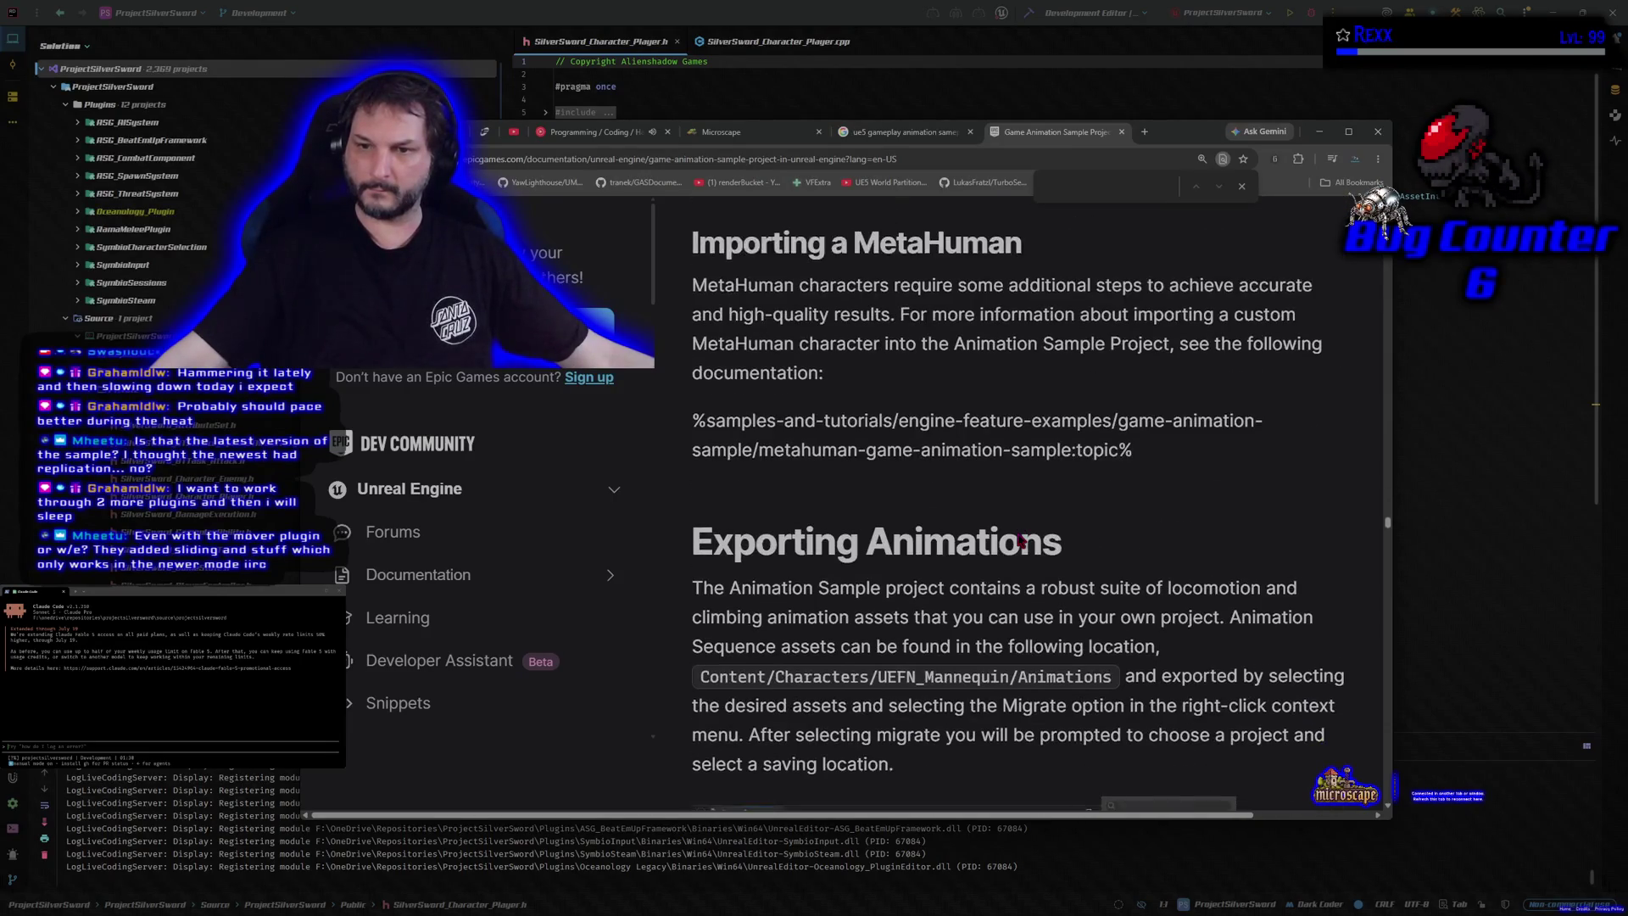
scroll(1021, 540, "down", 1)
scroll(1020, 541, "down", 20)
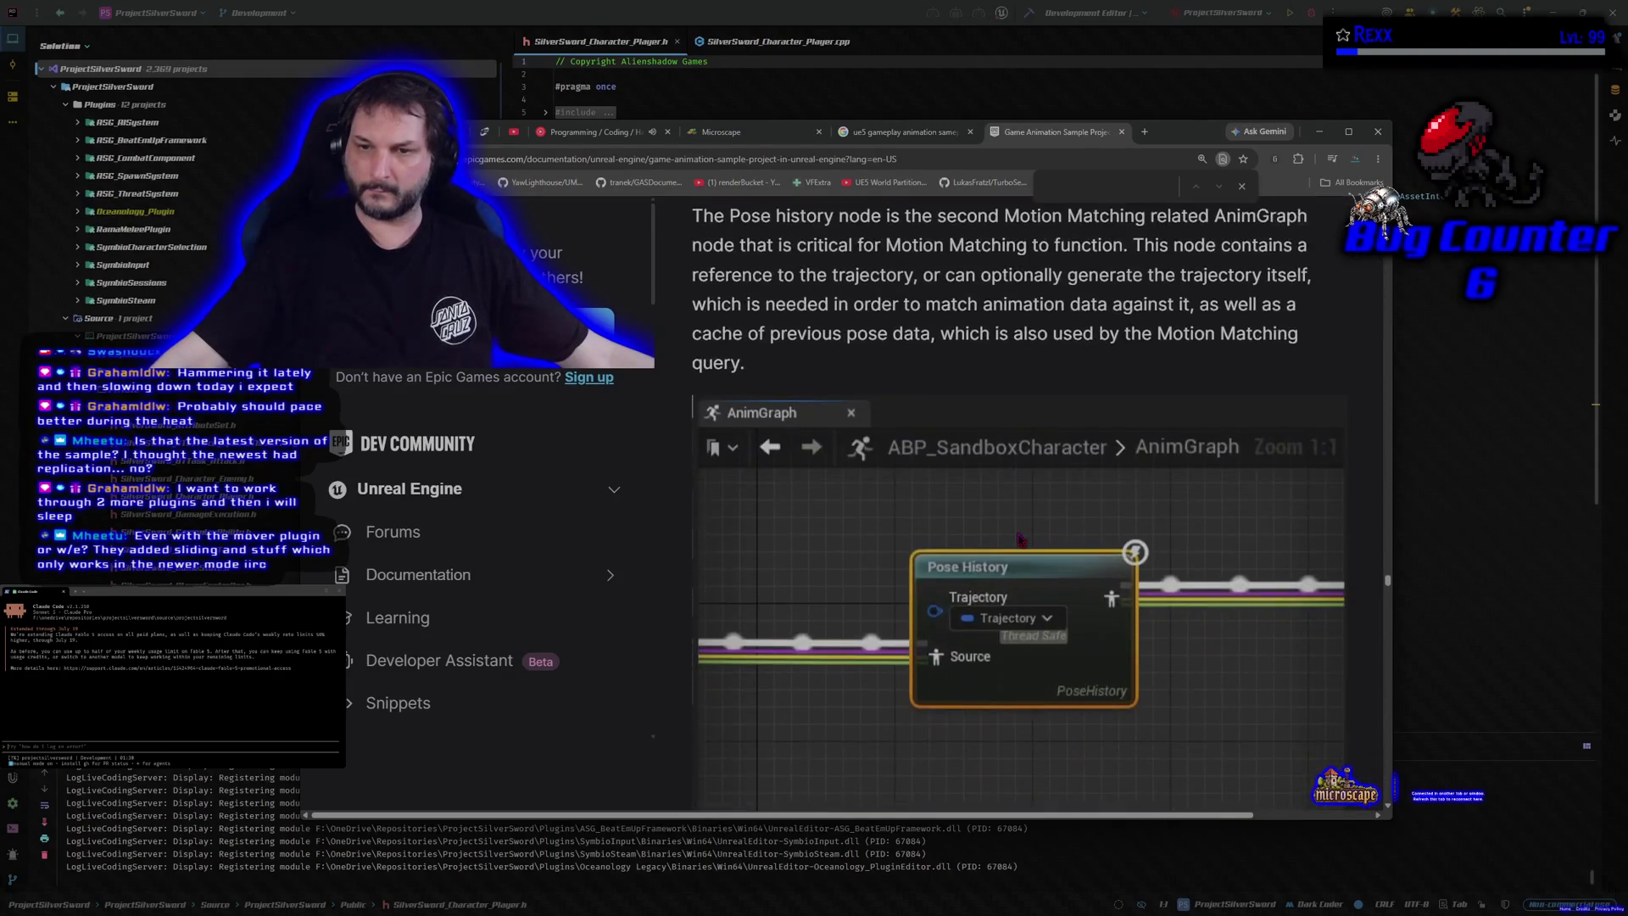
scroll(1020, 540, "down", 15)
scroll(1020, 540, "down", 15)
scroll(1020, 540, "down", 15)
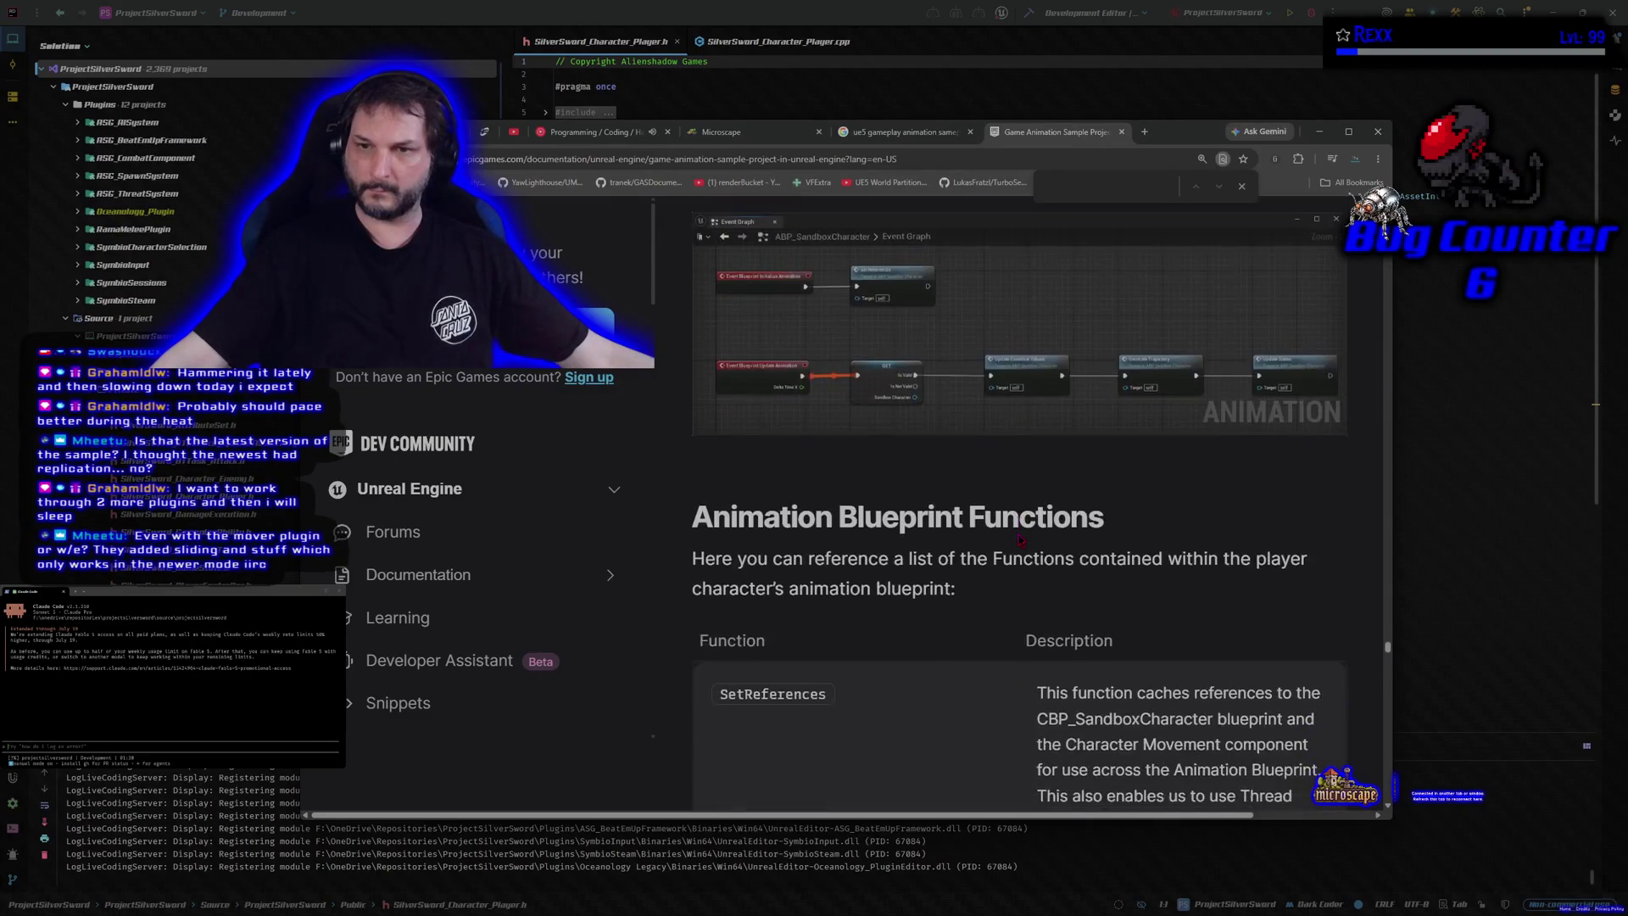
scroll(1020, 540, "down", 15)
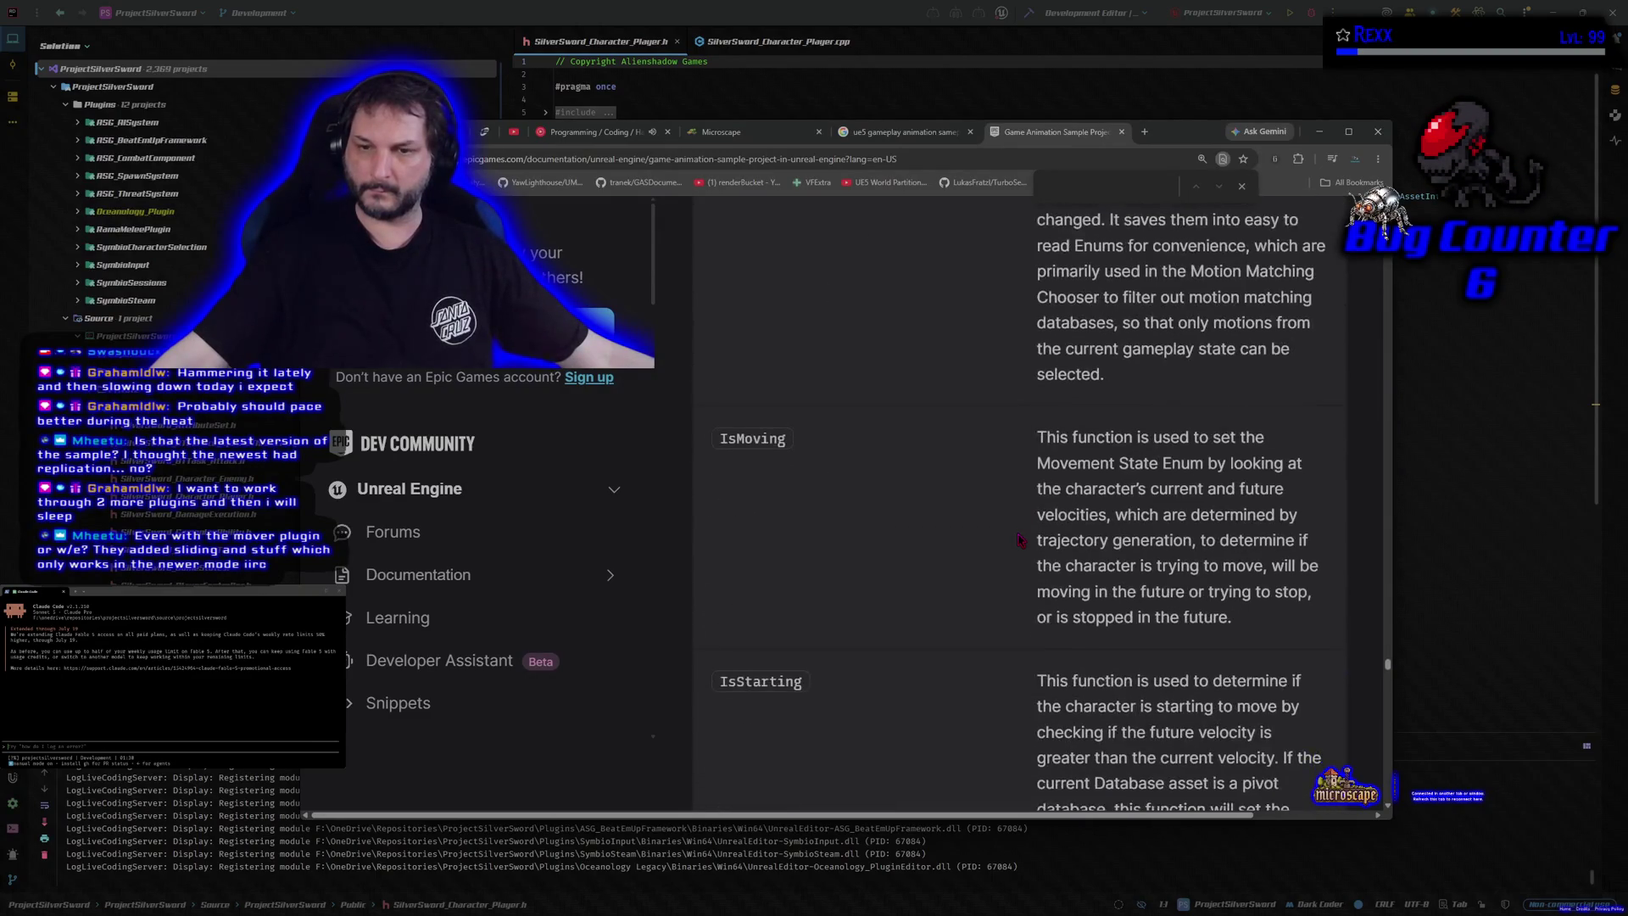
scroll(1020, 540, "down", 5)
middle_click(1088, 138)
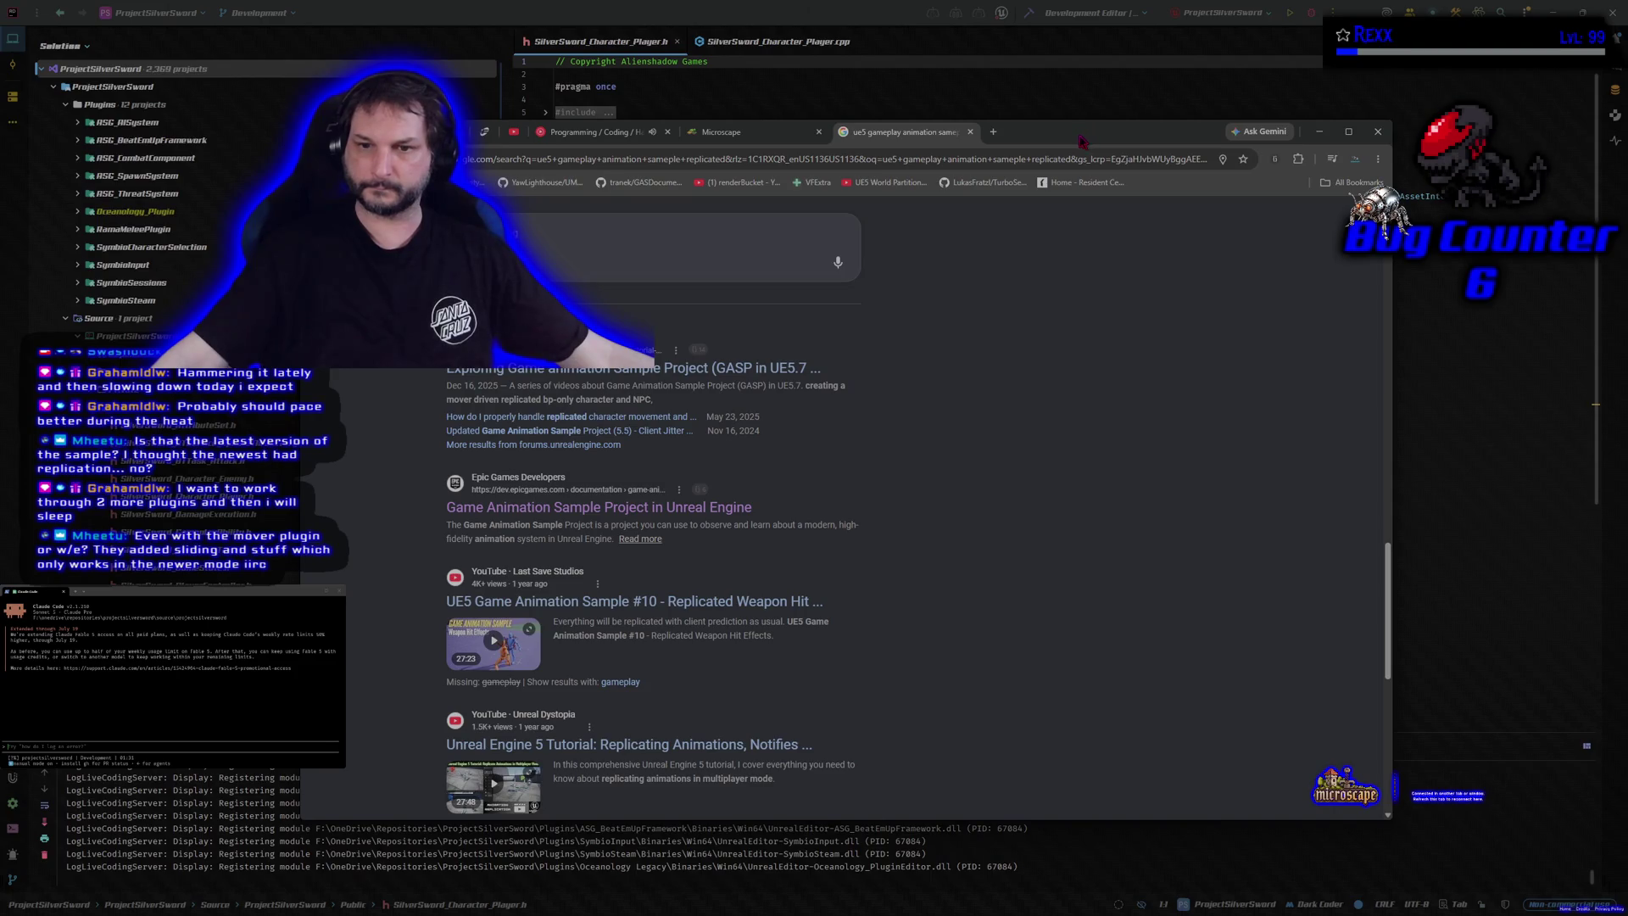
Step: Switch the GASP replication search to AI Mode, read its answer, and begin a follow-up question
scroll(1024, 456, "down", 5)
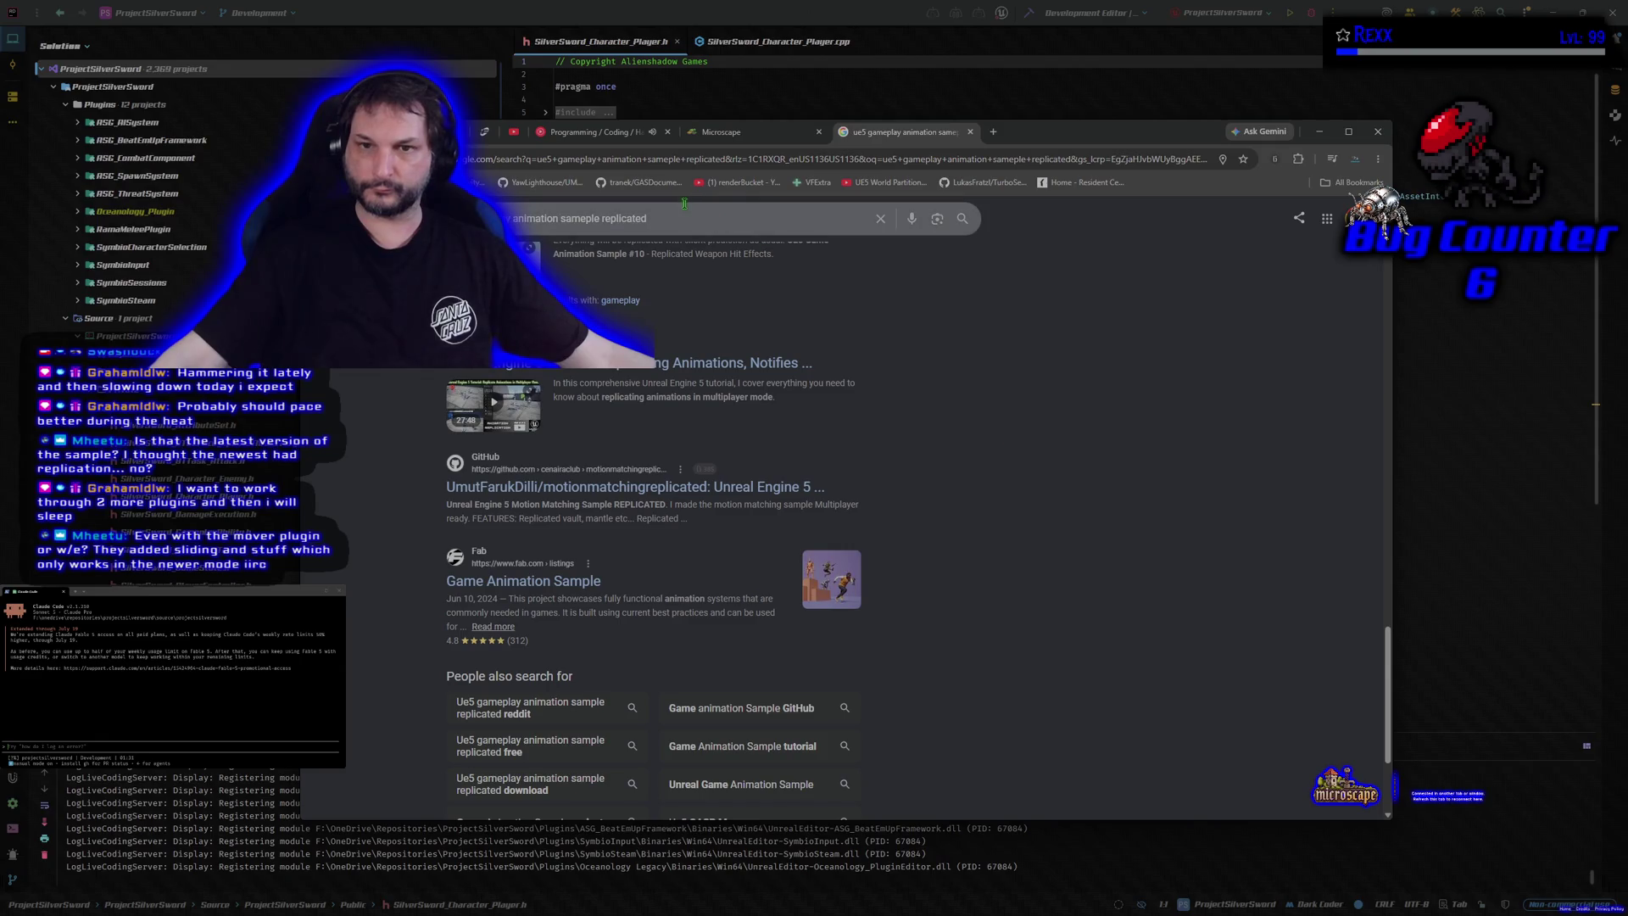
scroll(965, 583, "up", 10)
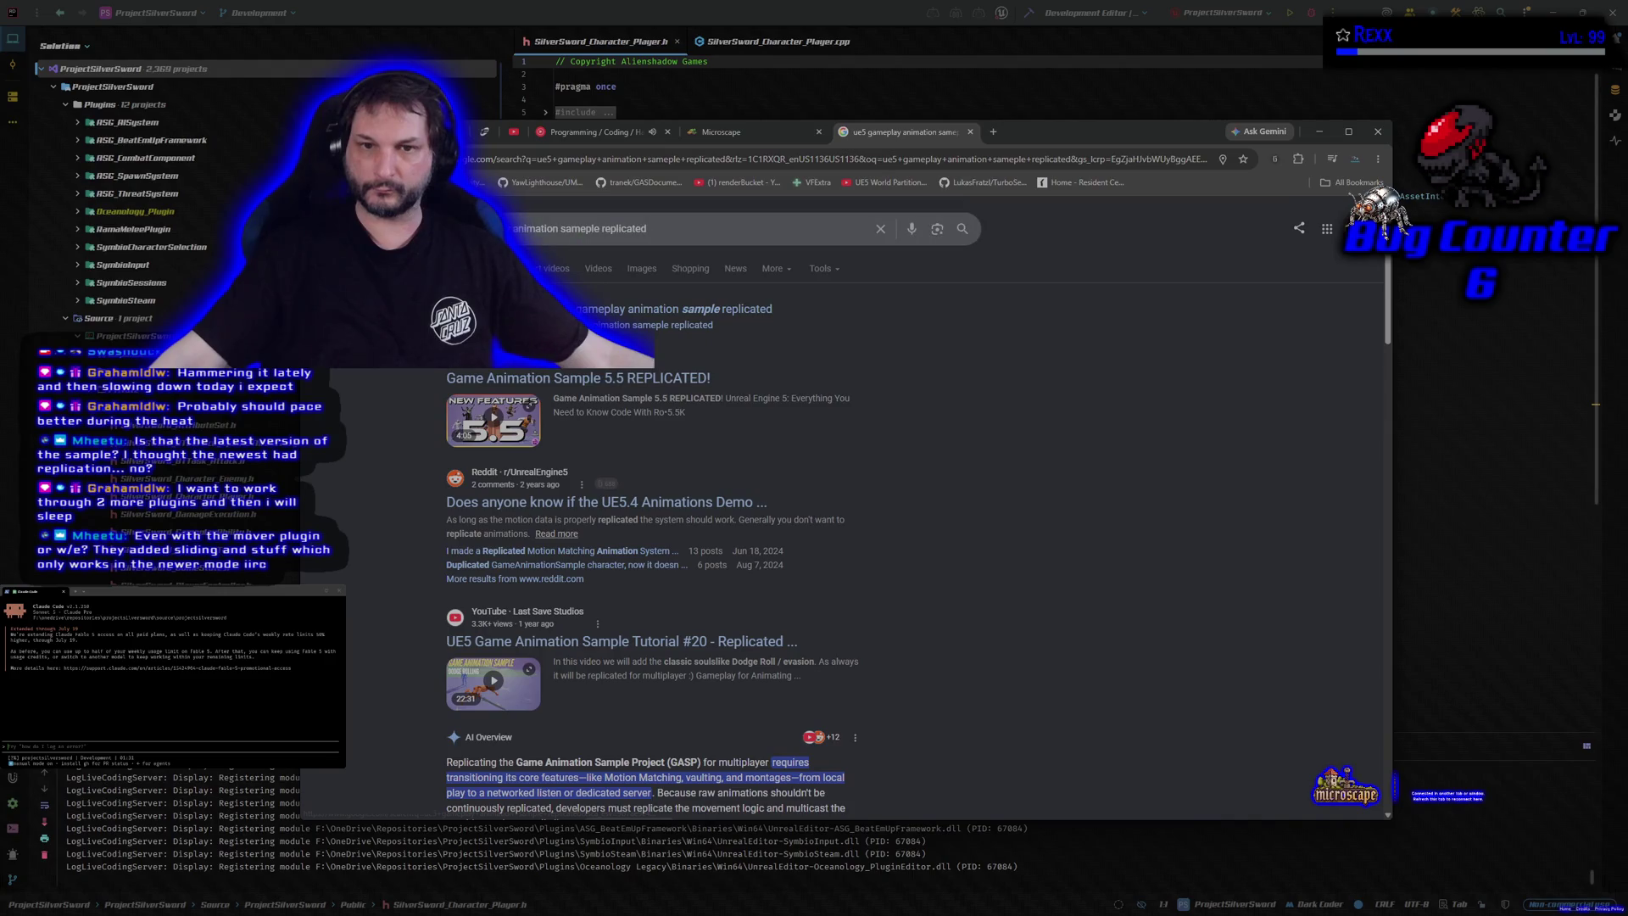
left_click(462, 268)
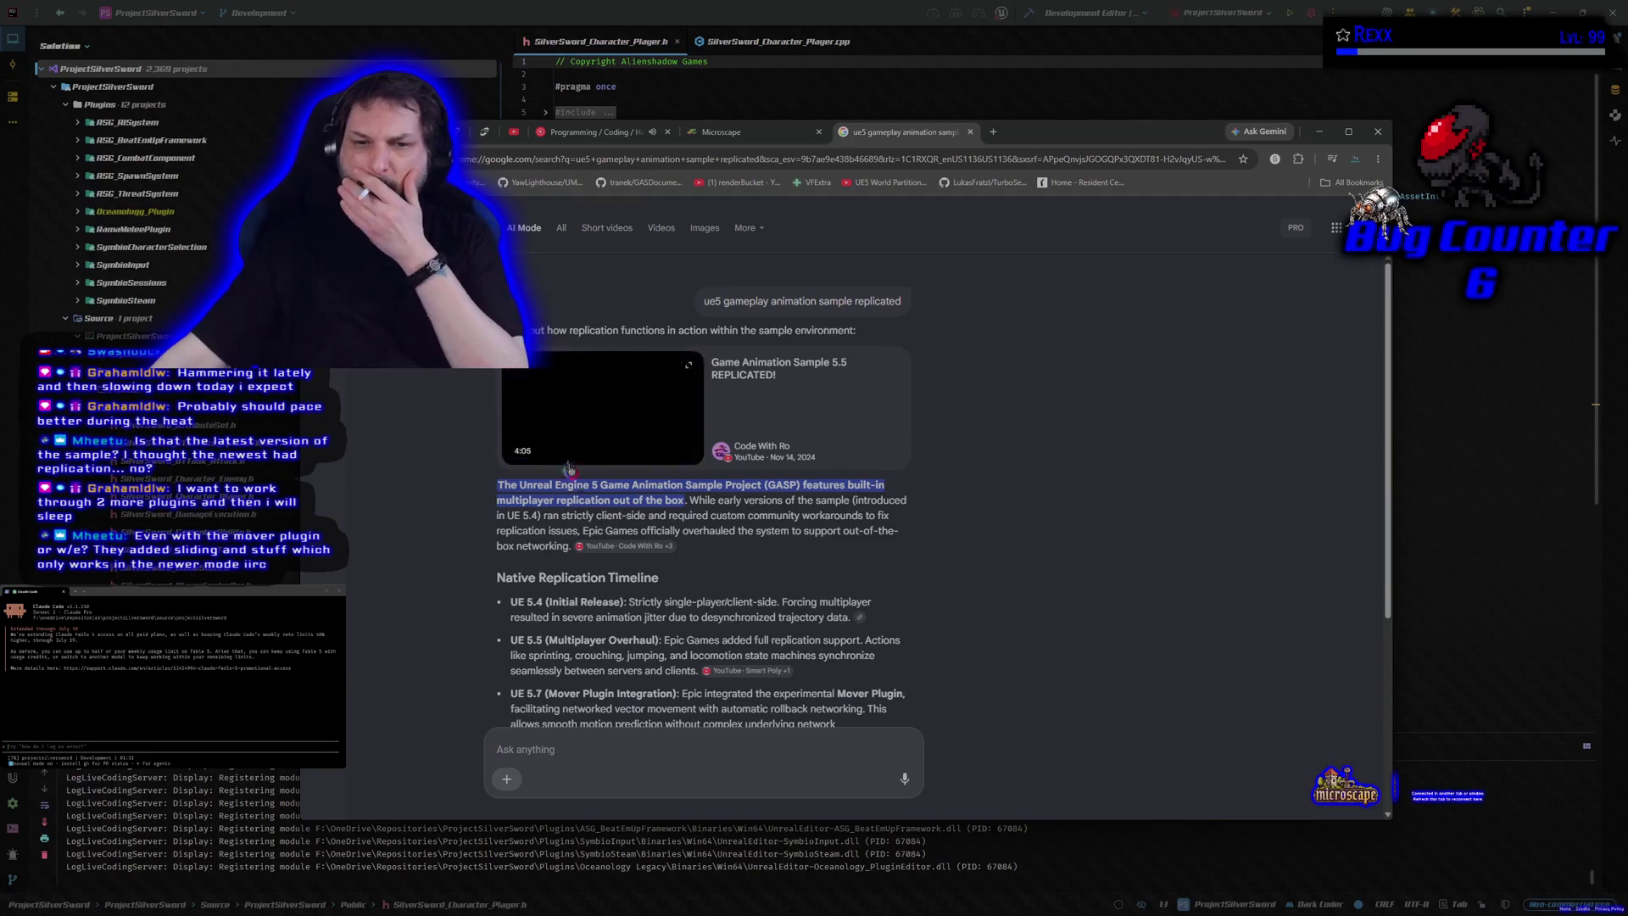
scroll(937, 594, "down", 1)
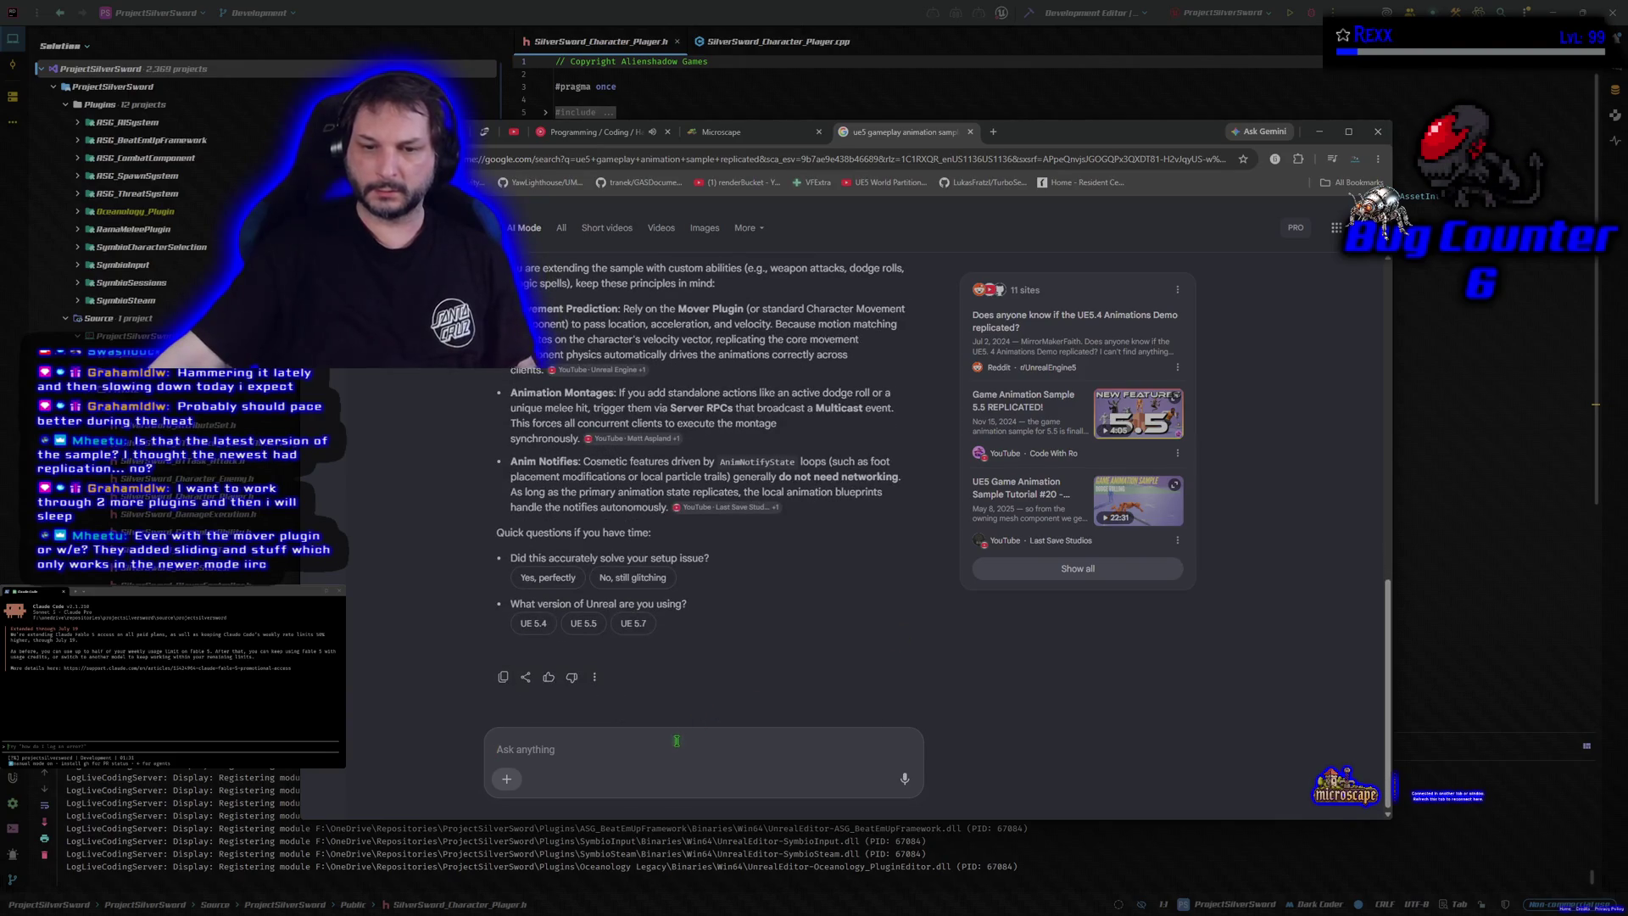
type("it doesnt seem like the traversal animations are playing on clients when host perf")
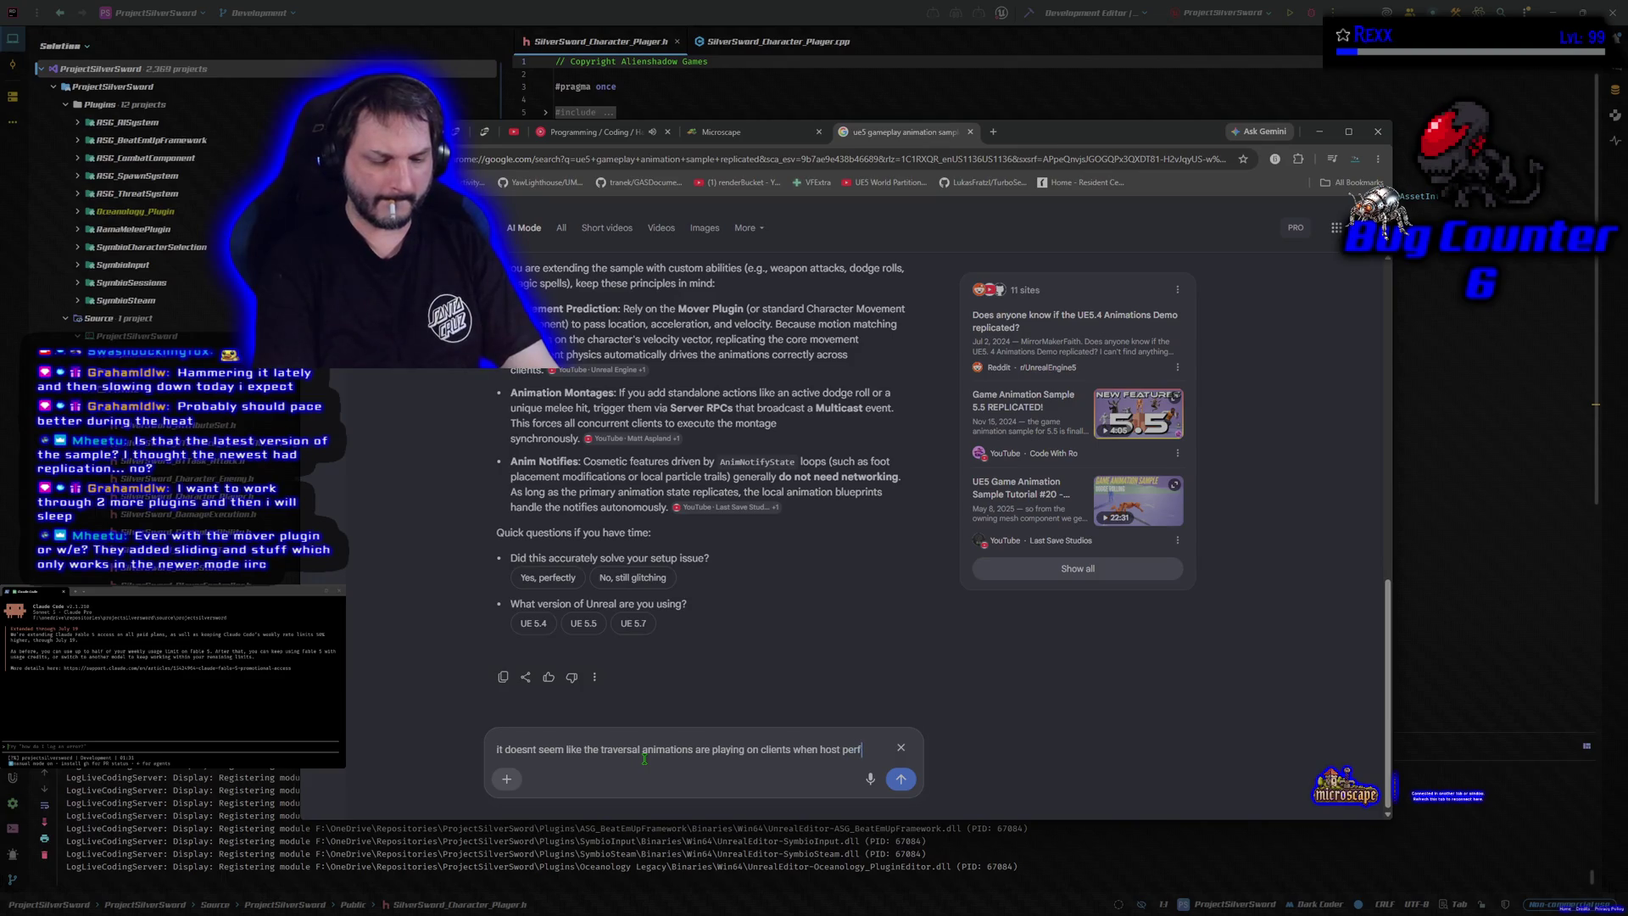
Step: Ask whether GASP traversal animations really replicate to clients and read the Server RPC/Multicast fix
type("orms the")
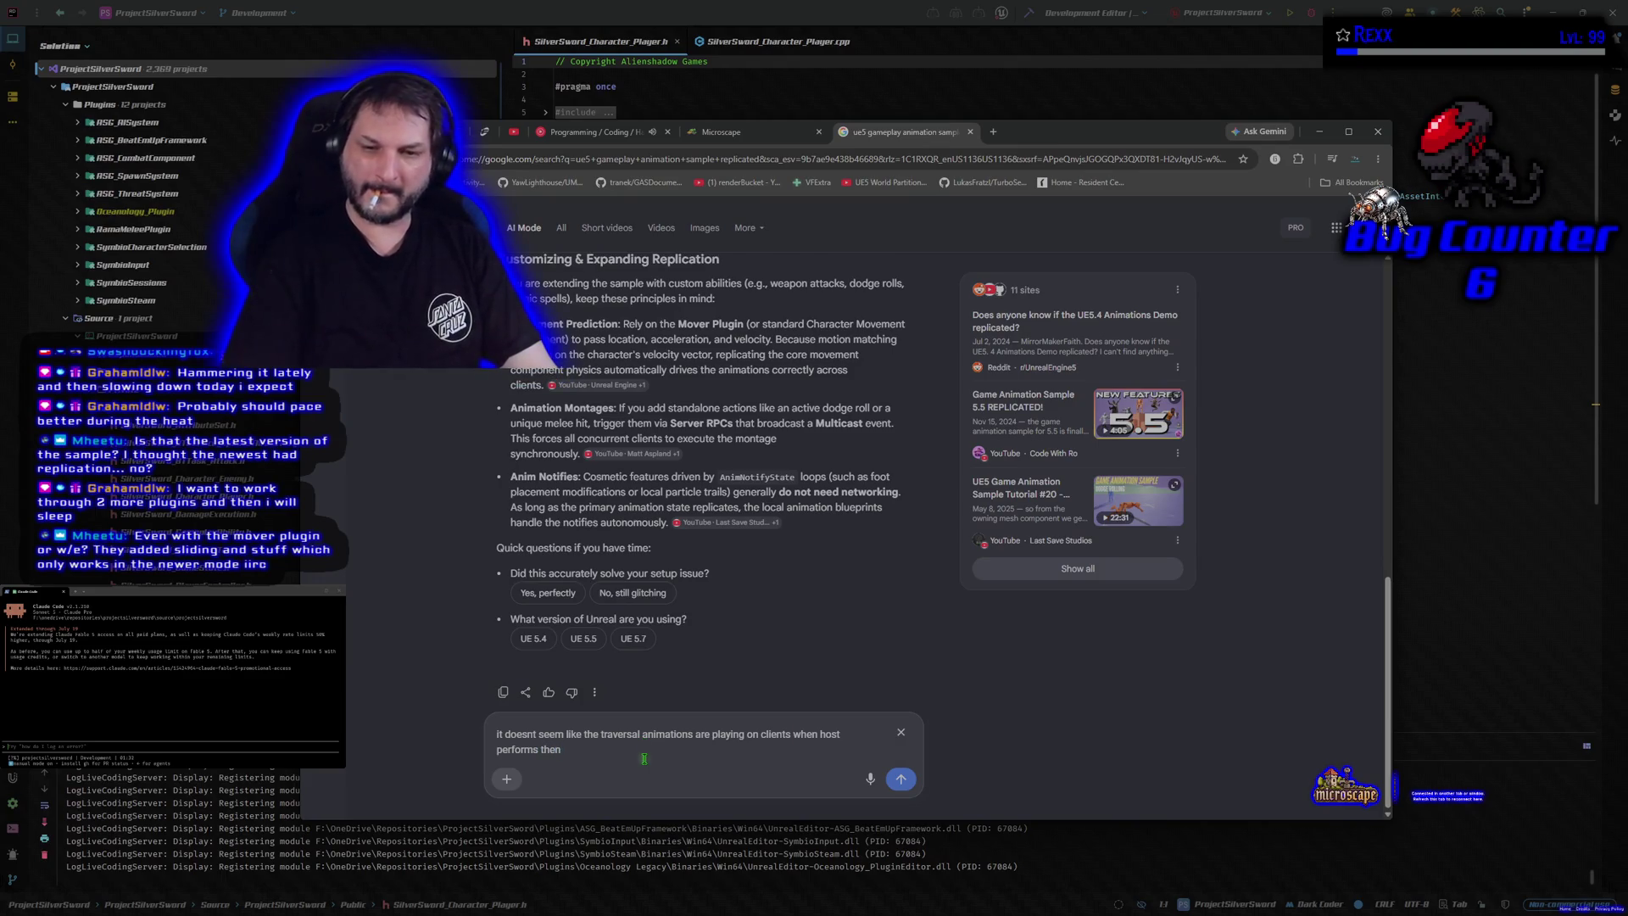
key("BackSpace")
type("m")
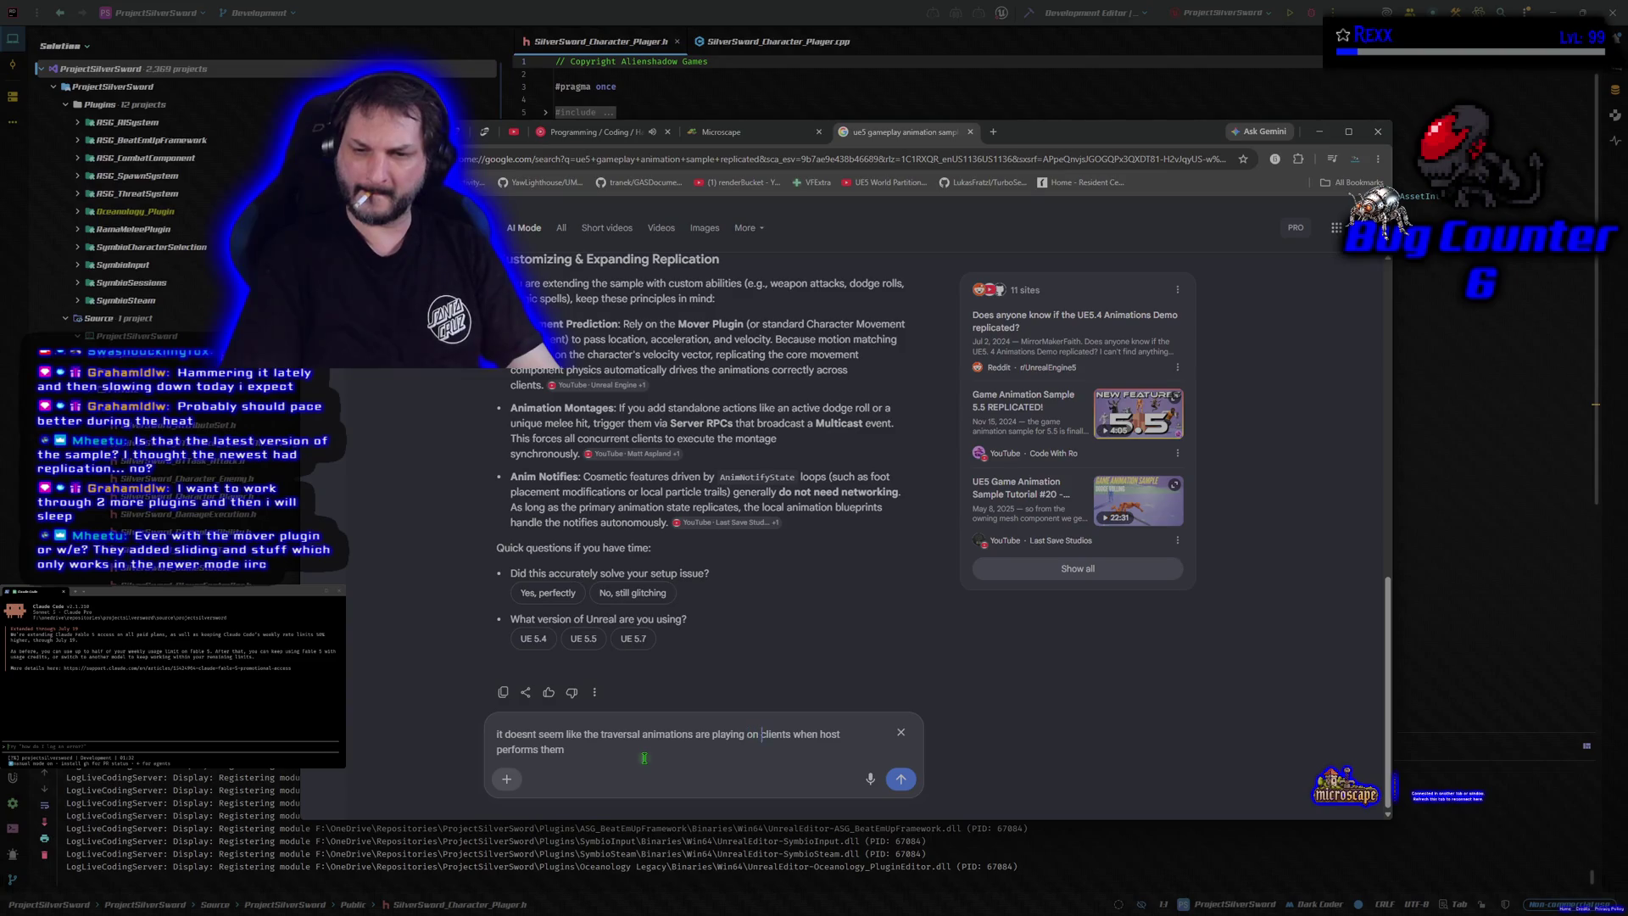
key("BackSpace")
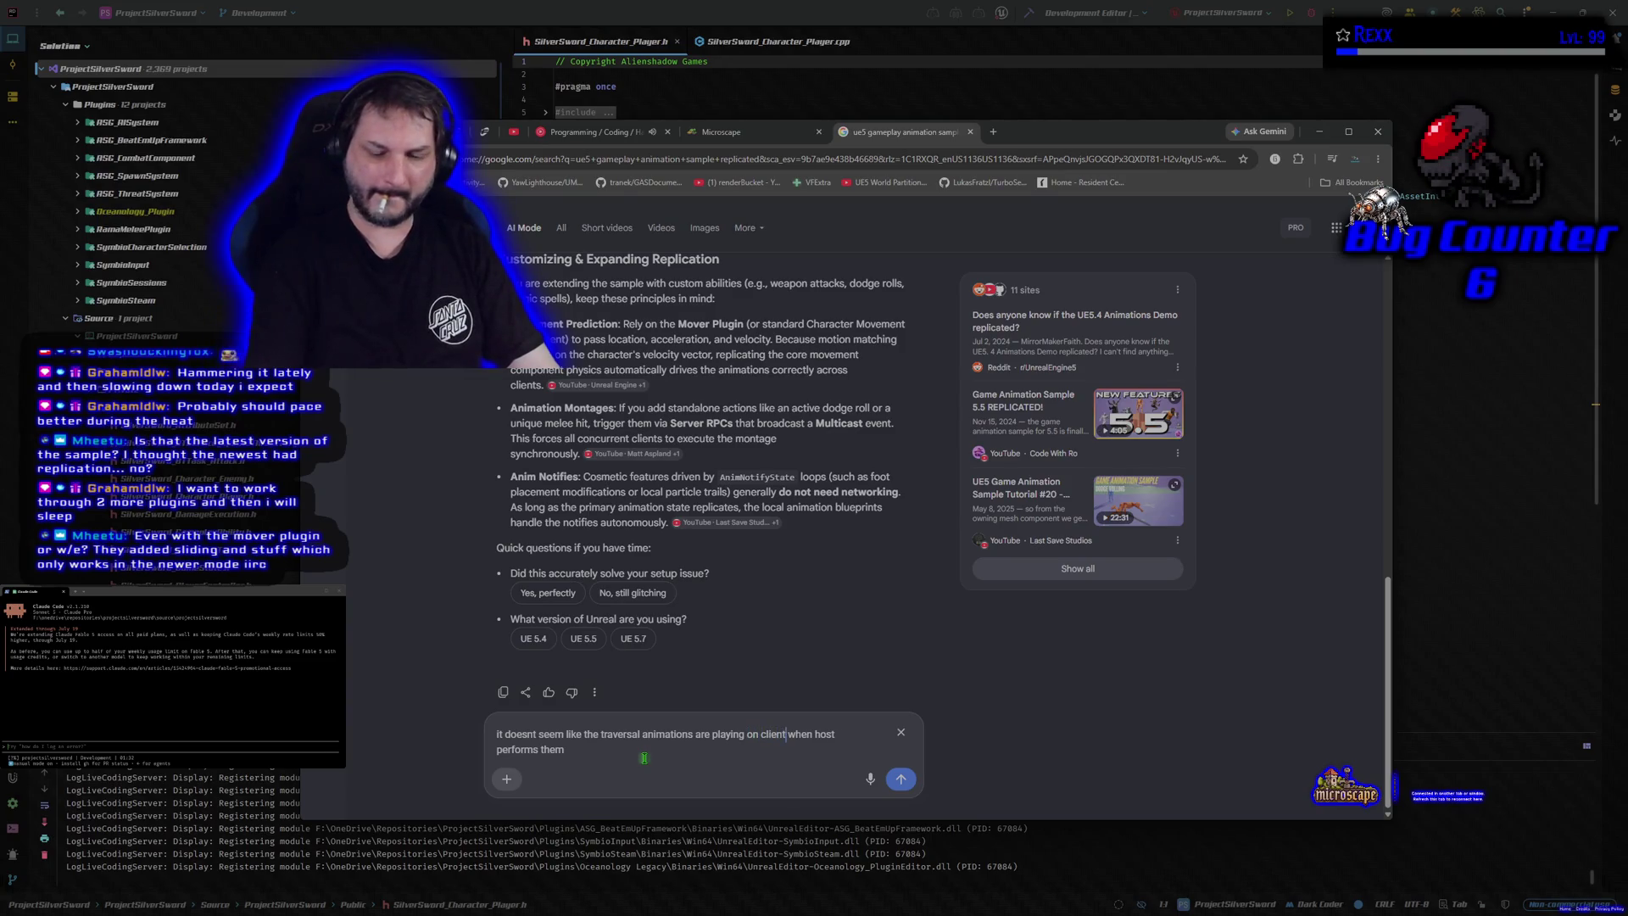
type(". are we sure that gasp is")
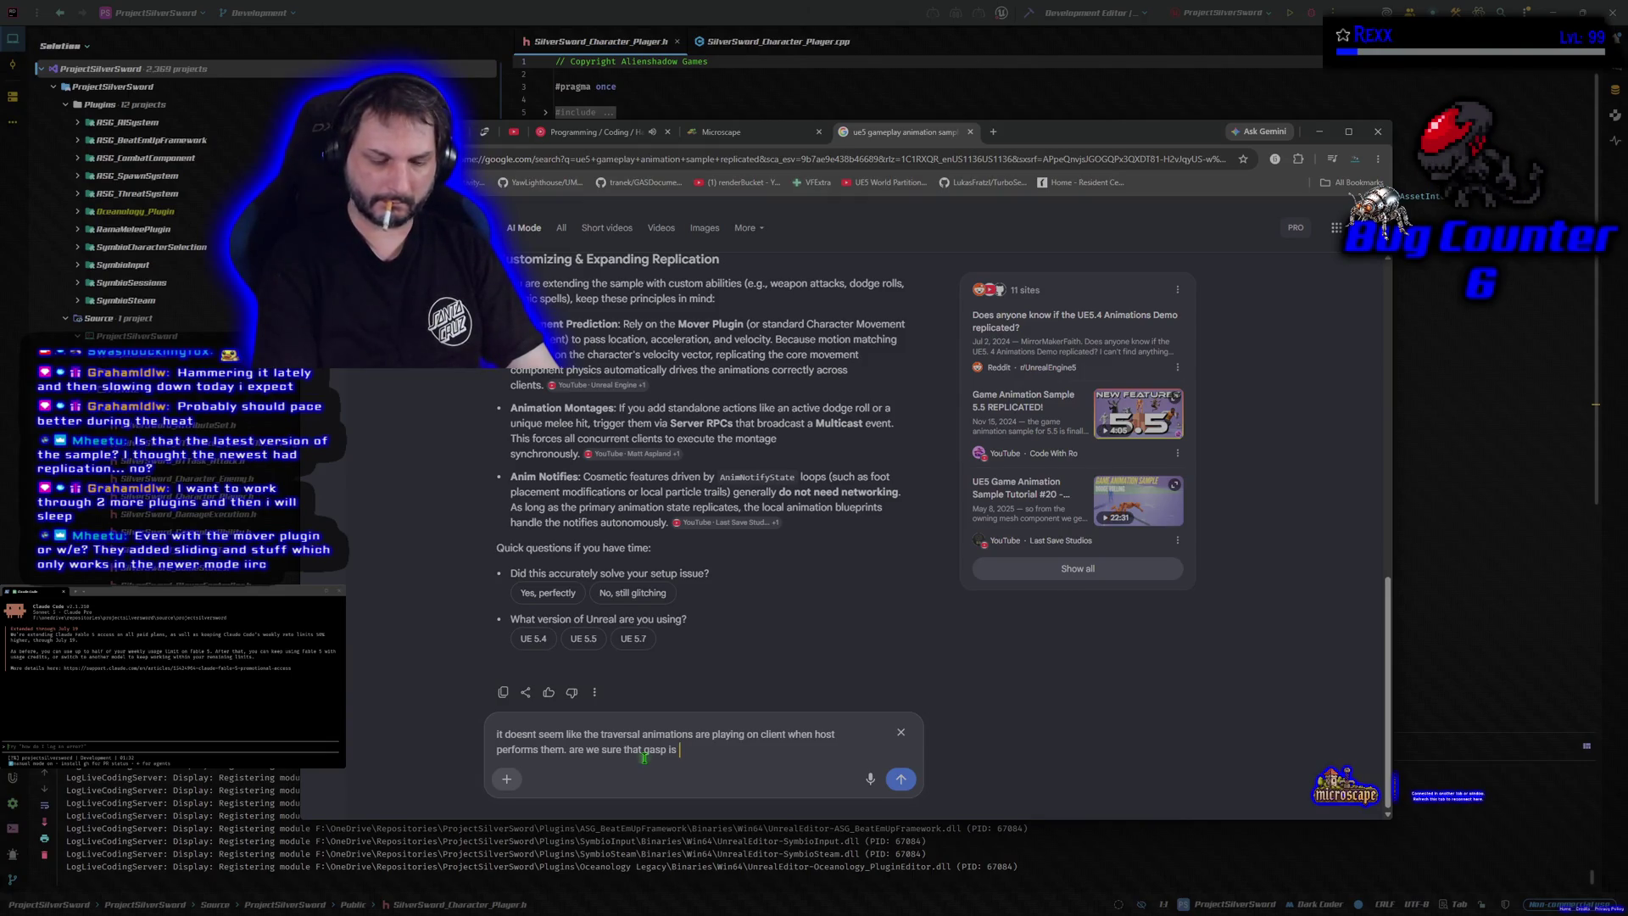
type("ted?")
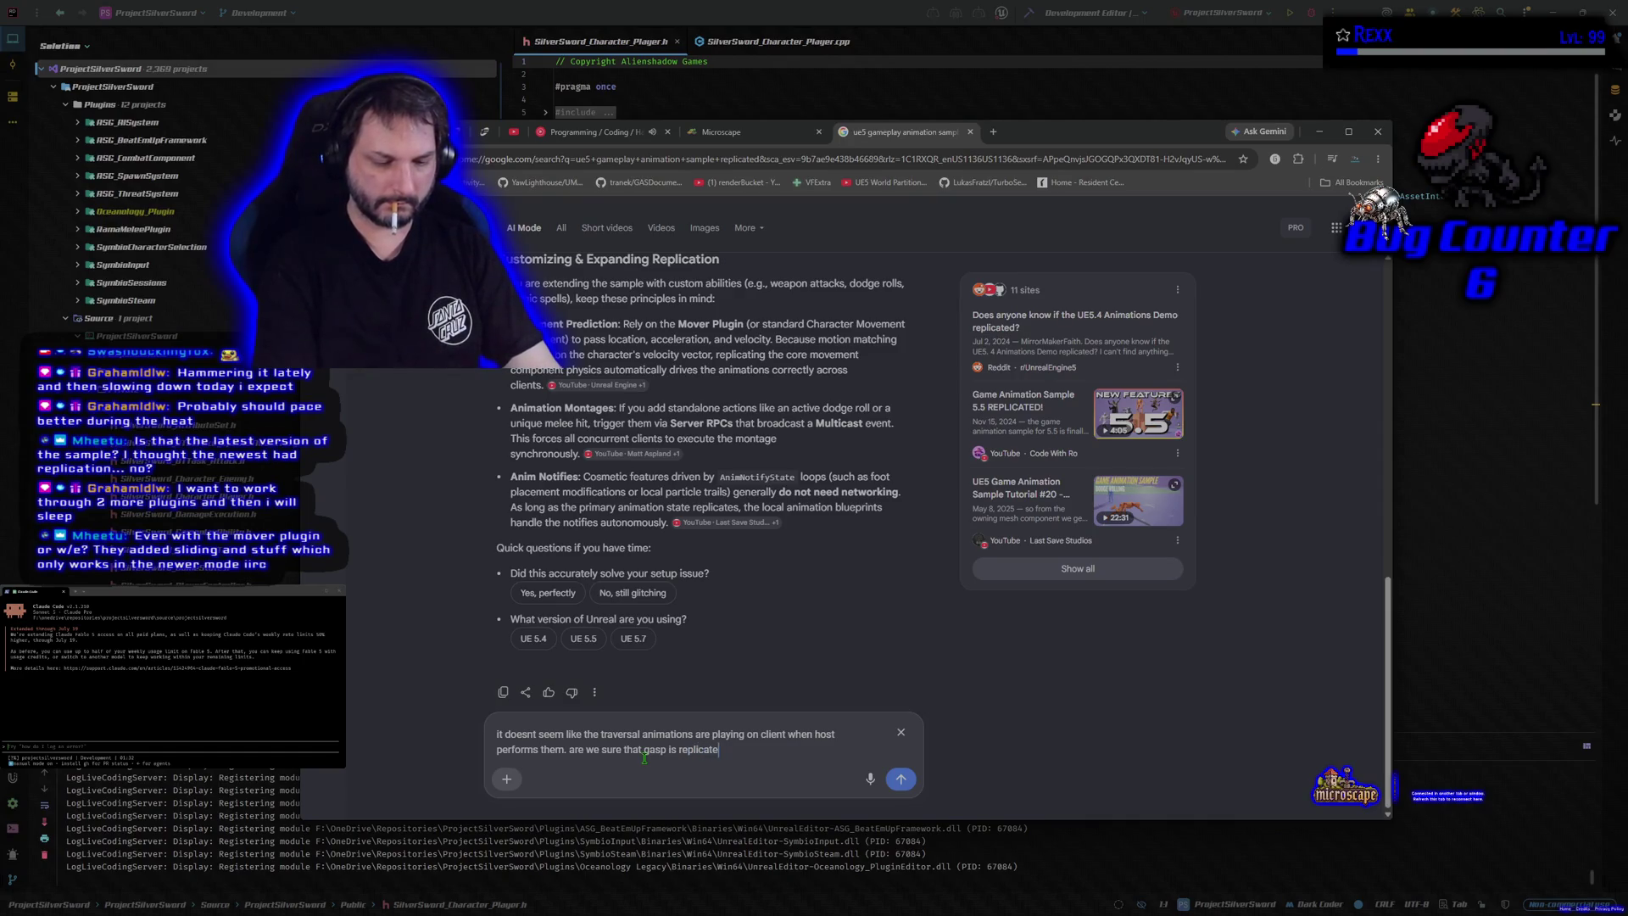
key("Return")
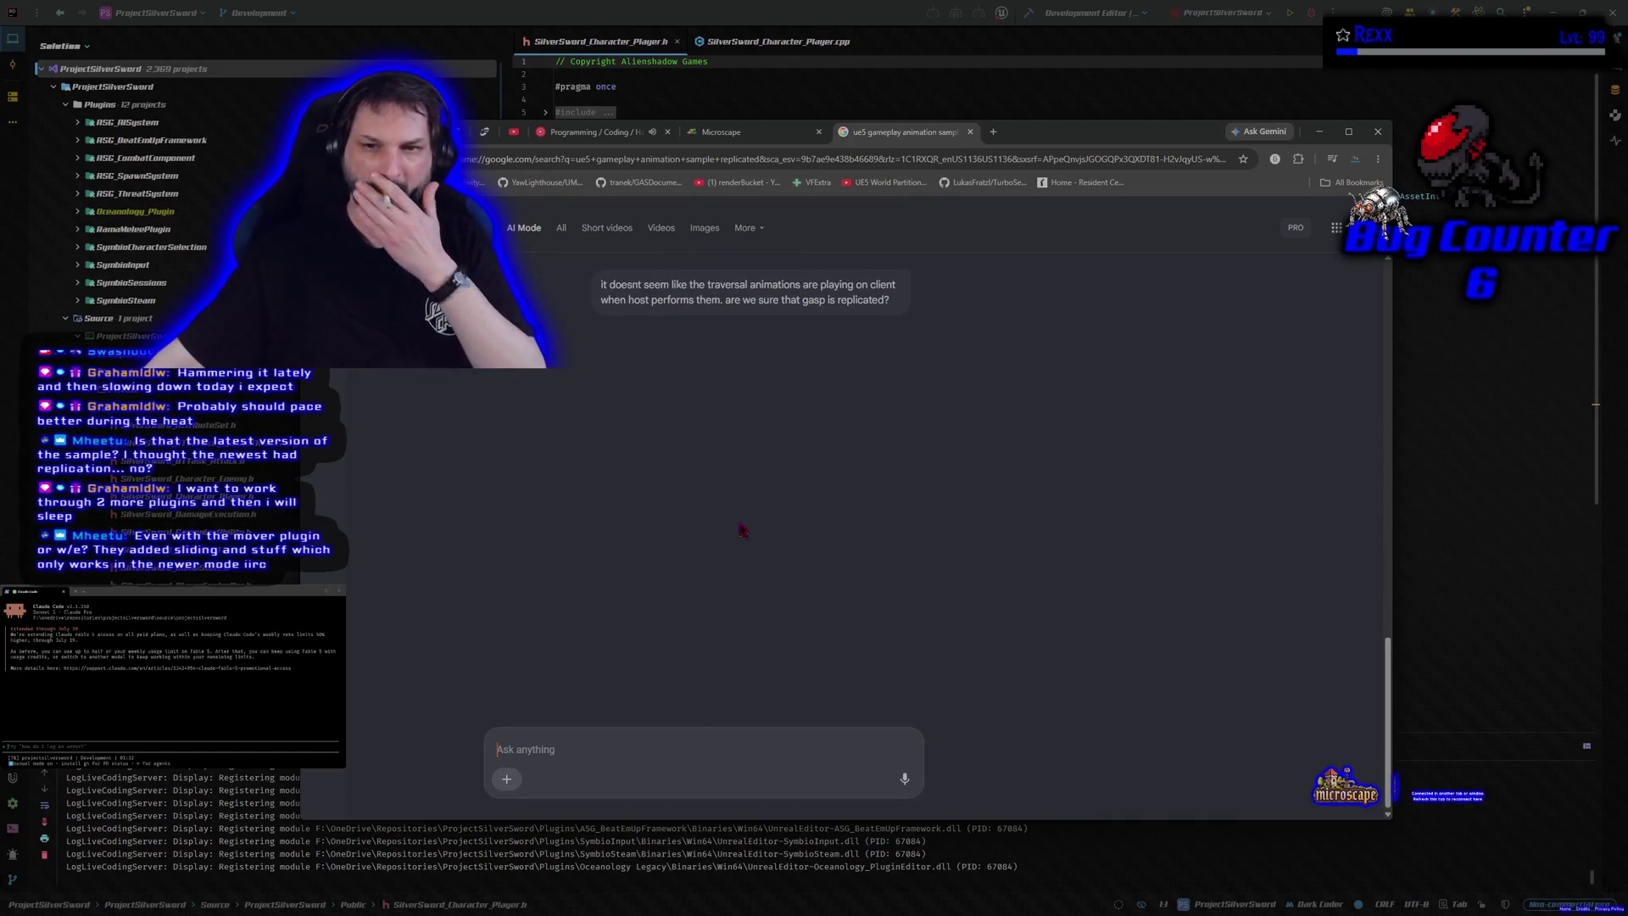
scroll(754, 501, "up", 1)
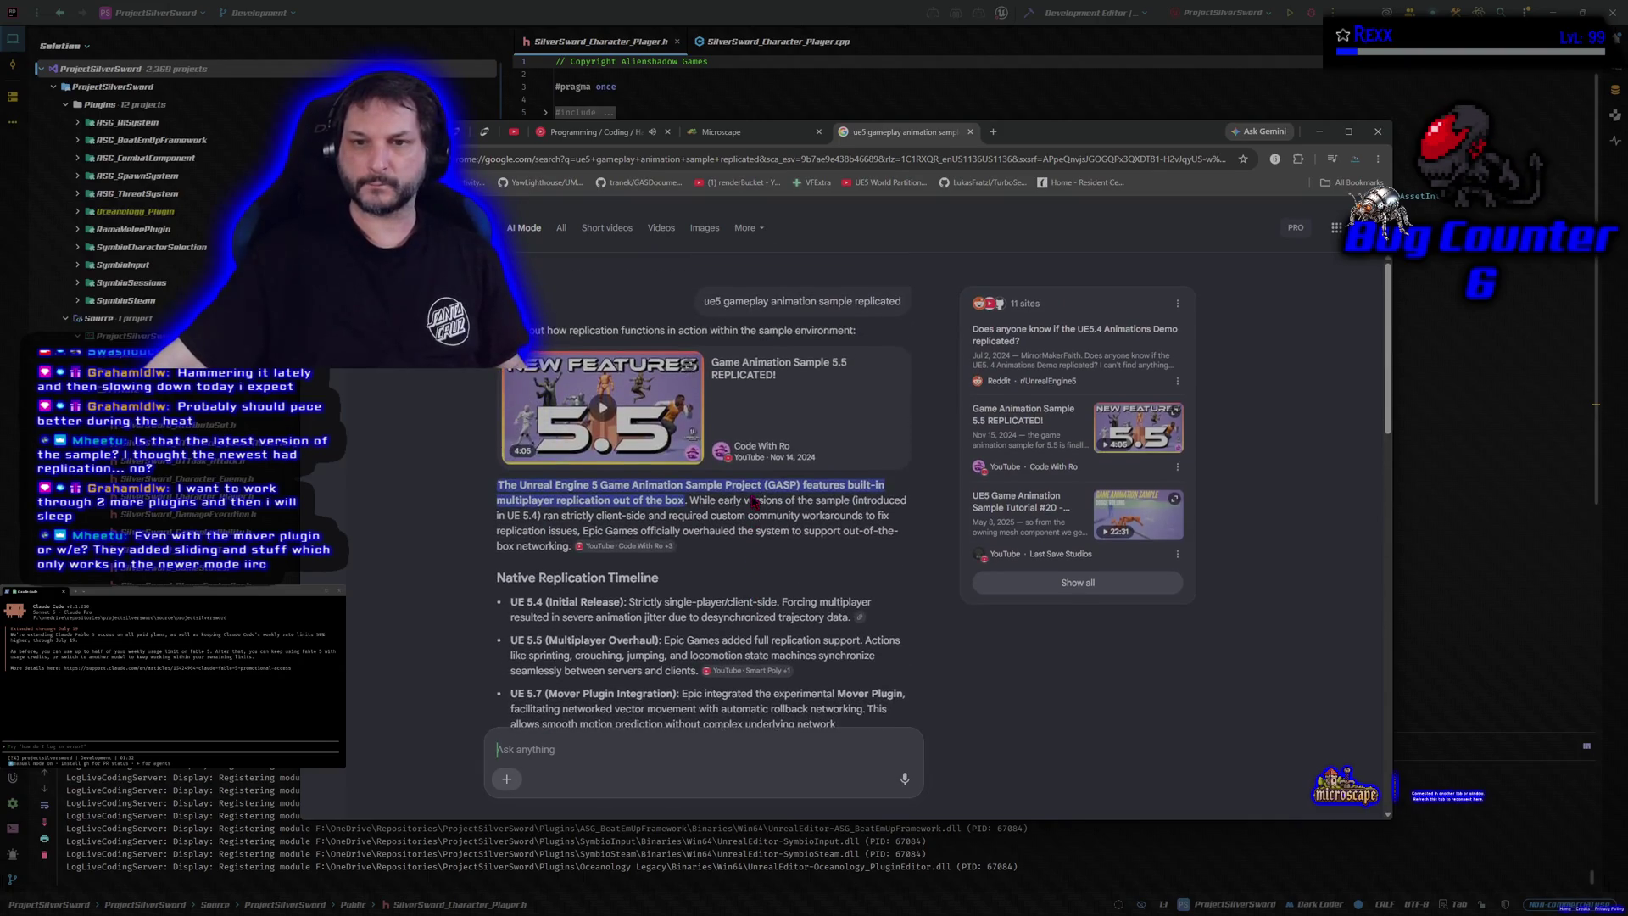
scroll(753, 543, "down", 15)
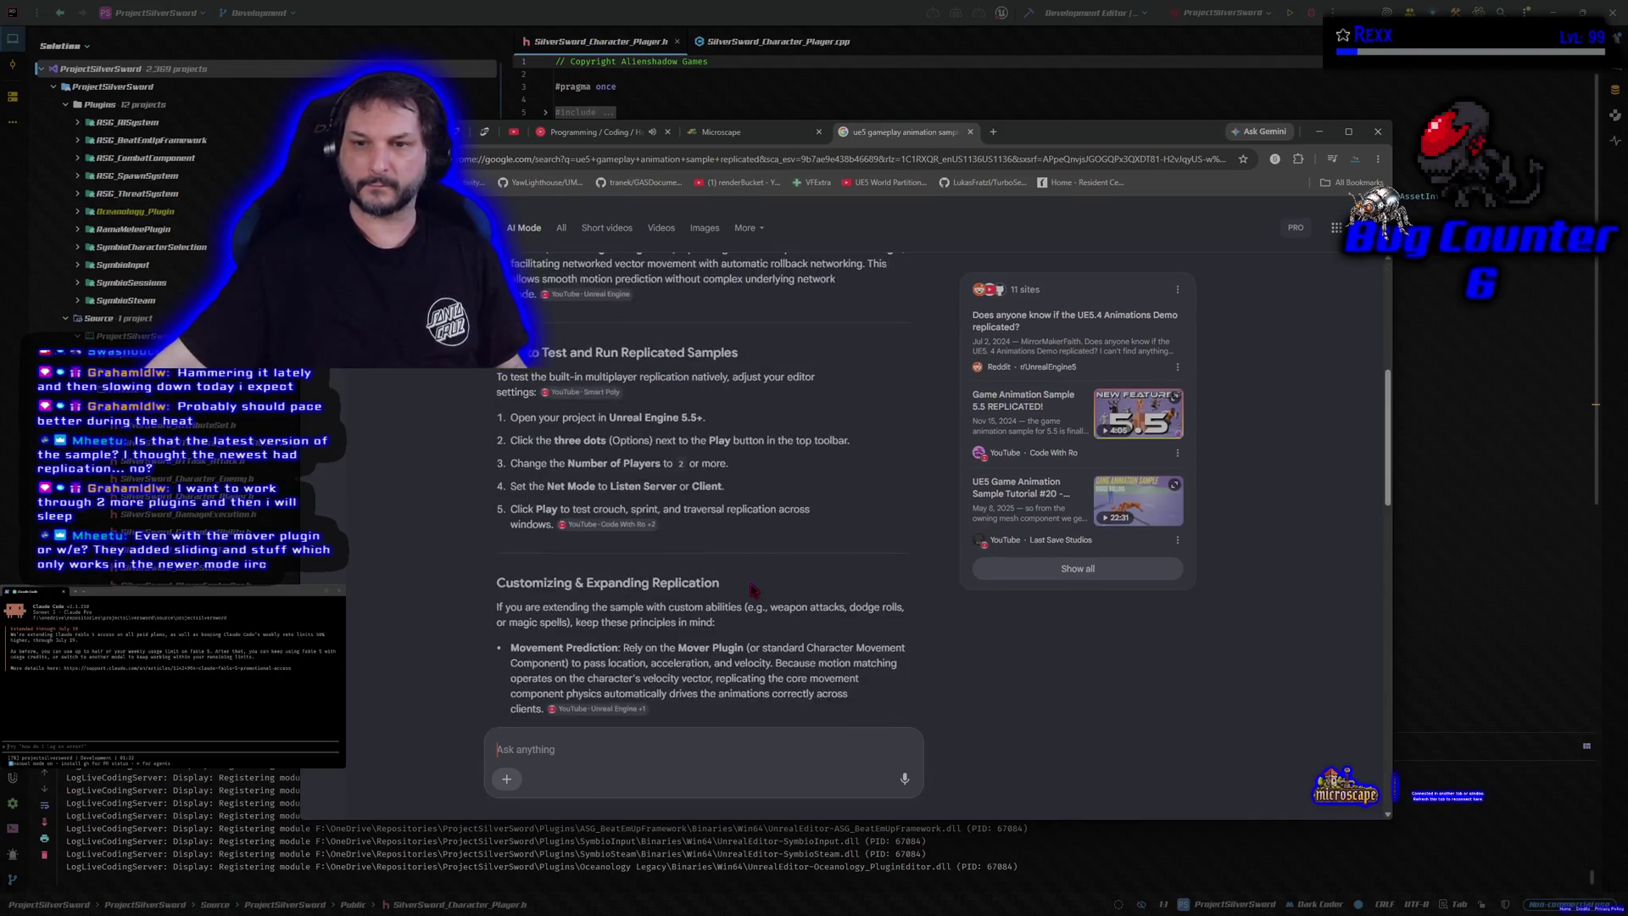
scroll(753, 589, "down", 5)
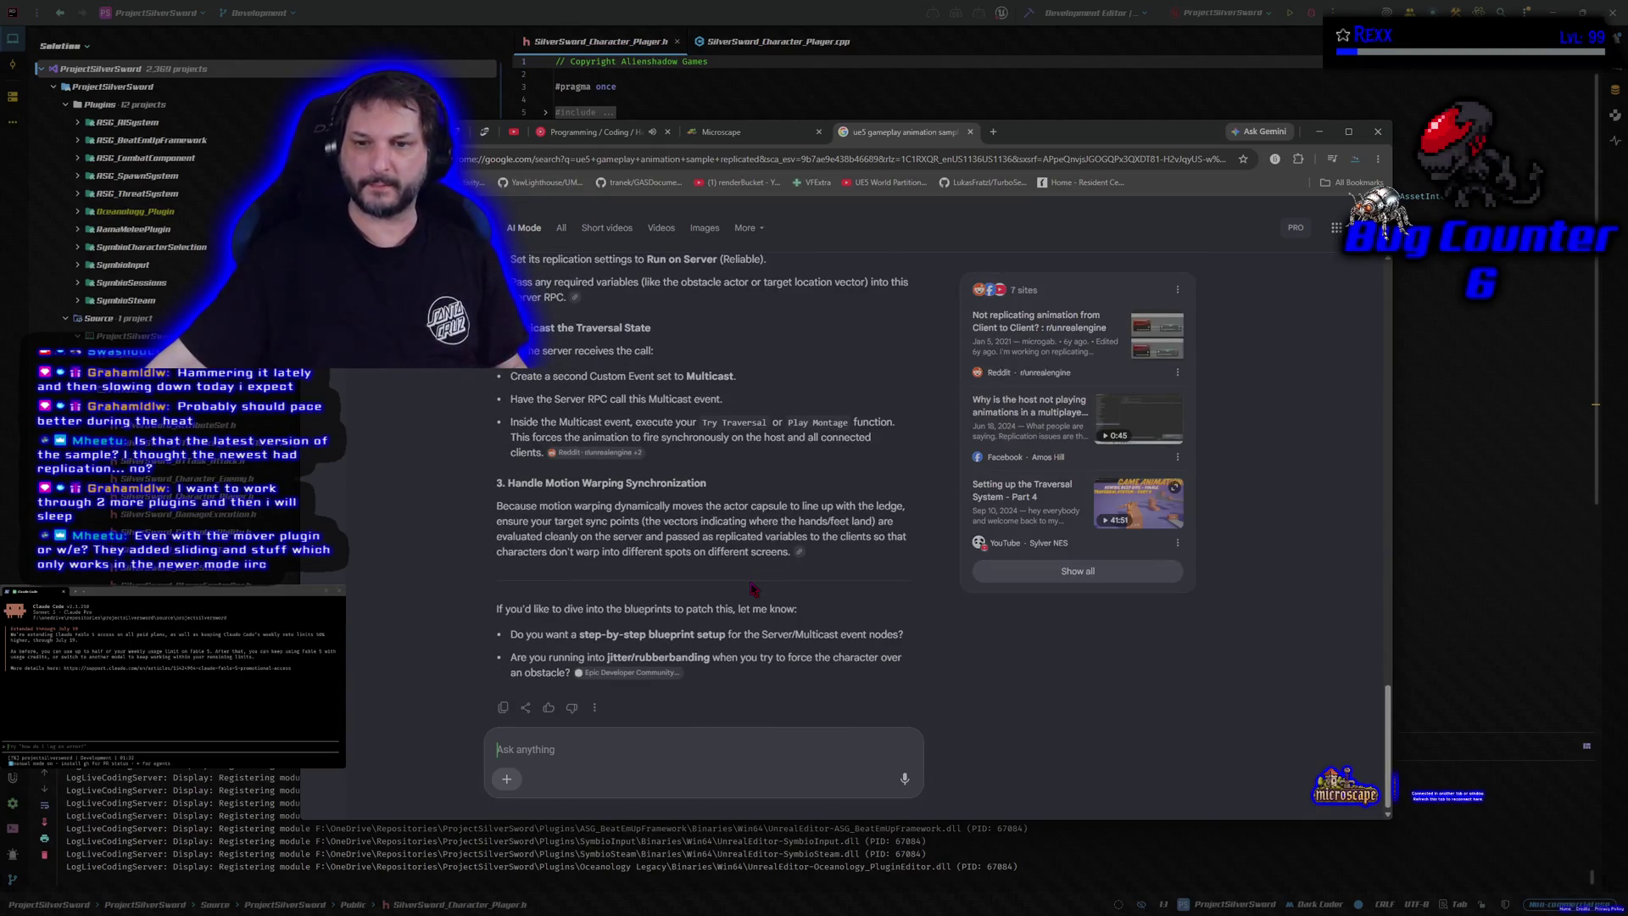
Step: In Microscape, find Swordfish under Cooking and highlight its cooking locations on the map
left_click(774, 139)
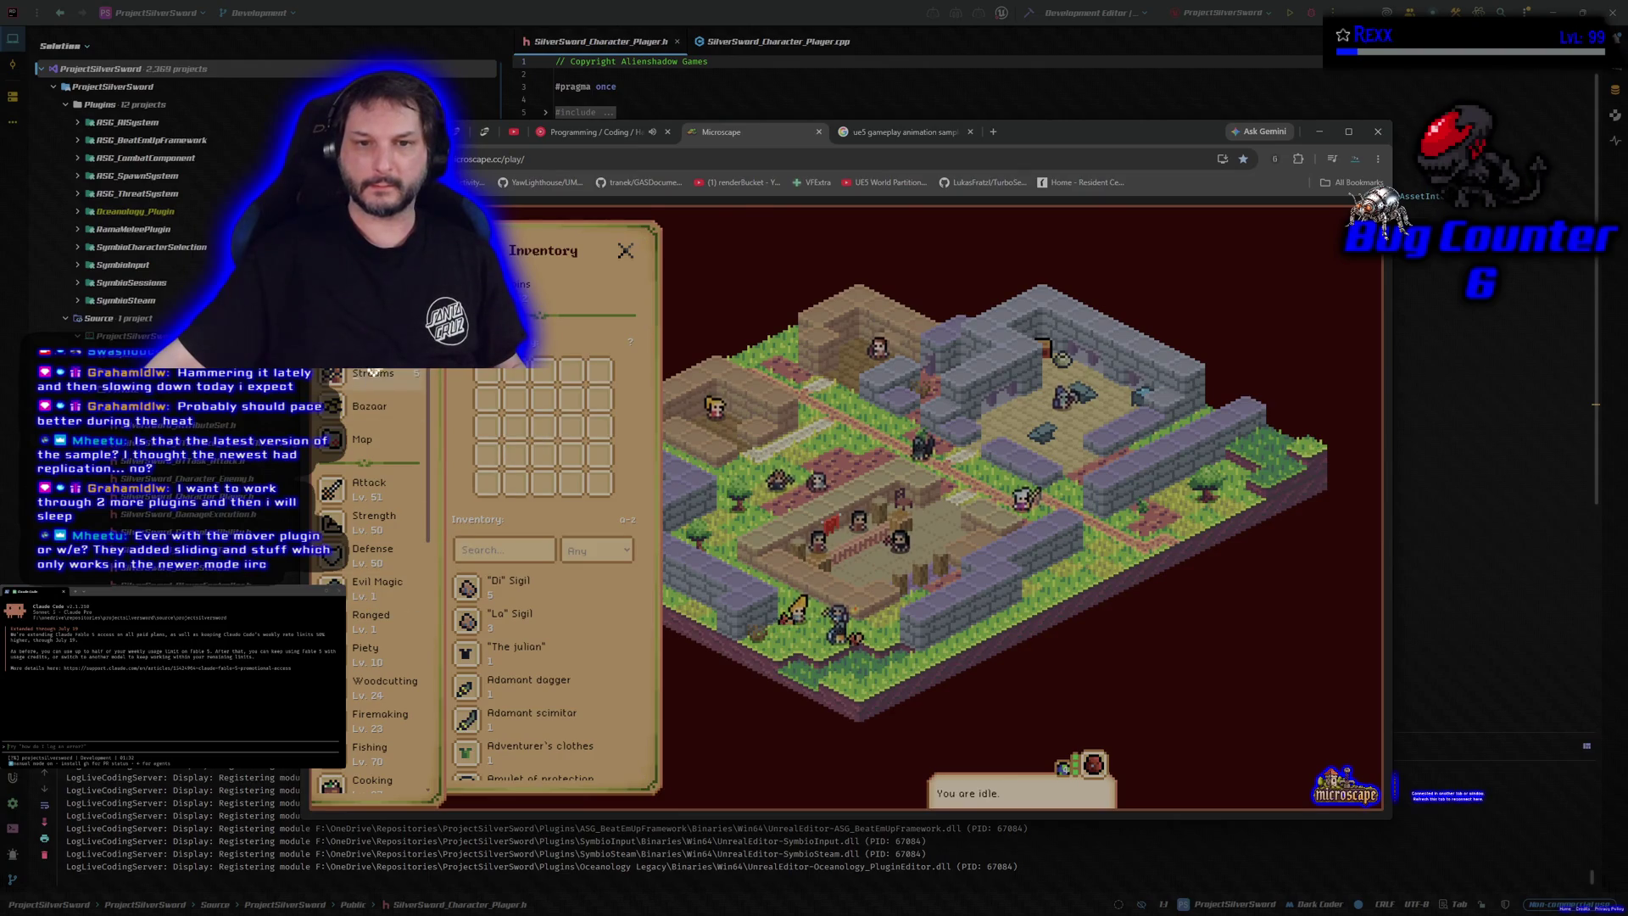
left_click(339, 348)
scroll(365, 516, "down", 1)
scroll(365, 516, "down", 5)
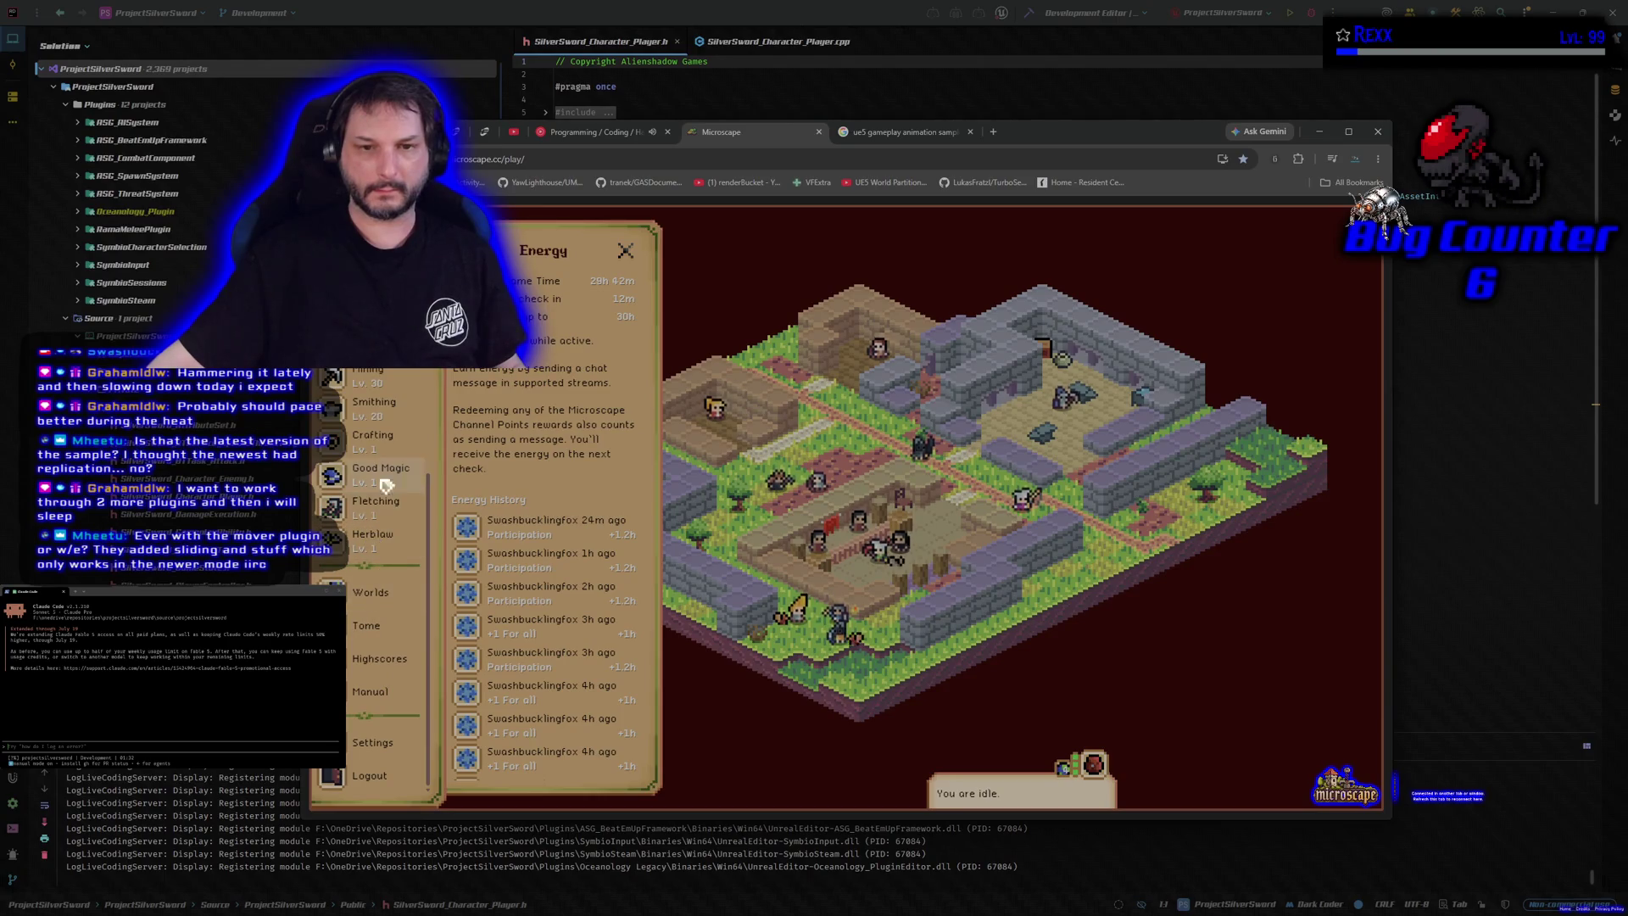
left_click(364, 339)
scroll(560, 509, "down", 7)
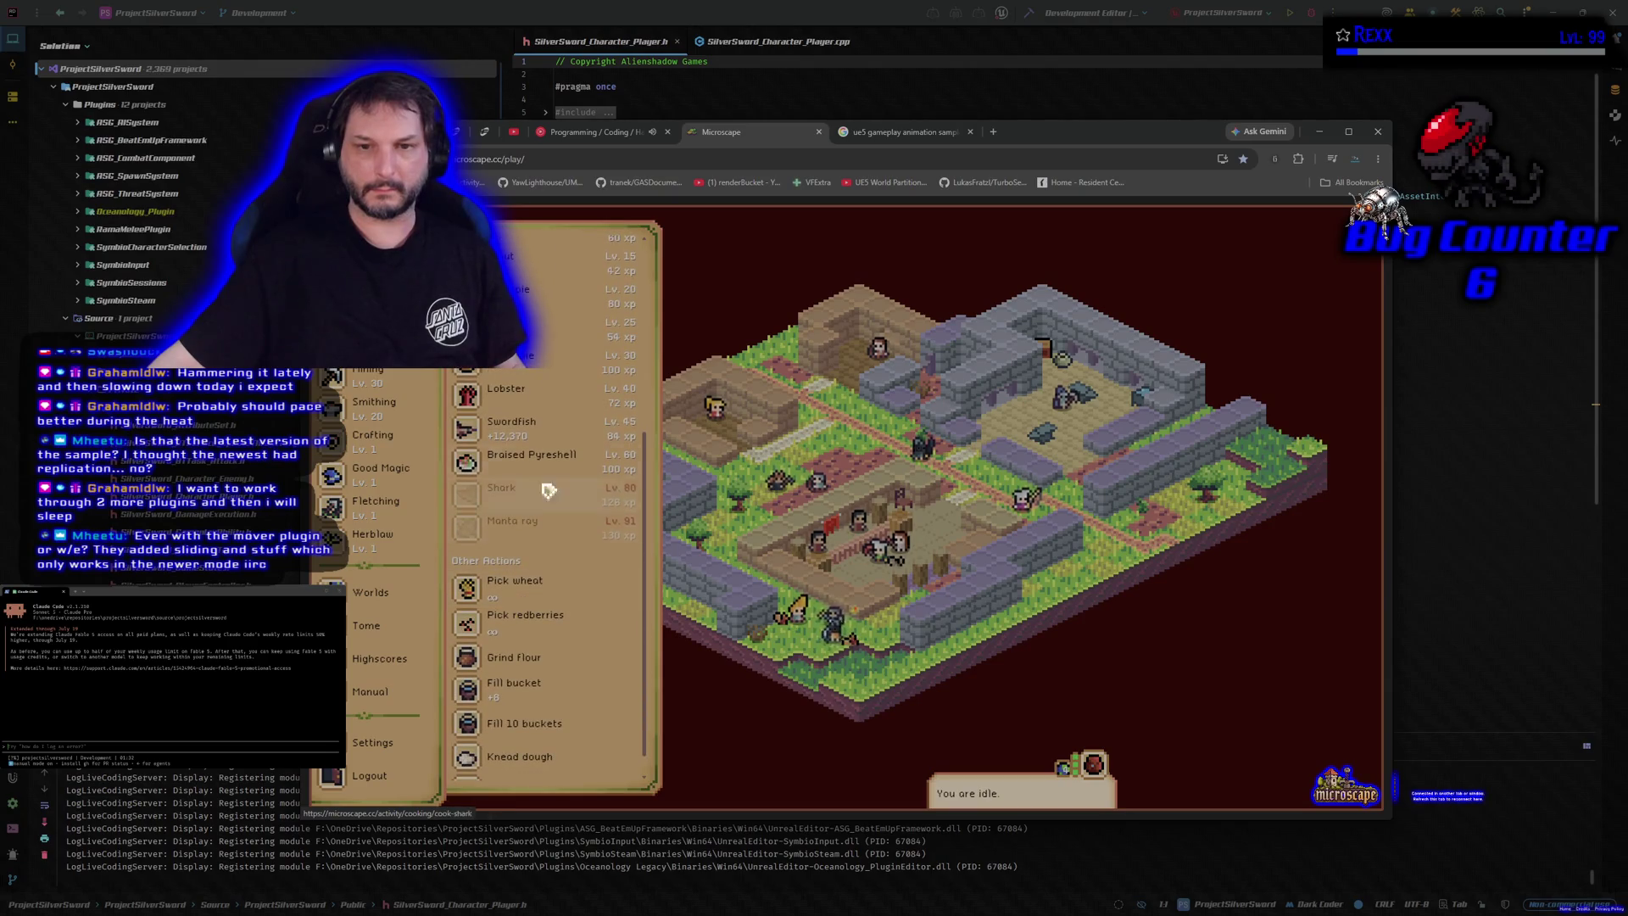
left_click(543, 433)
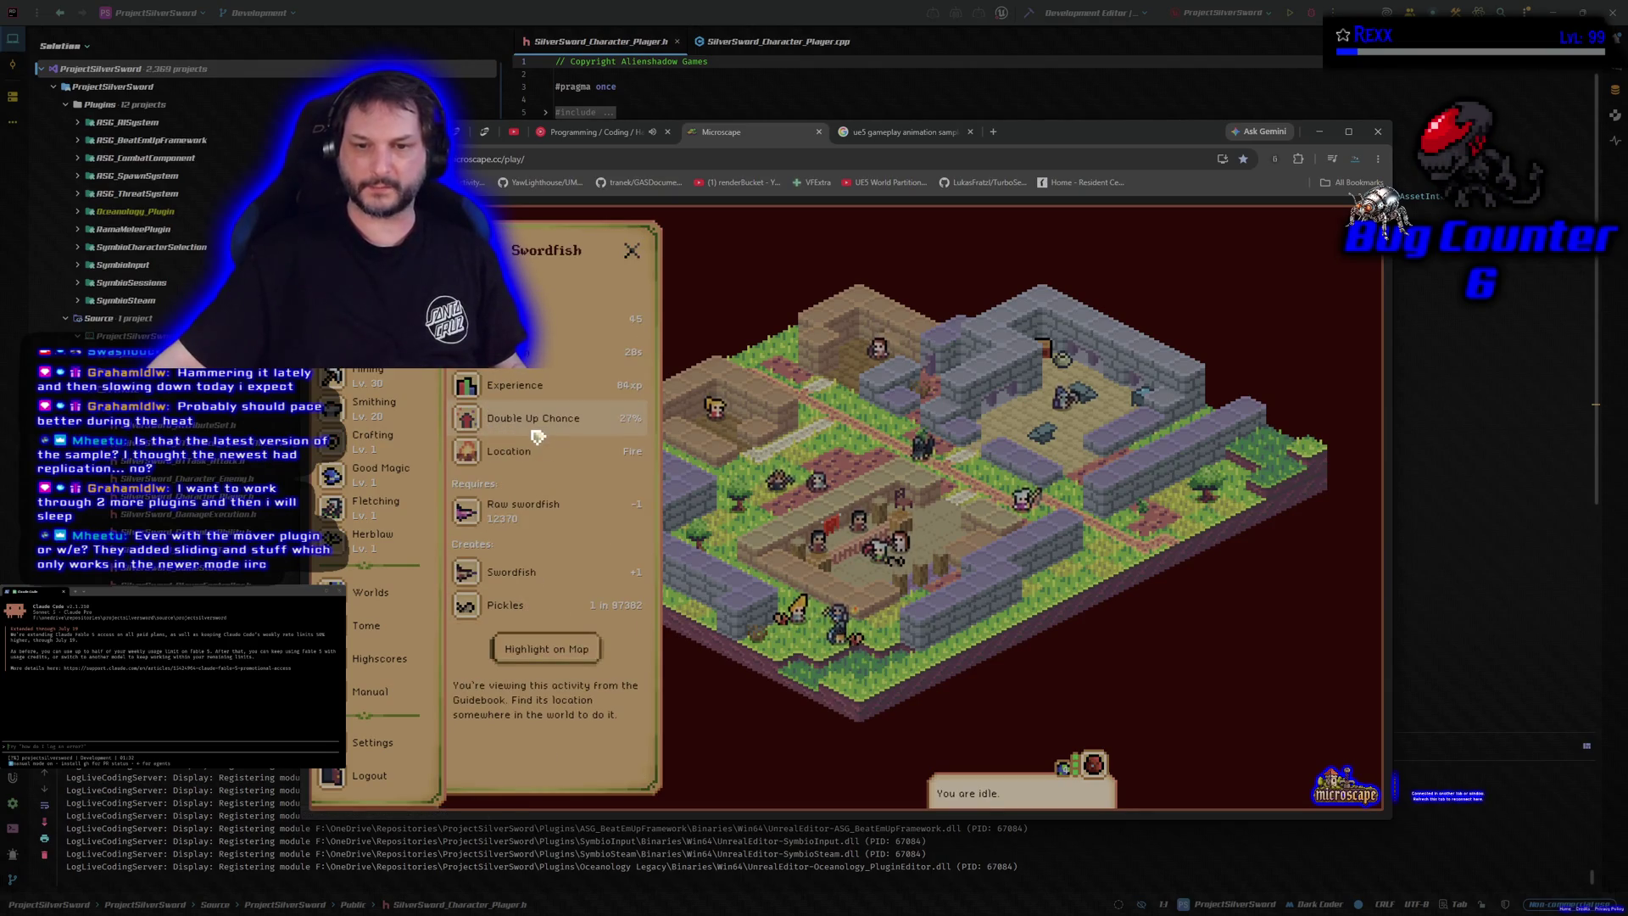
left_click(551, 649)
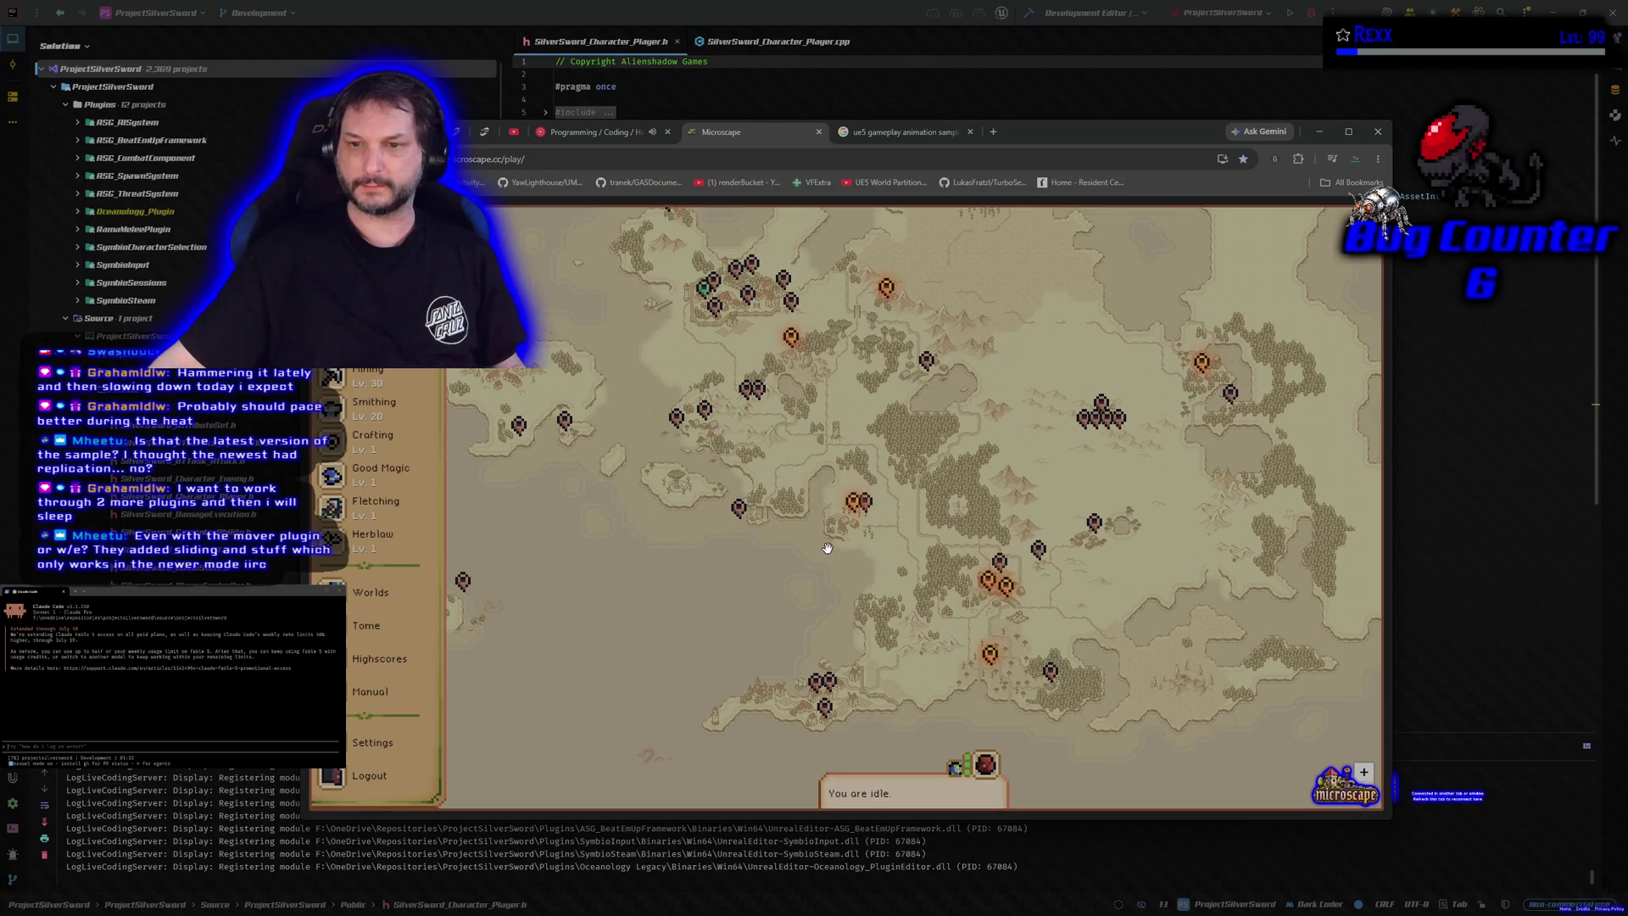
Step: Travel to the Manor Kitchen fire to cook Swordfish, then close the game
left_click(989, 587)
left_click(976, 373)
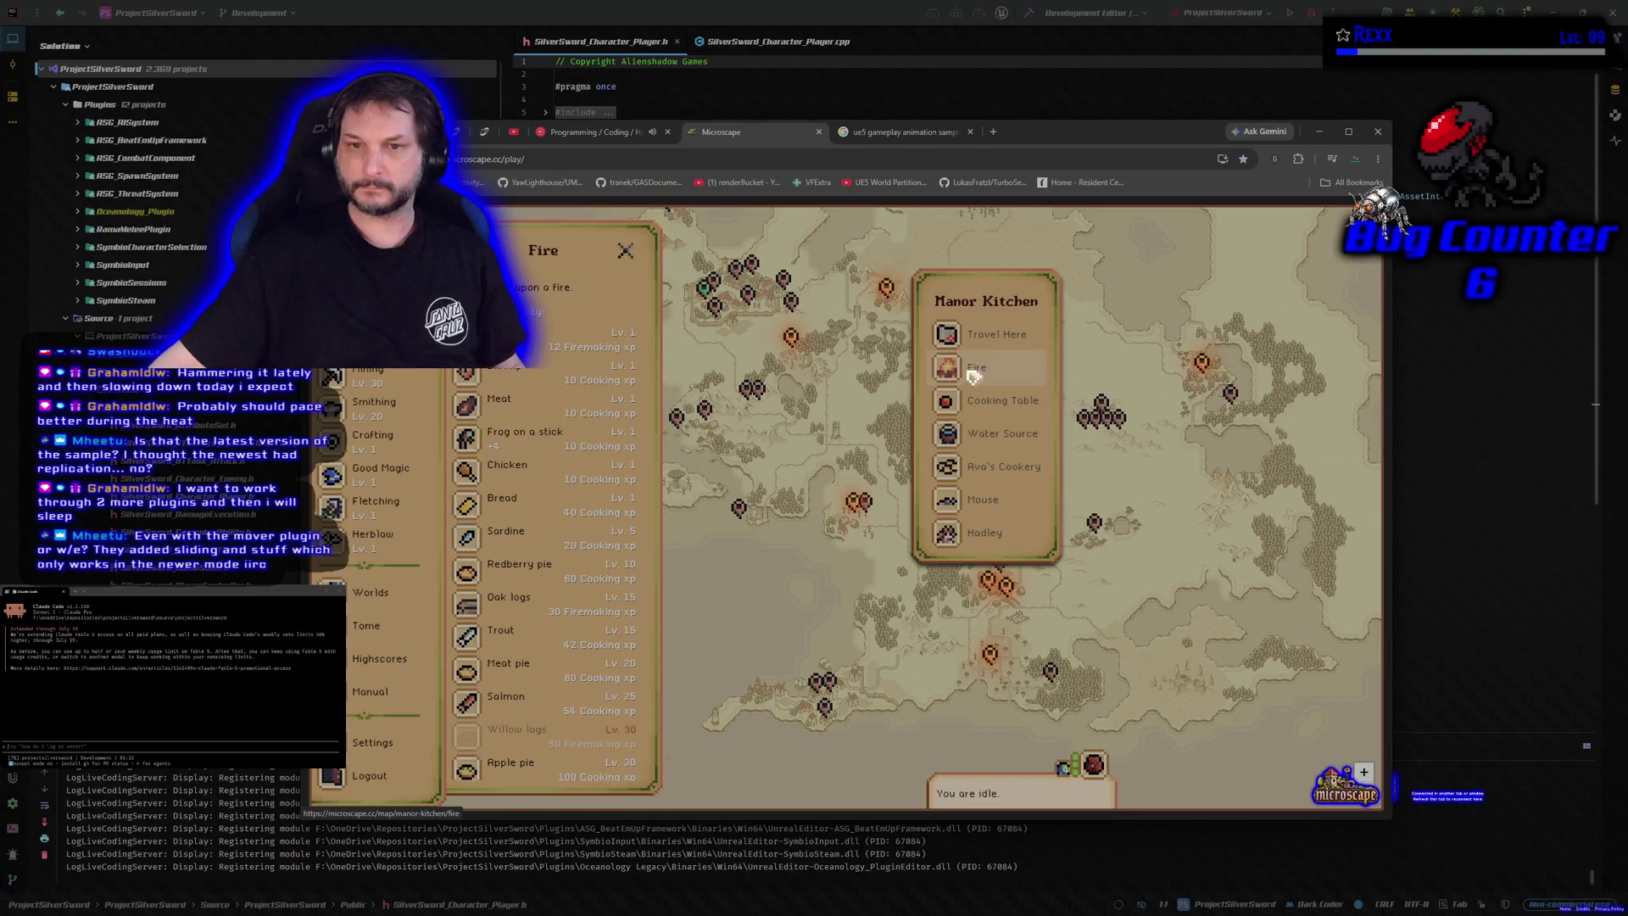
scroll(547, 526, "down", 4)
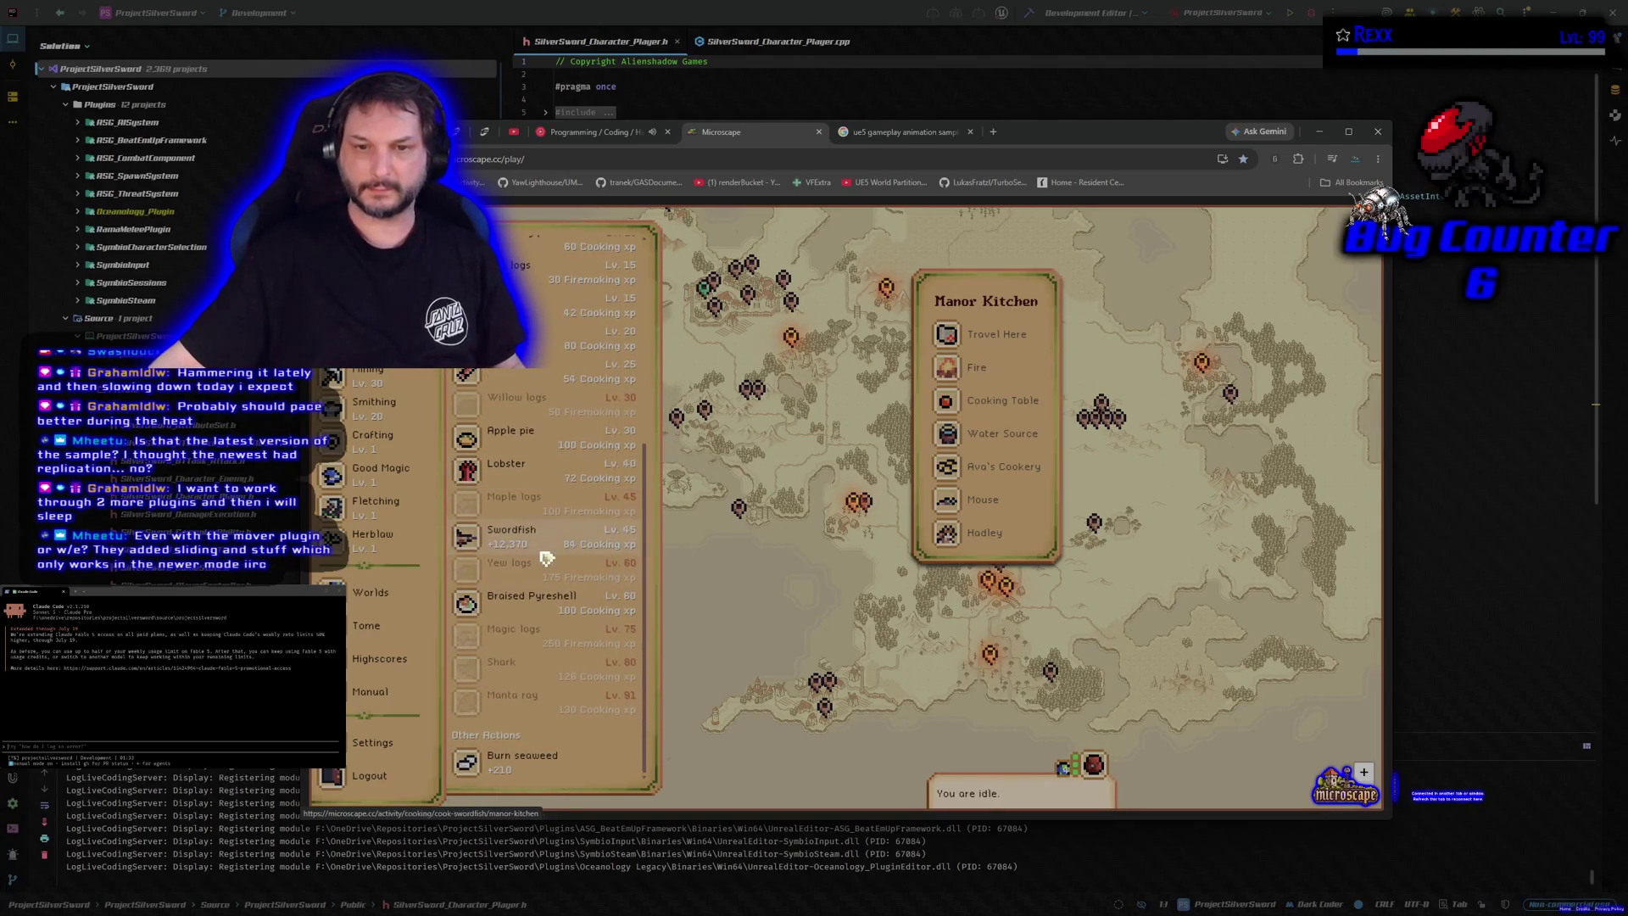
left_click(541, 543)
left_click(536, 649)
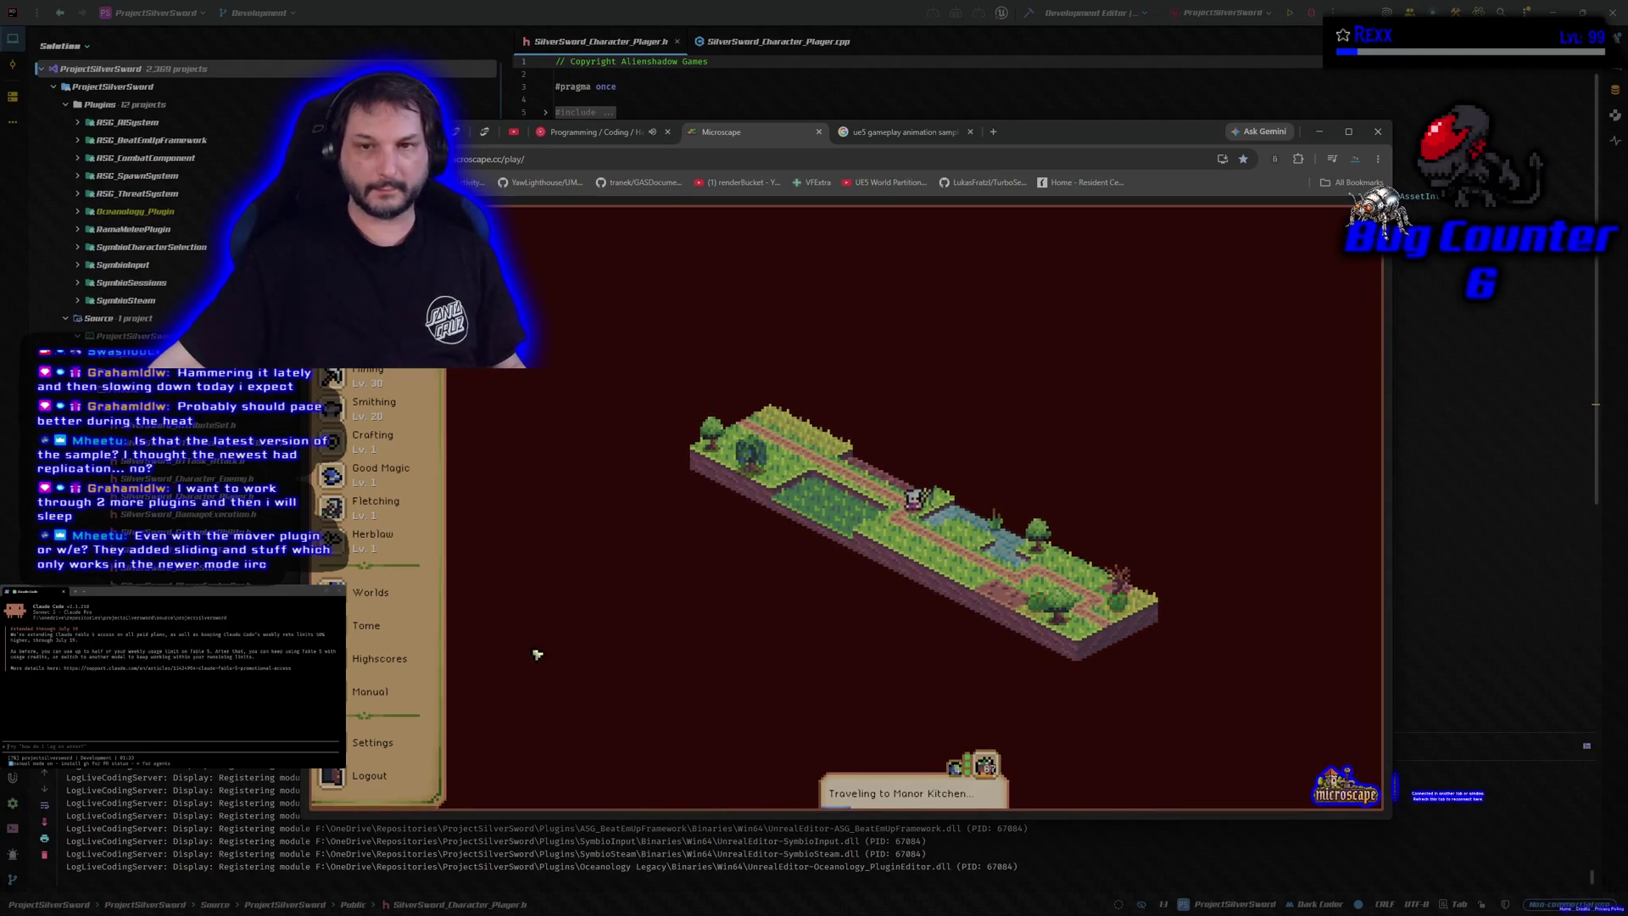
left_click(819, 132)
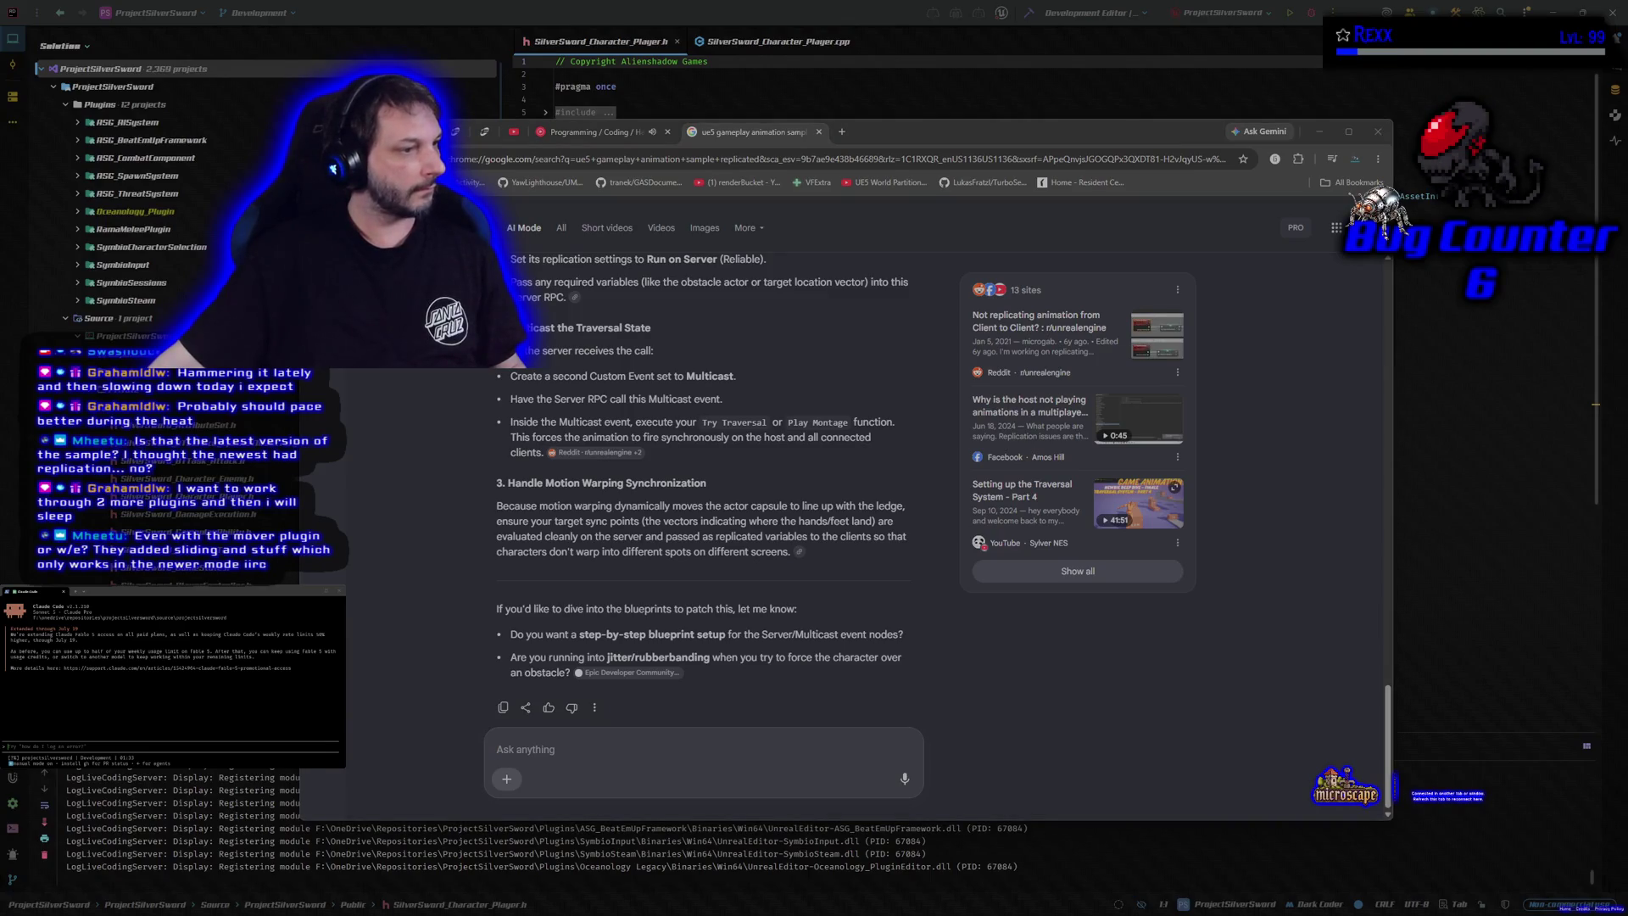
left_click(731, 138)
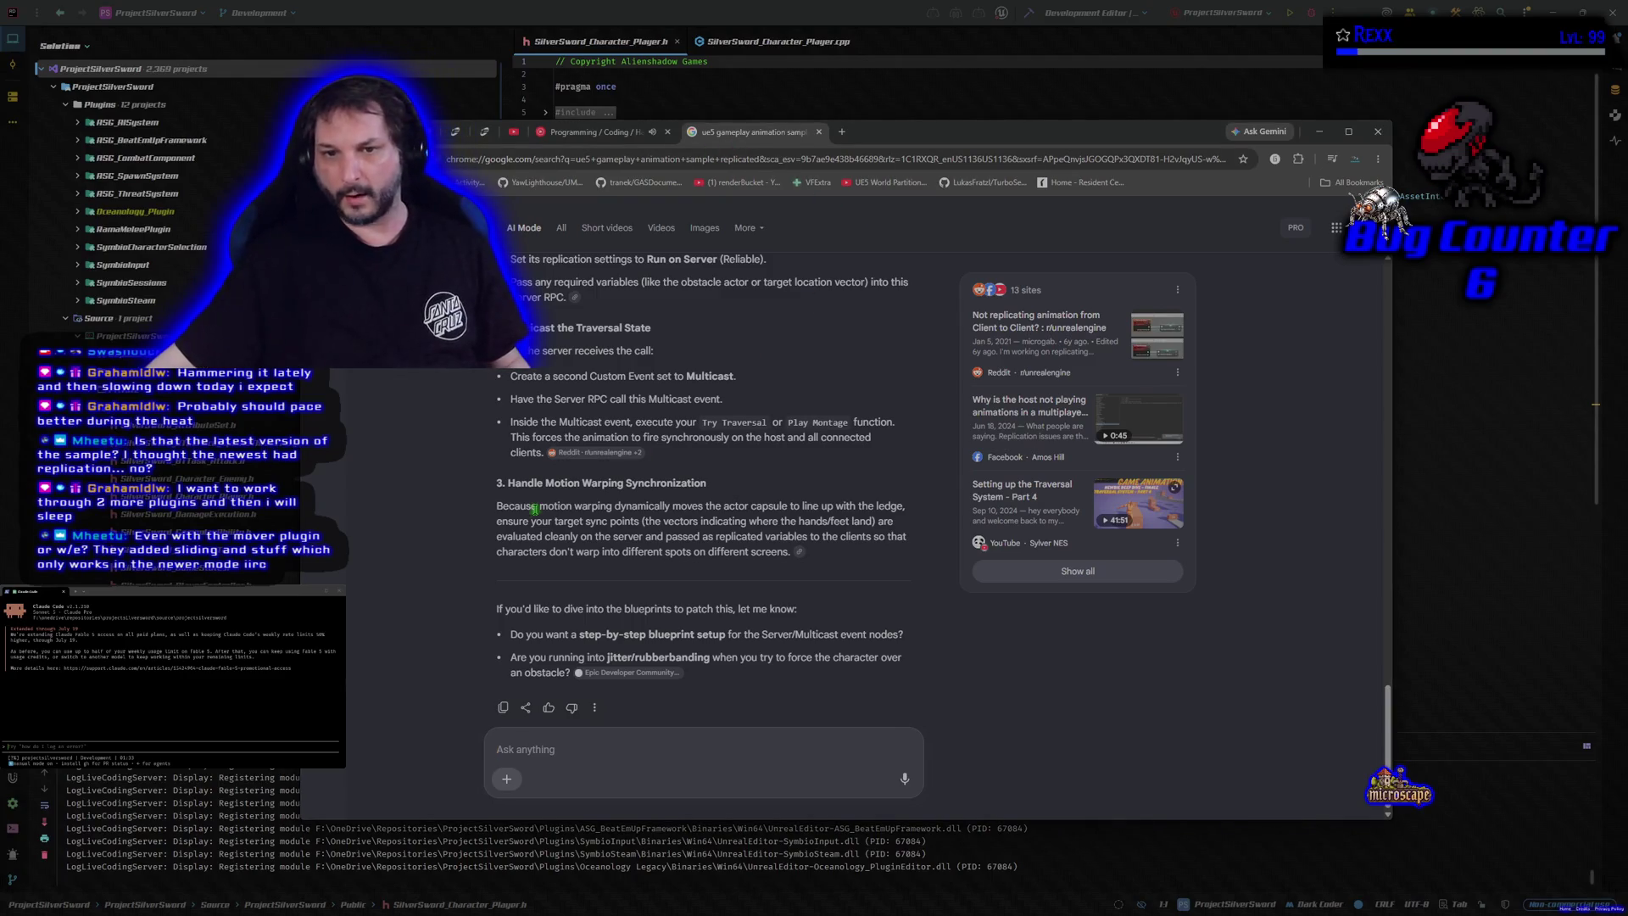
scroll(512, 518, "up", 4)
scroll(510, 528, "up", 4)
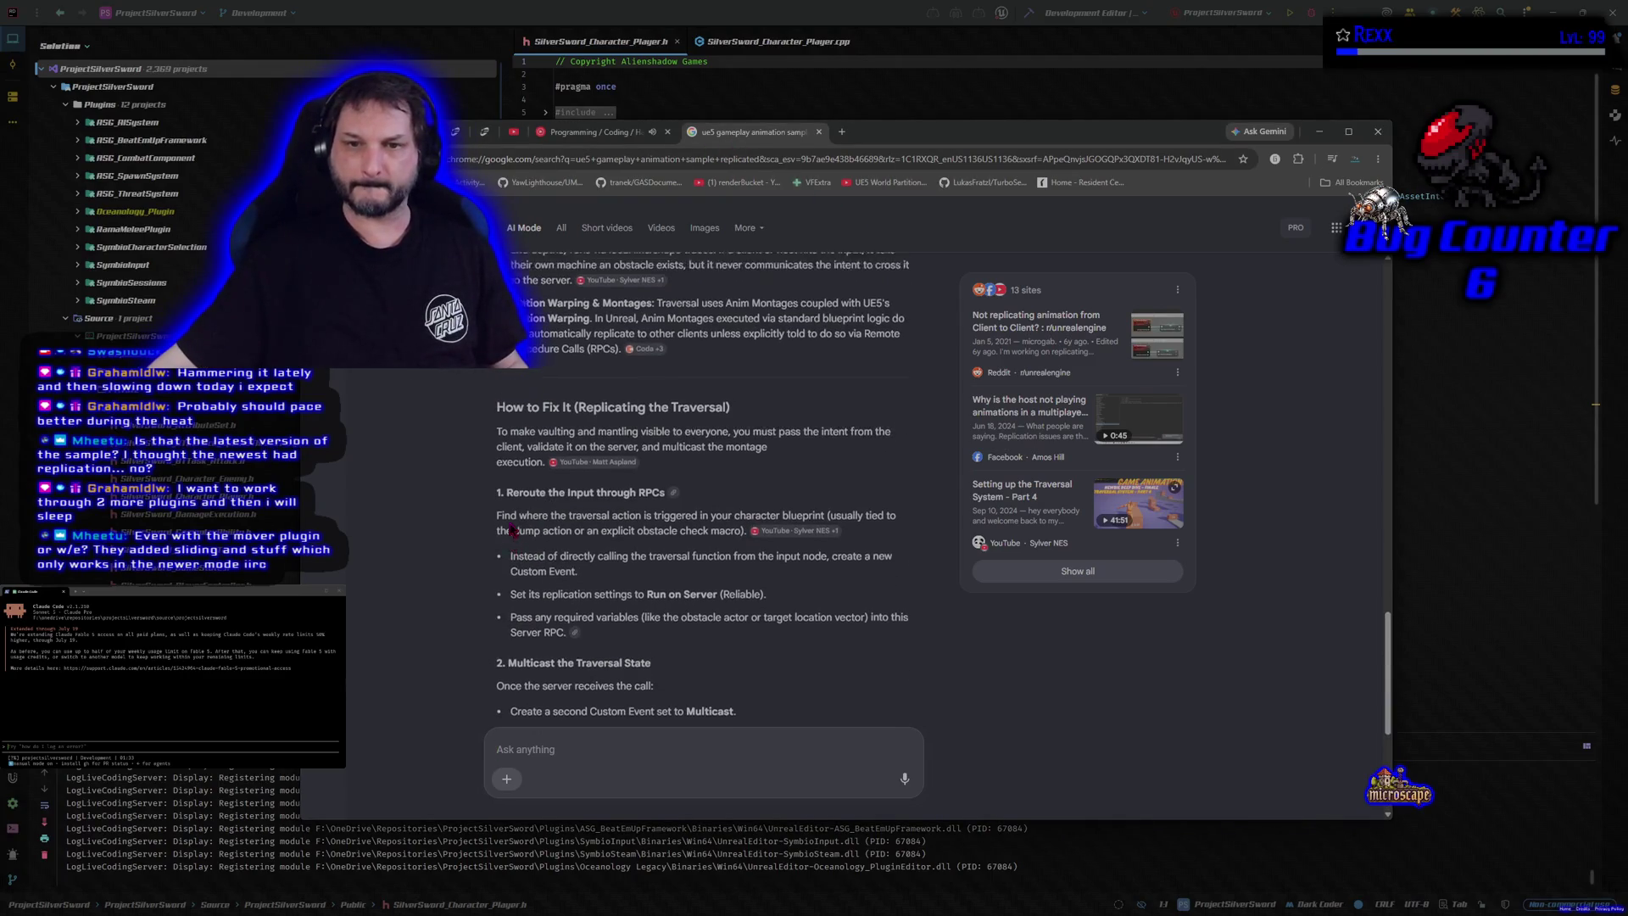
scroll(511, 530, "up", 3)
scroll(511, 530, "down", 3)
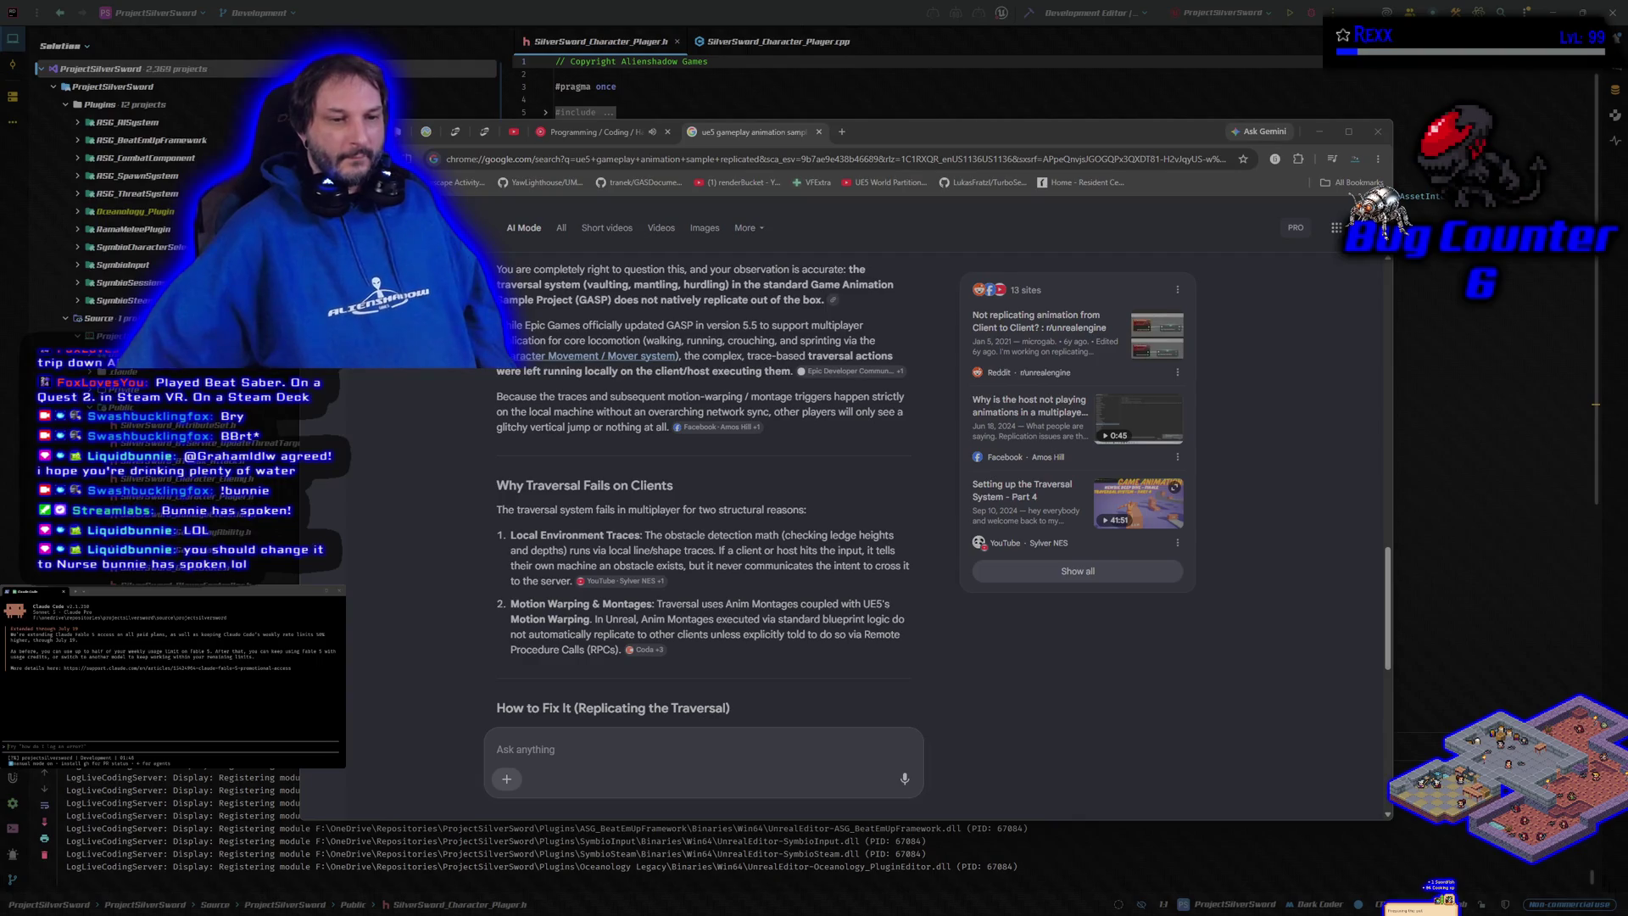
Step: Move the browser window over the code editor
left_click_drag(964, 140, 924, 159)
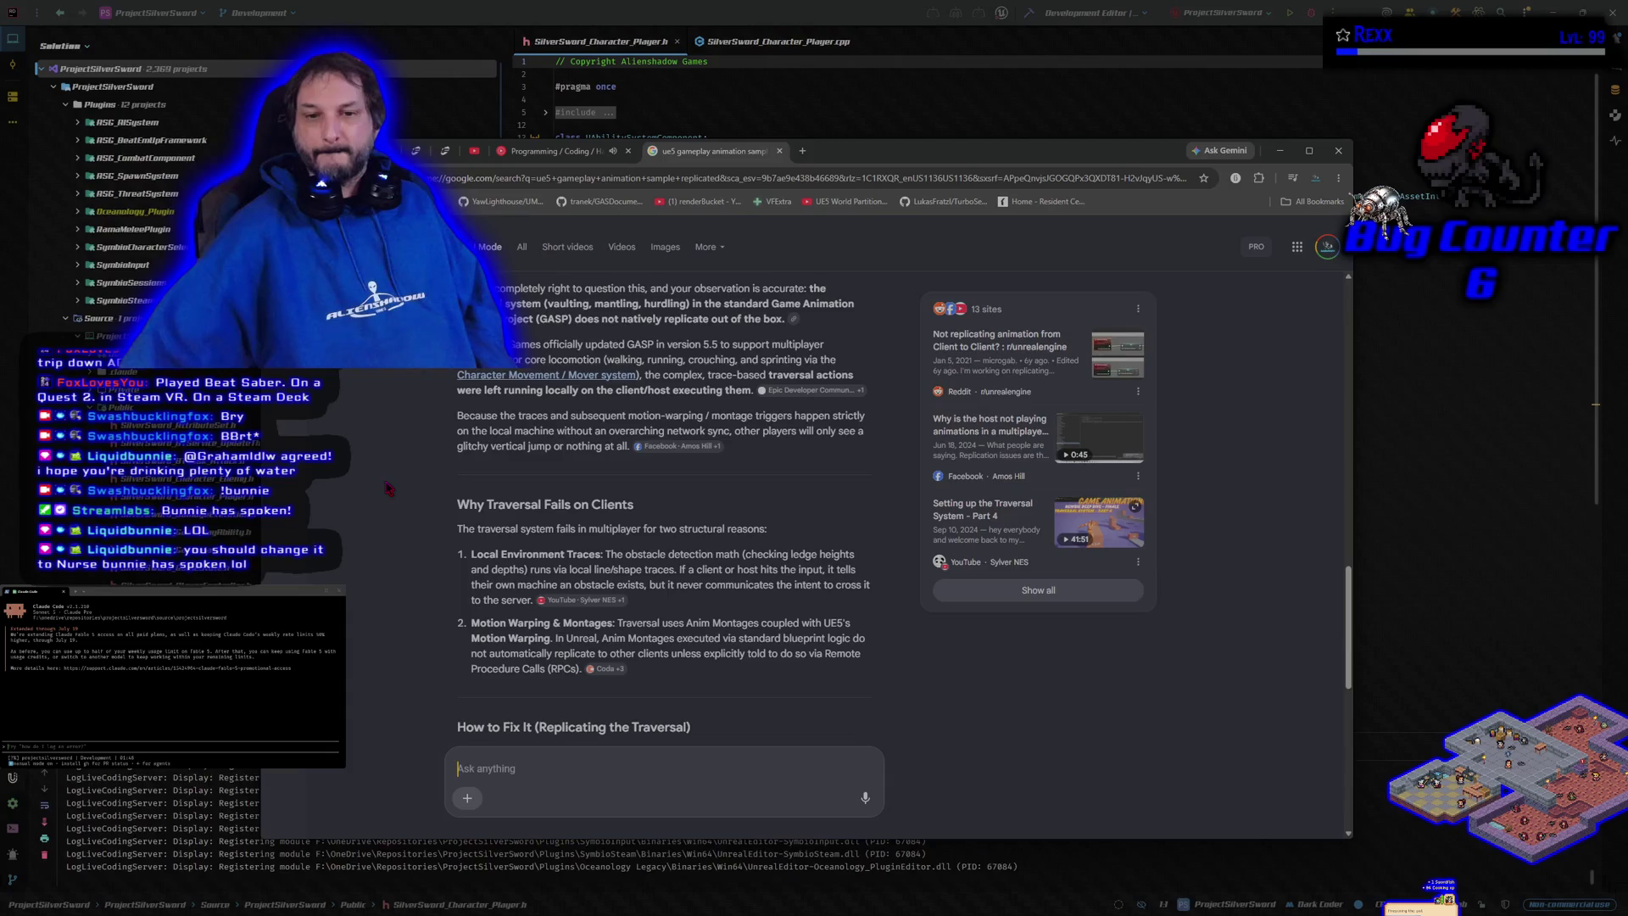
Step: Bring up the coding music mix, view it full screen briefly, then show the YouTube Music Home page
left_click(556, 151)
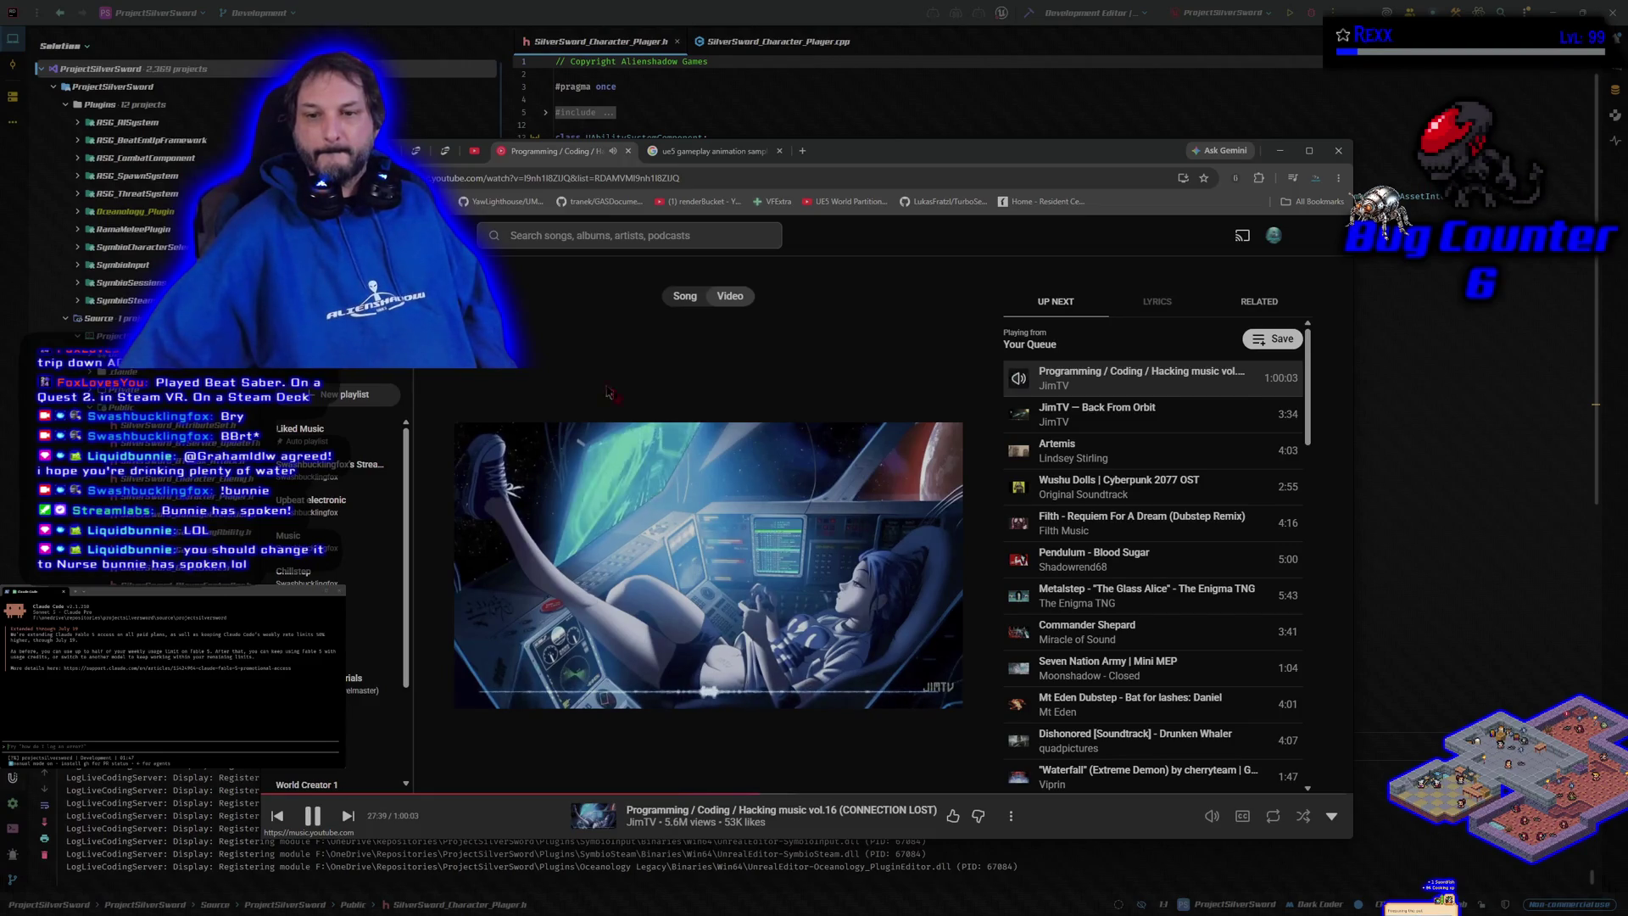
double_click(611, 458)
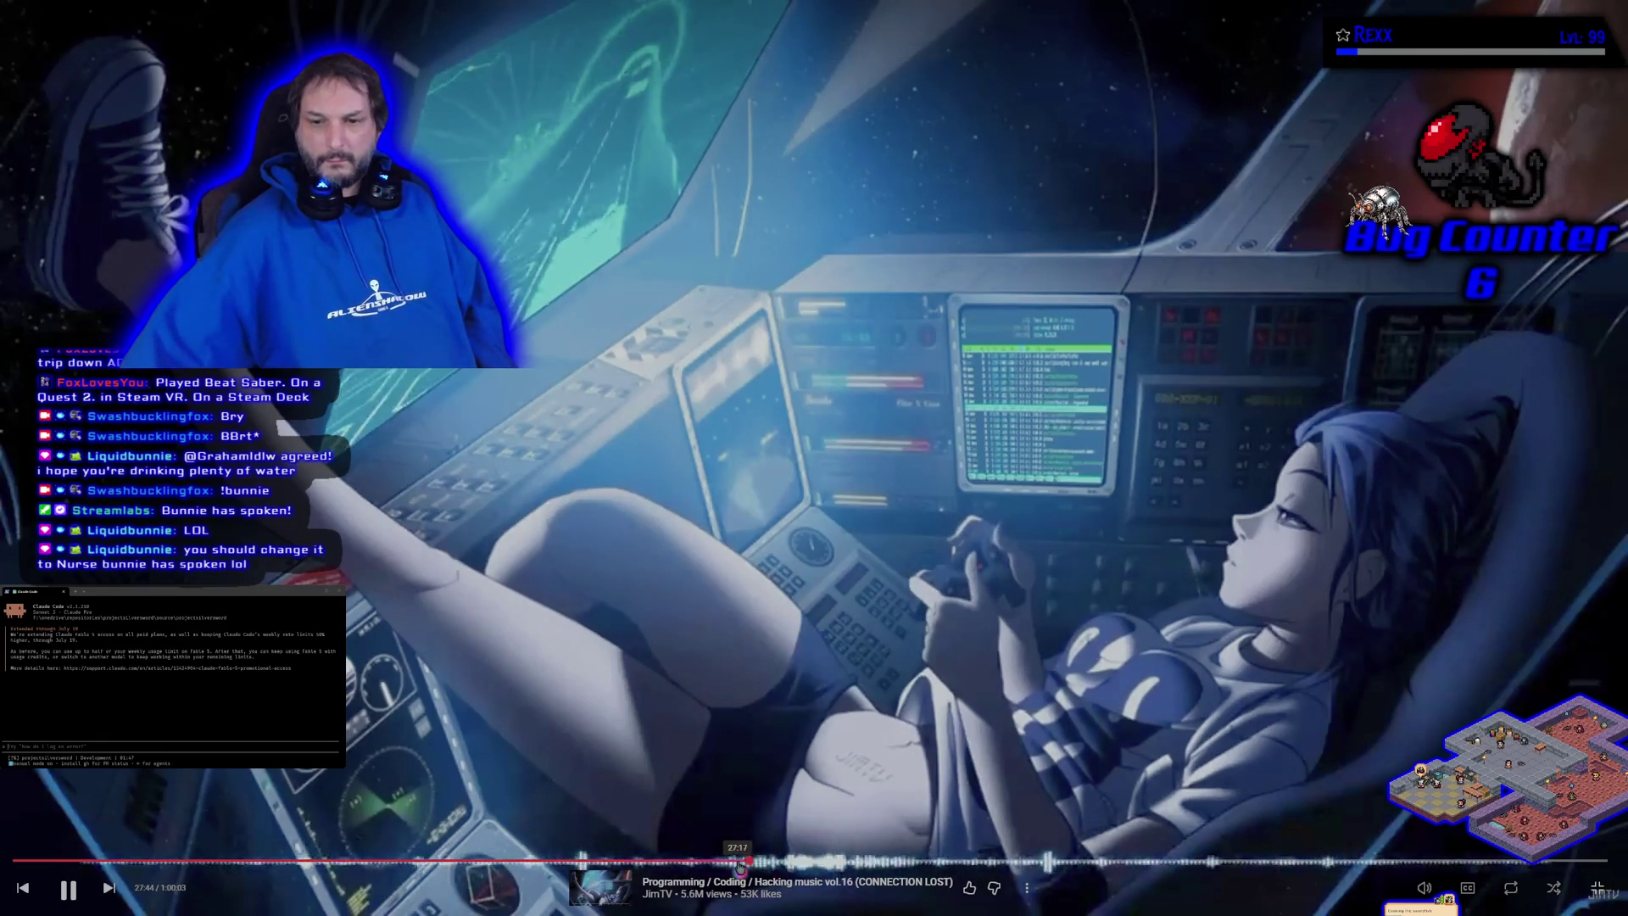
key("Escape")
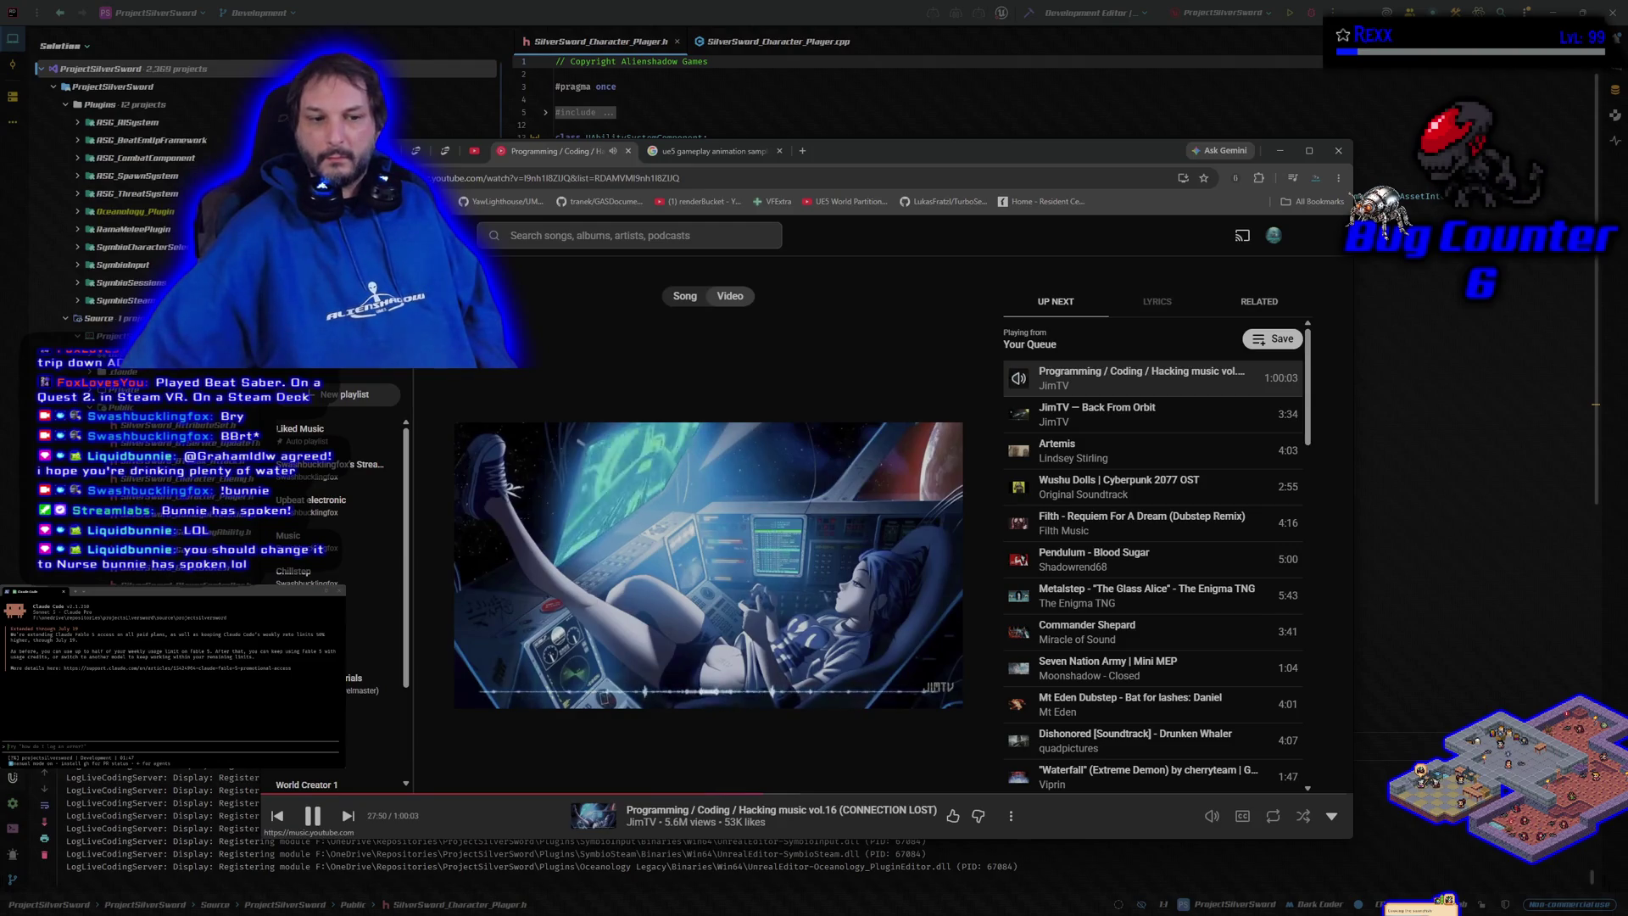
left_click(348, 235)
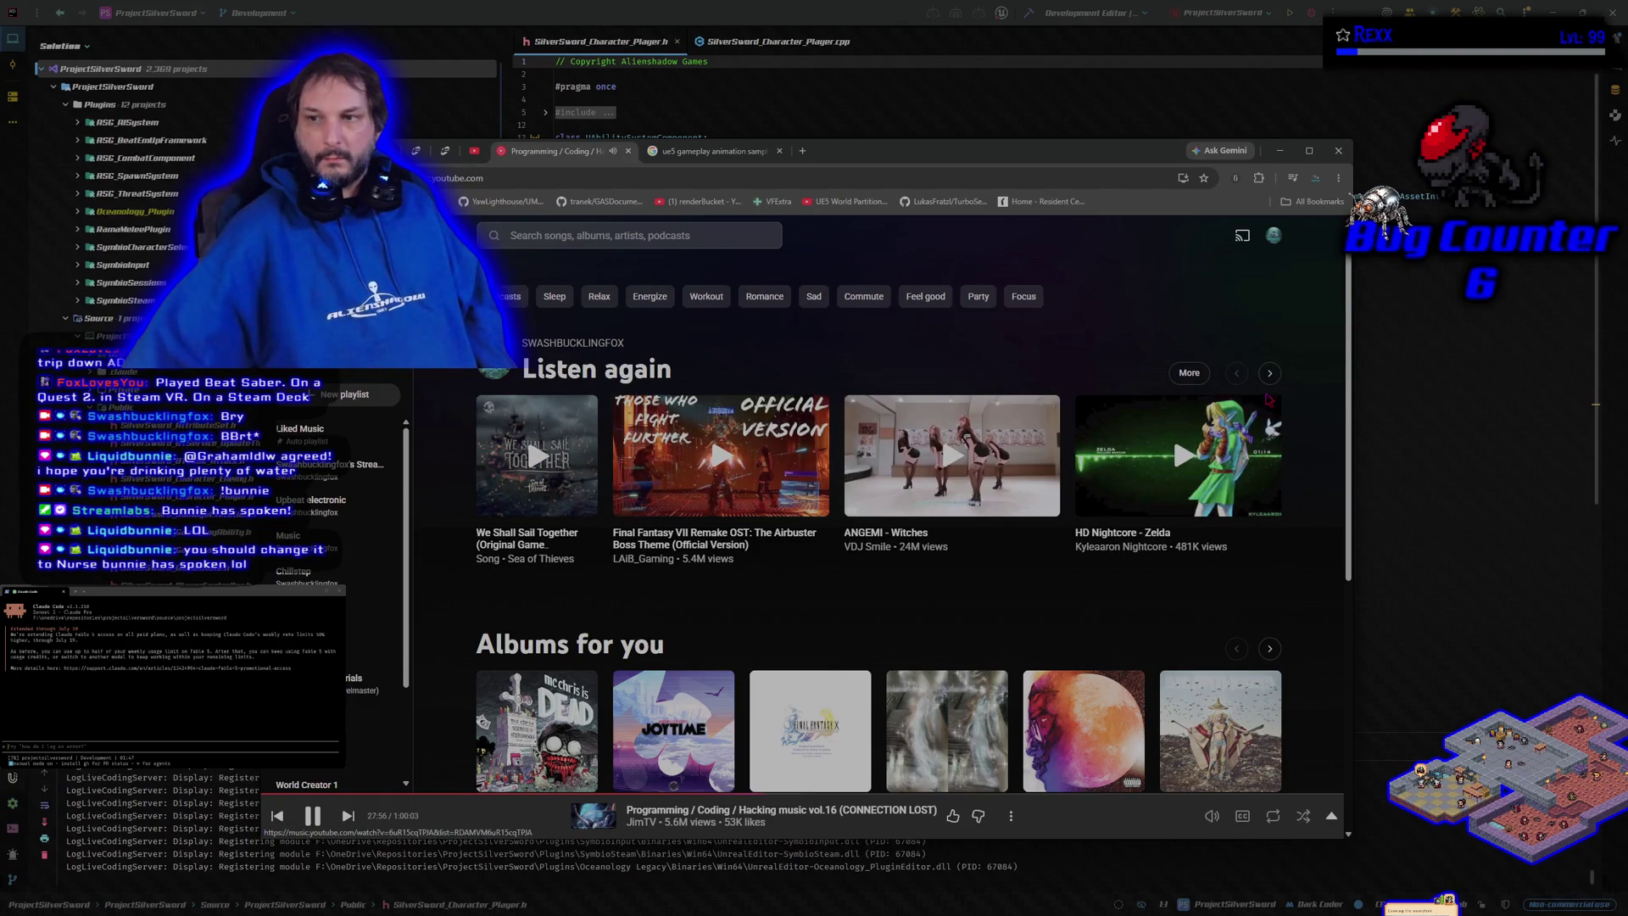
Step: Page twice through the Listen again suggestions, then return to the Google AI answer
left_click(1272, 374)
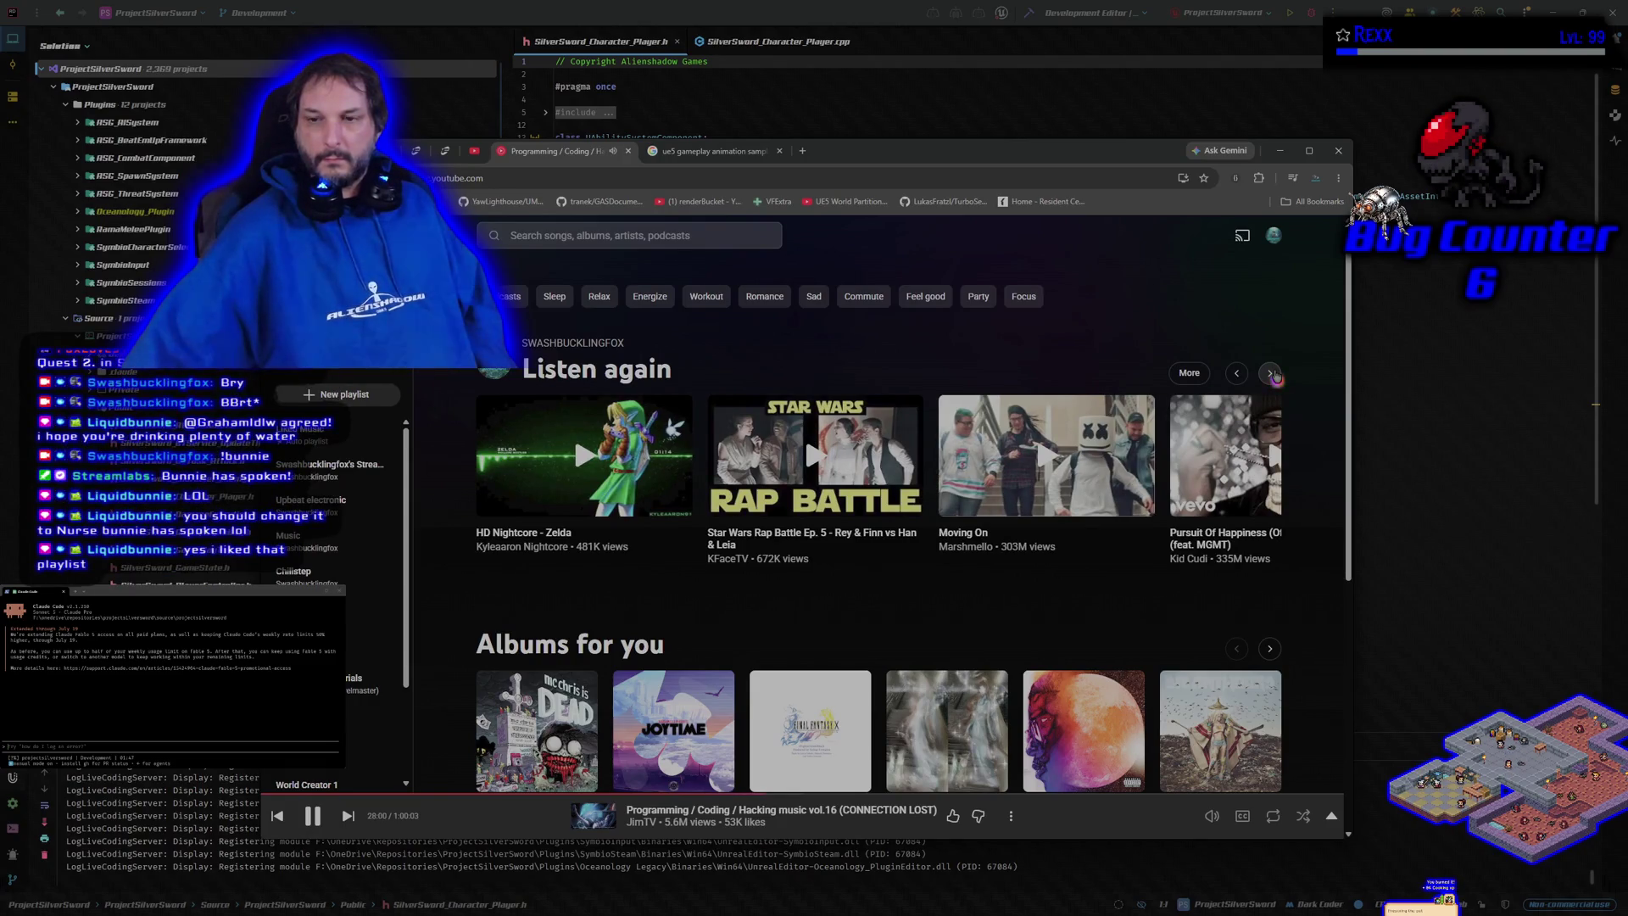
left_click(1272, 374)
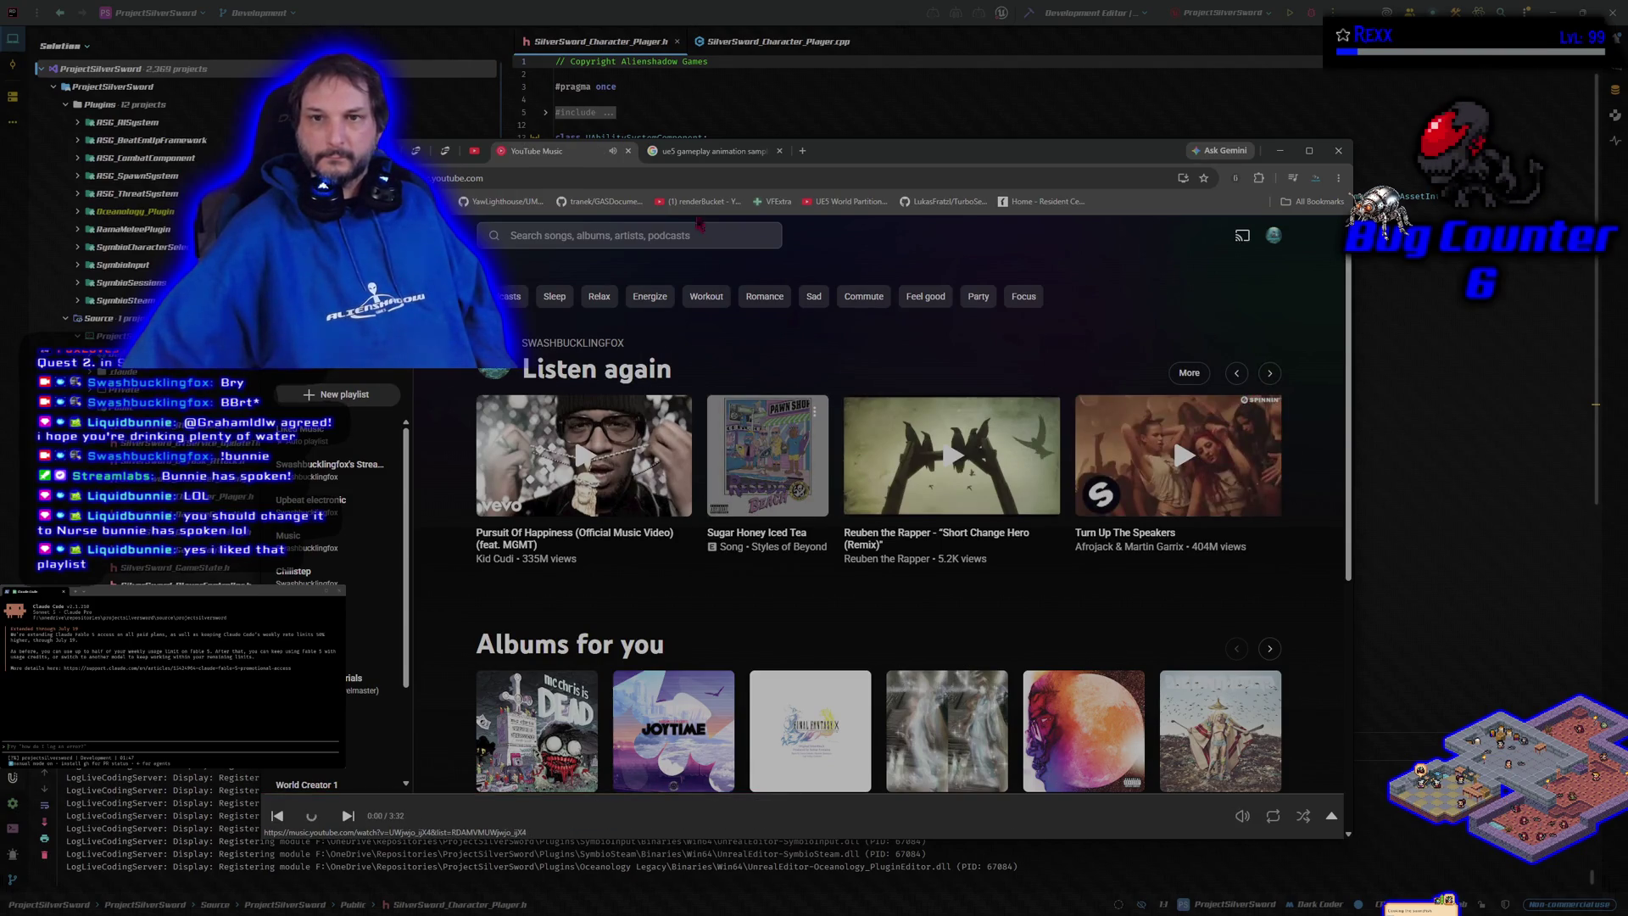
key("ctrl+Tab")
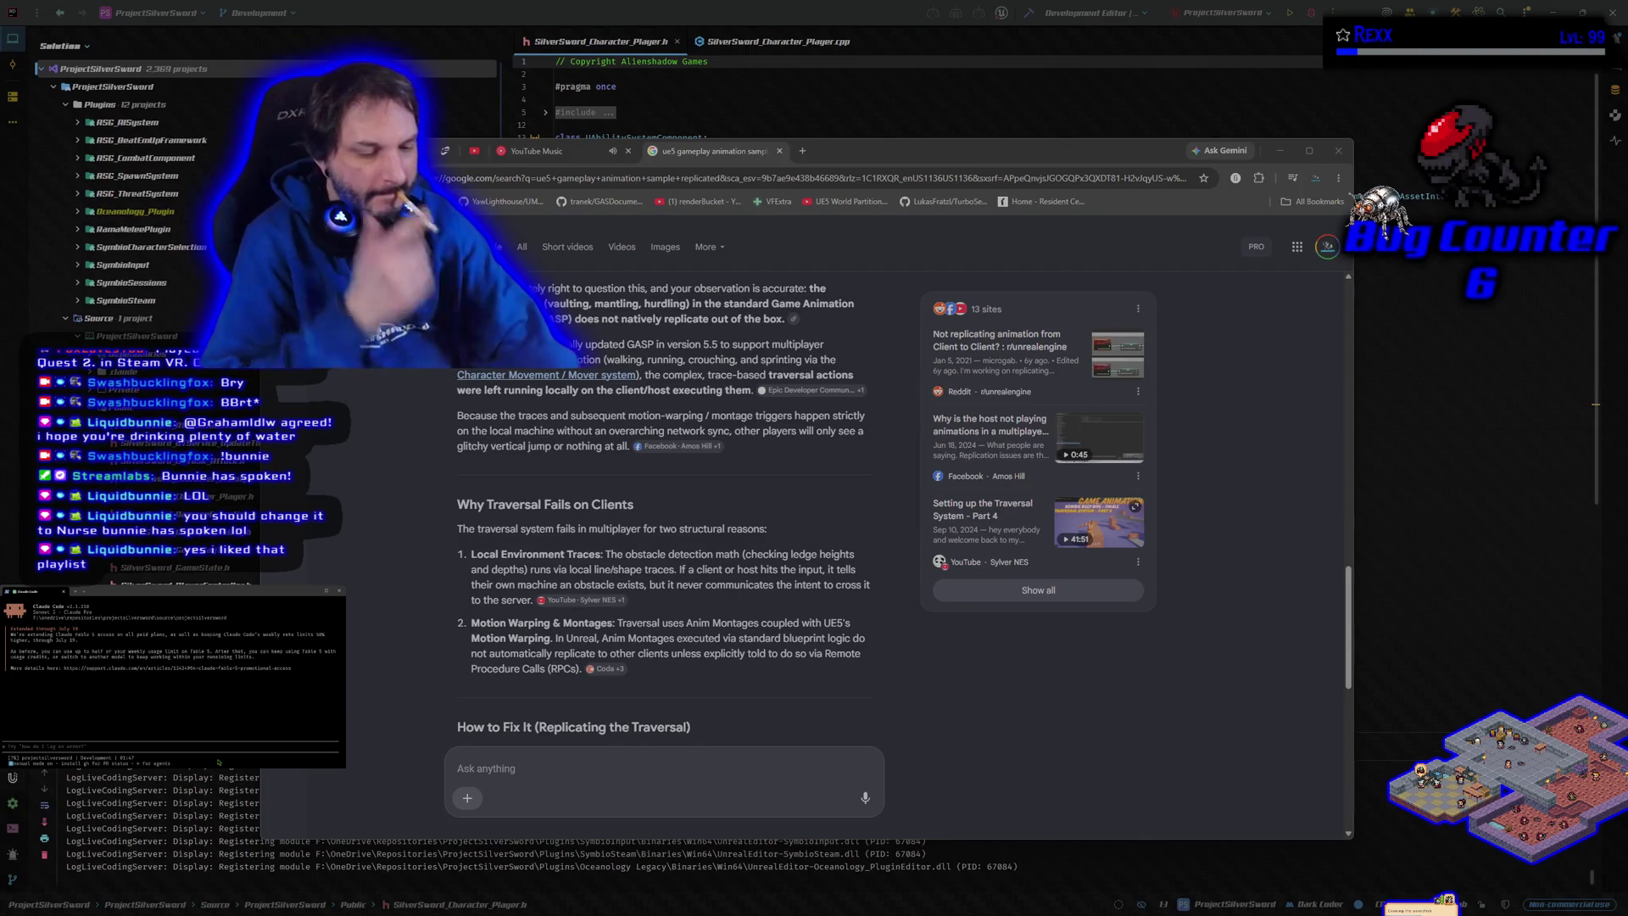
Step: Send Claude Code a prompt beginning 'i need to replicate' about the traversal
type("i need")
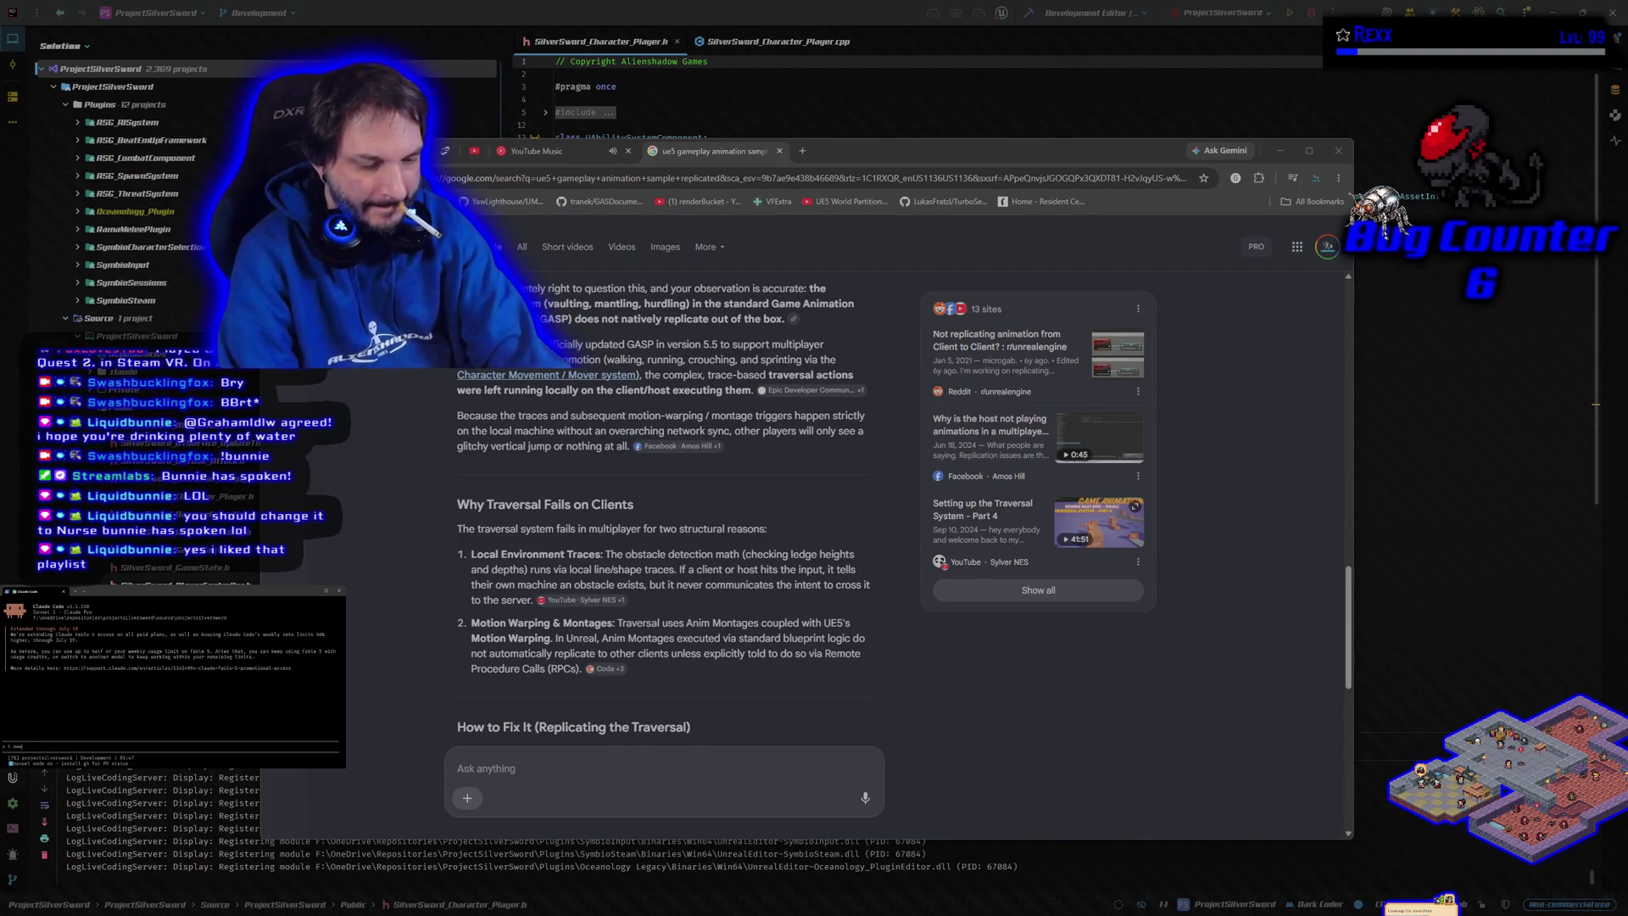
type(" to replicate")
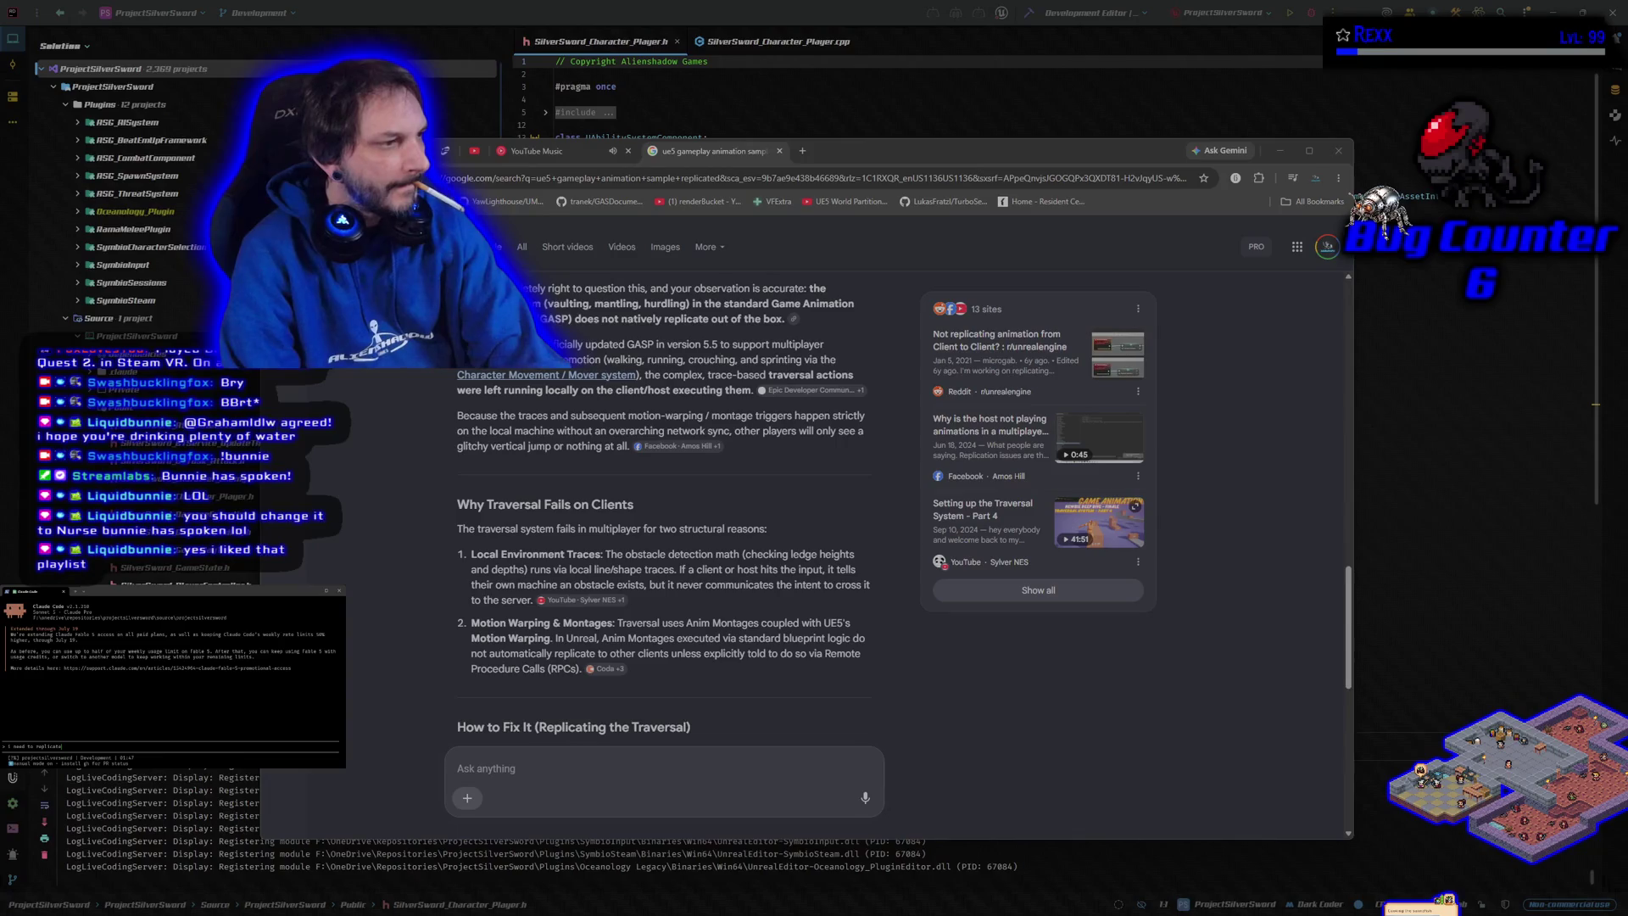
key("BackSpace")
key("BackSpace")
key("BackSpace")
type("he traversal from gasp t")
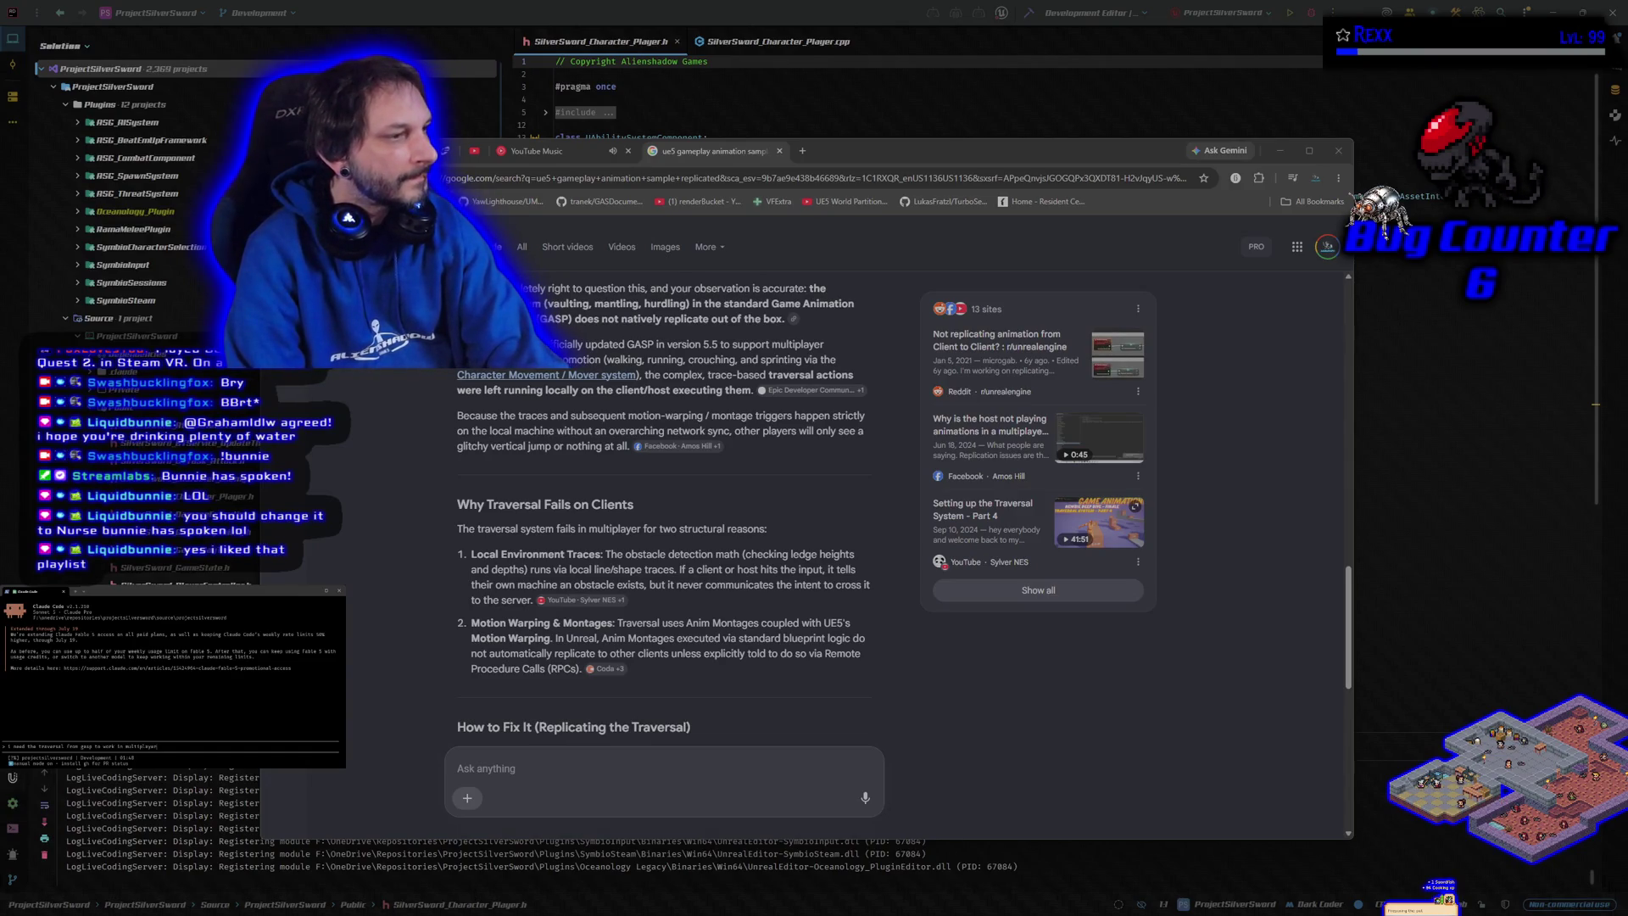
key("Return")
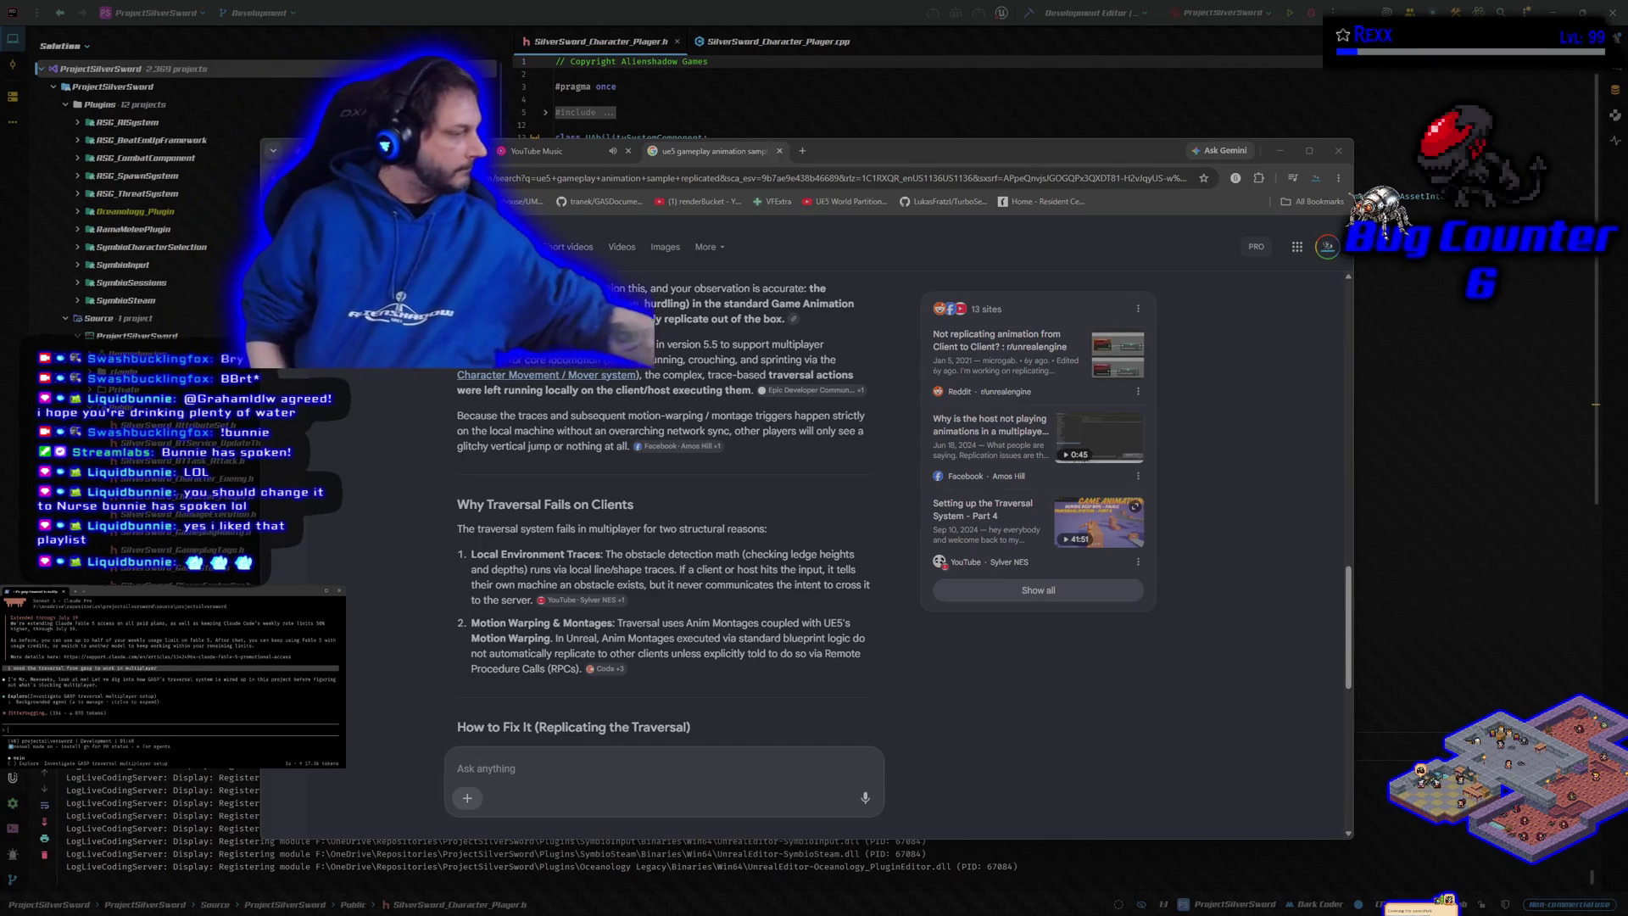
Step: Type 'what did it find', approve the agent's pending shell command, and keep reading the AI answer
type("what did it find")
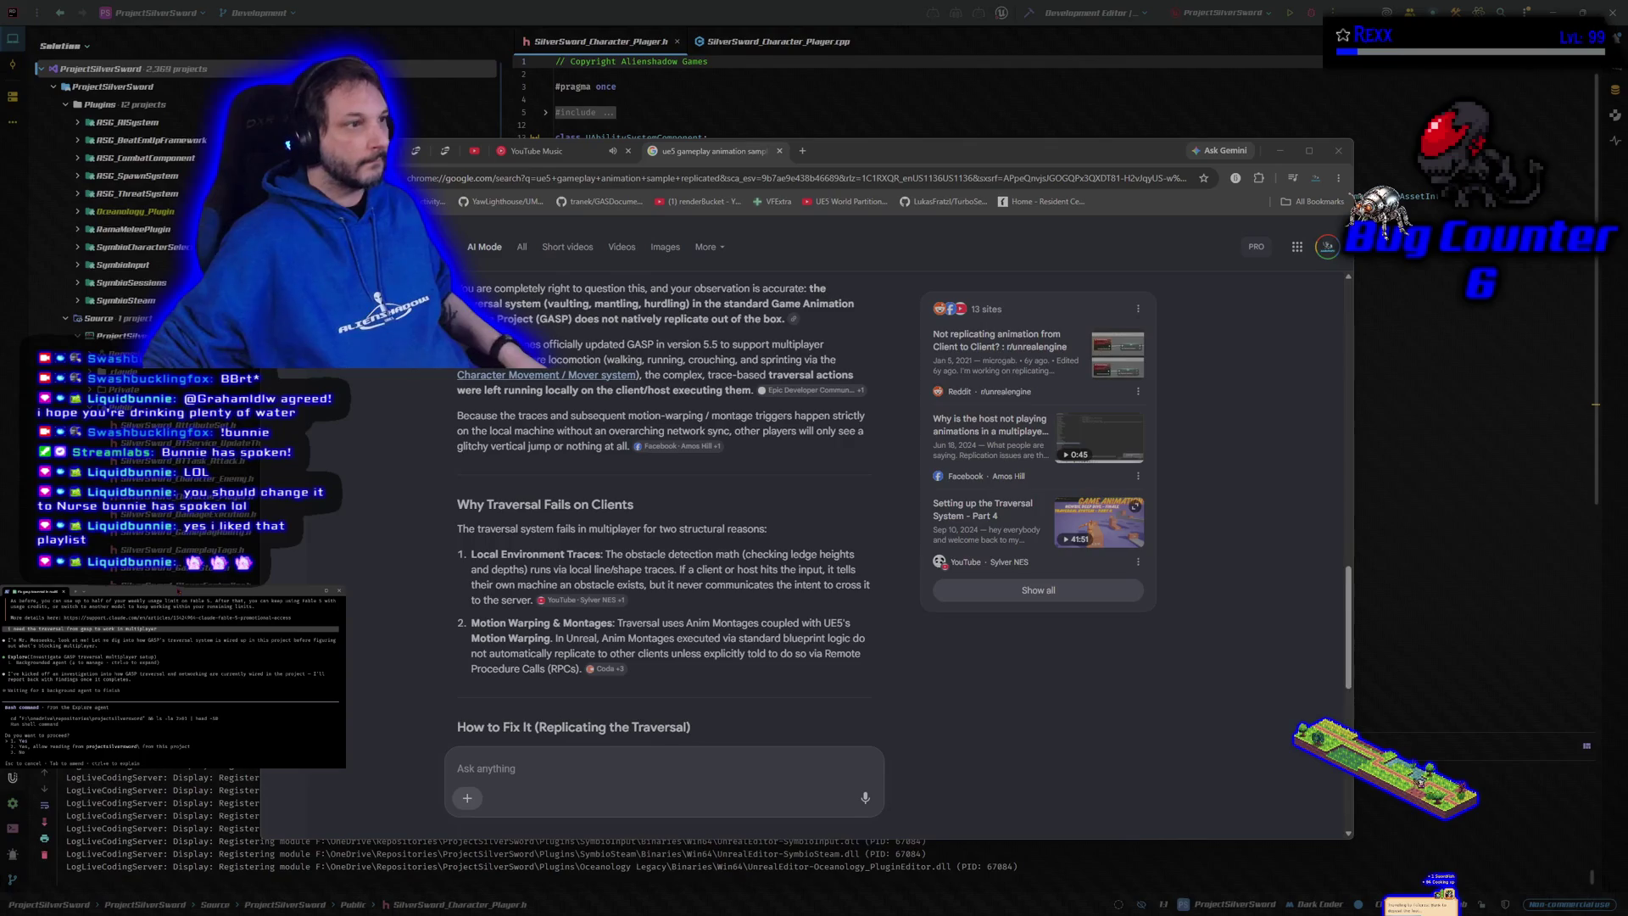
key("Return")
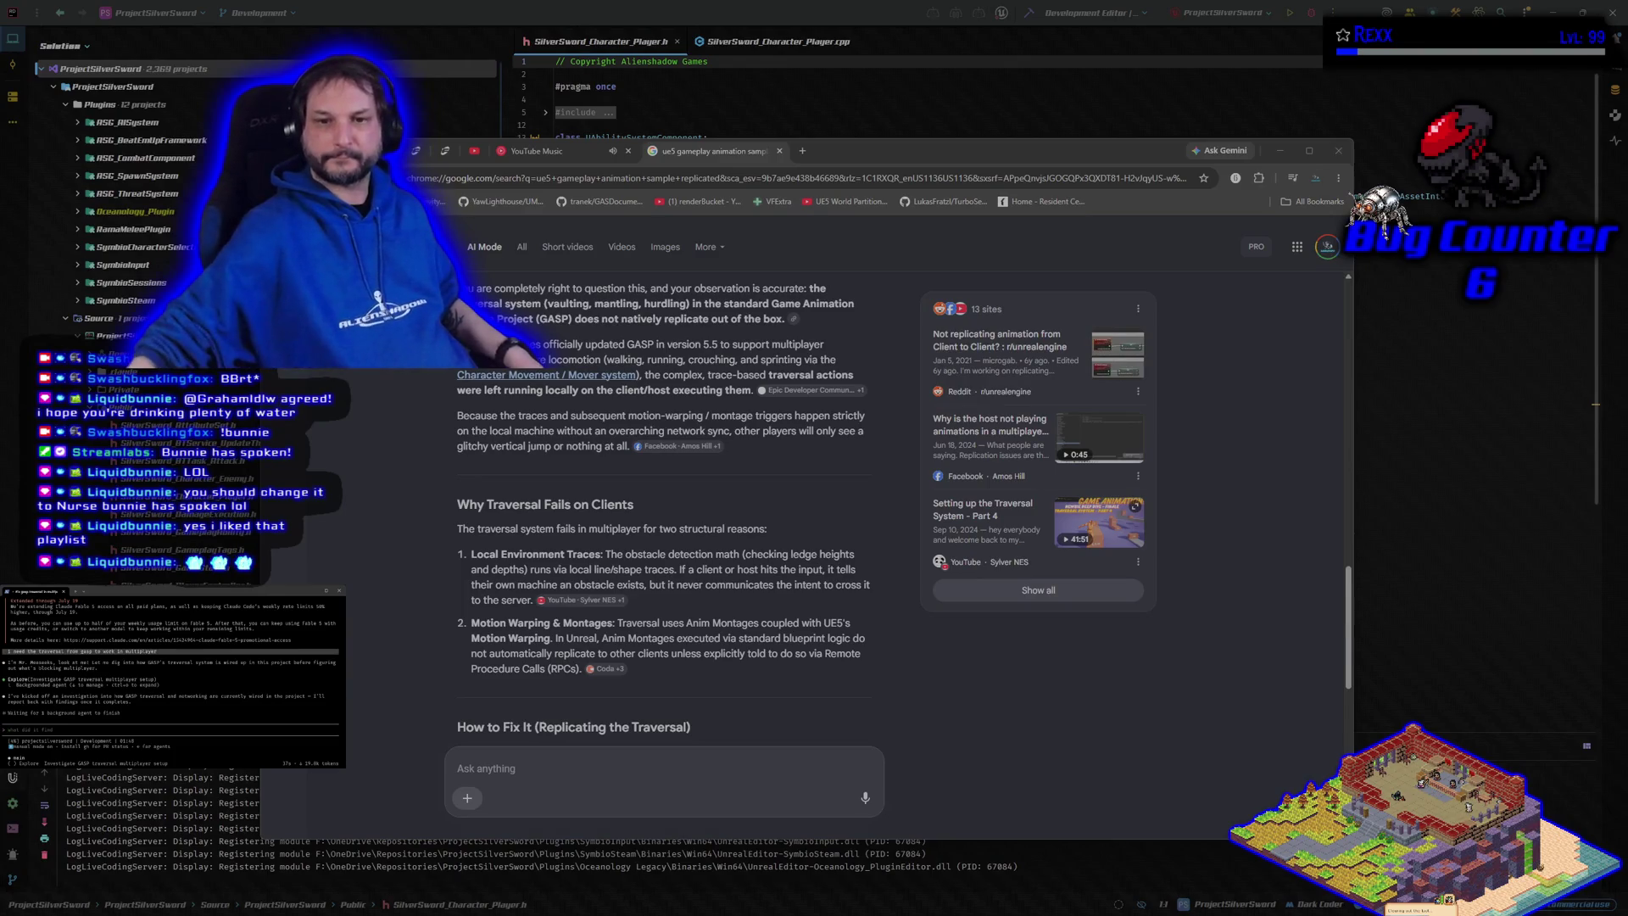
scroll(475, 555, "down", 3)
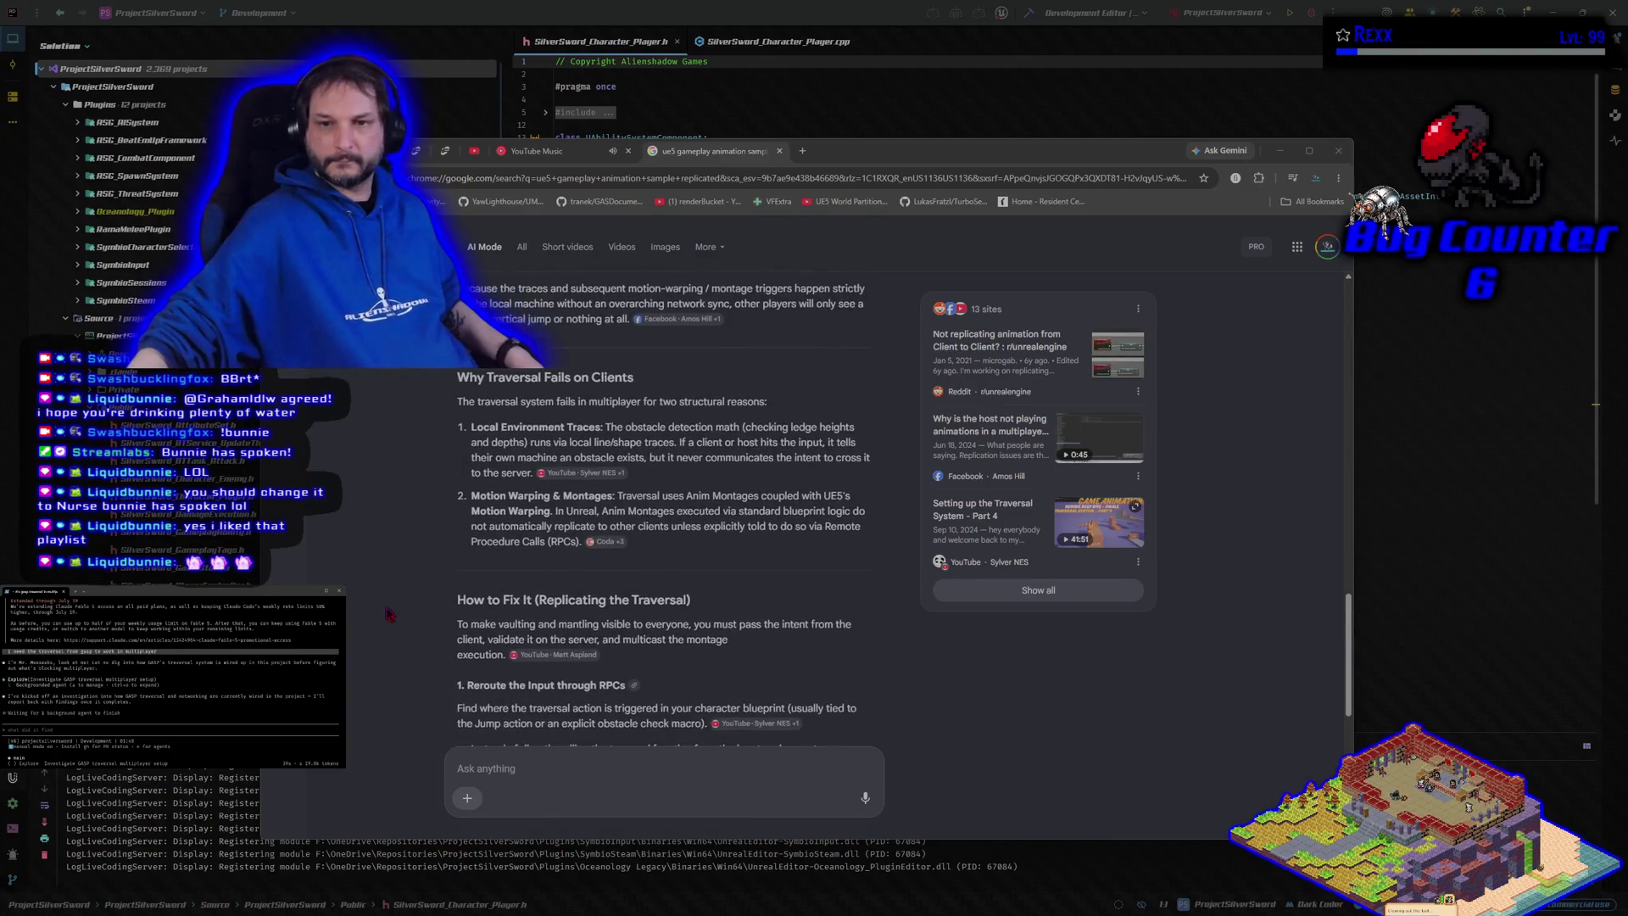
Step: Review the two reasons traversal fails on clients and the How to Fix It steps
mouse_move(450, 421)
left_mouse_down()
mouse_move(767, 522)
mouse_move(794, 558)
left_mouse_up()
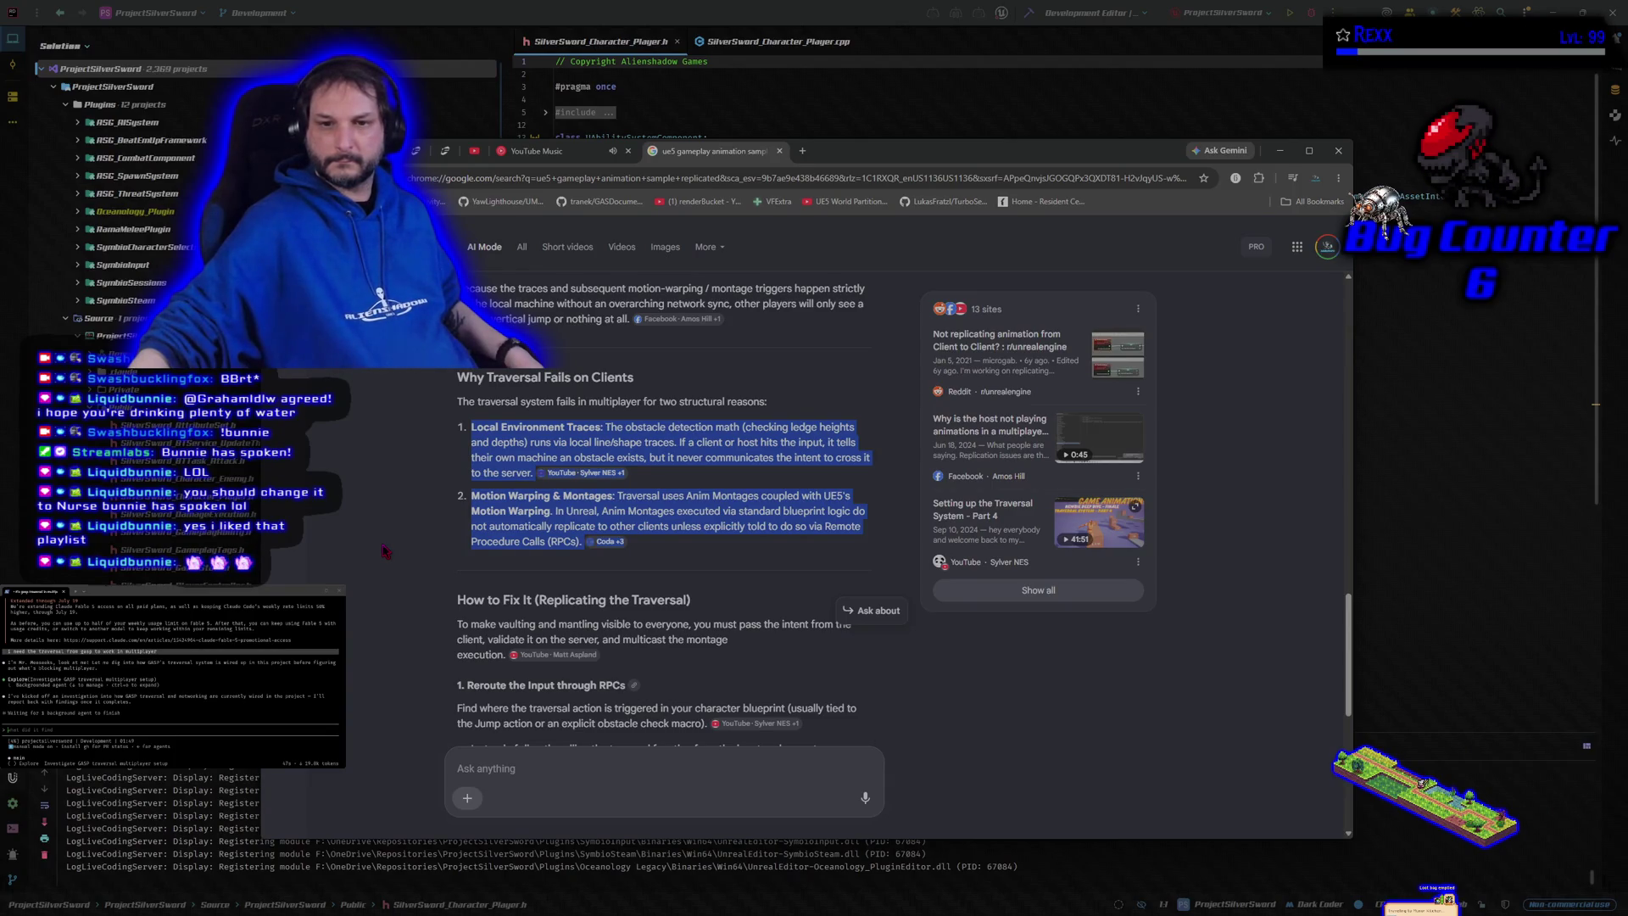
left_click(384, 551)
scroll(384, 551, "down", 3)
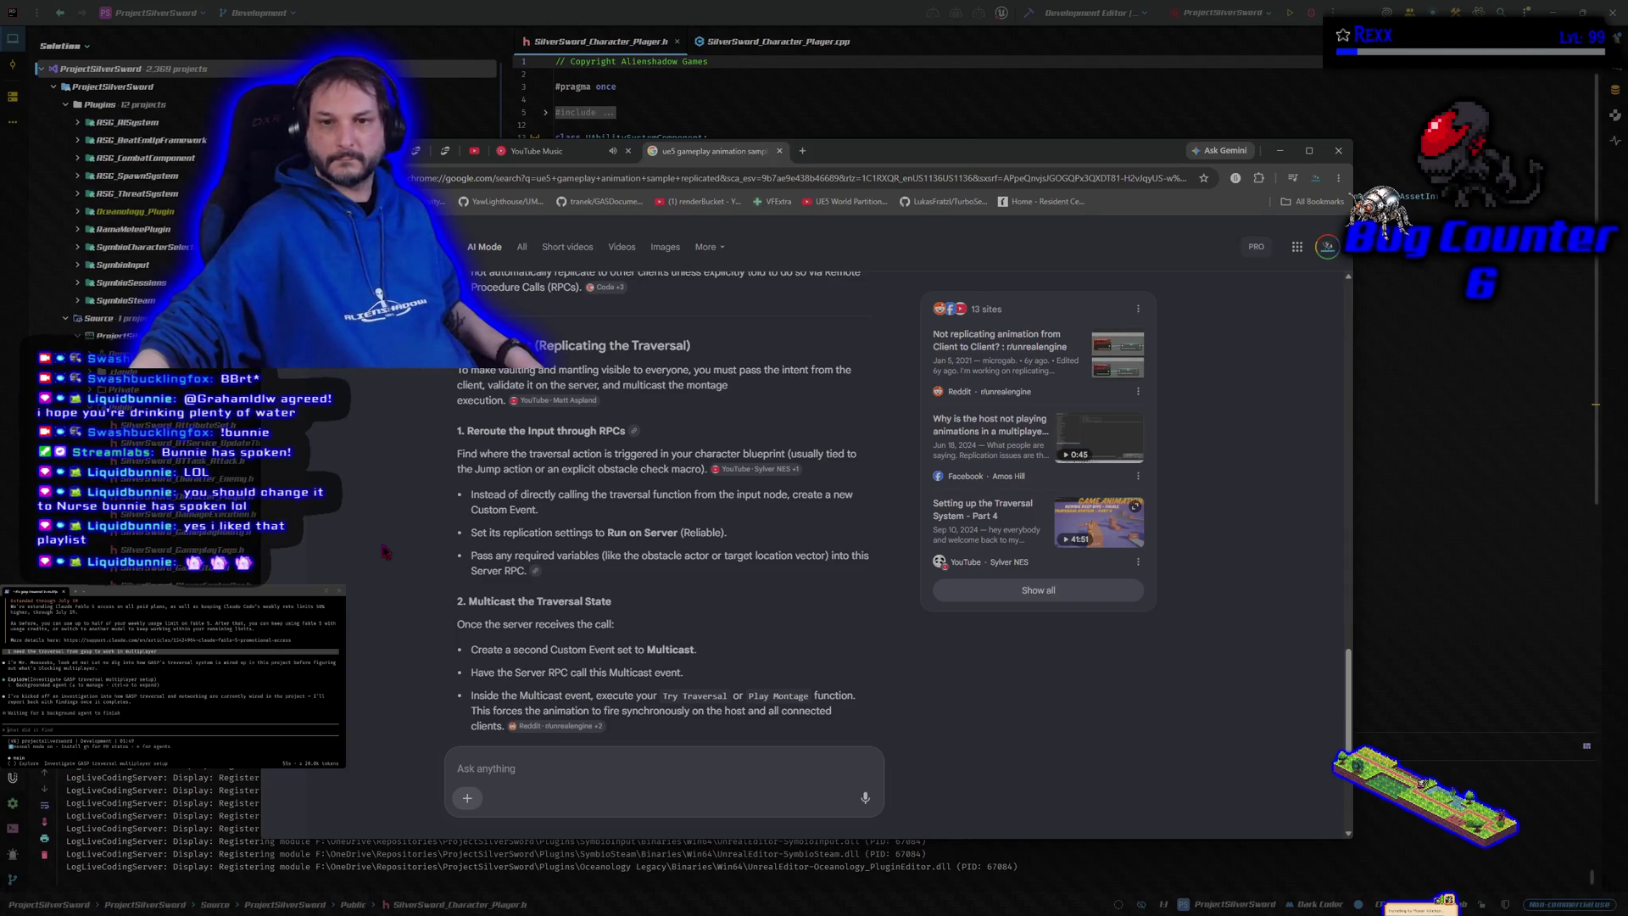
scroll(386, 552, "down", 2)
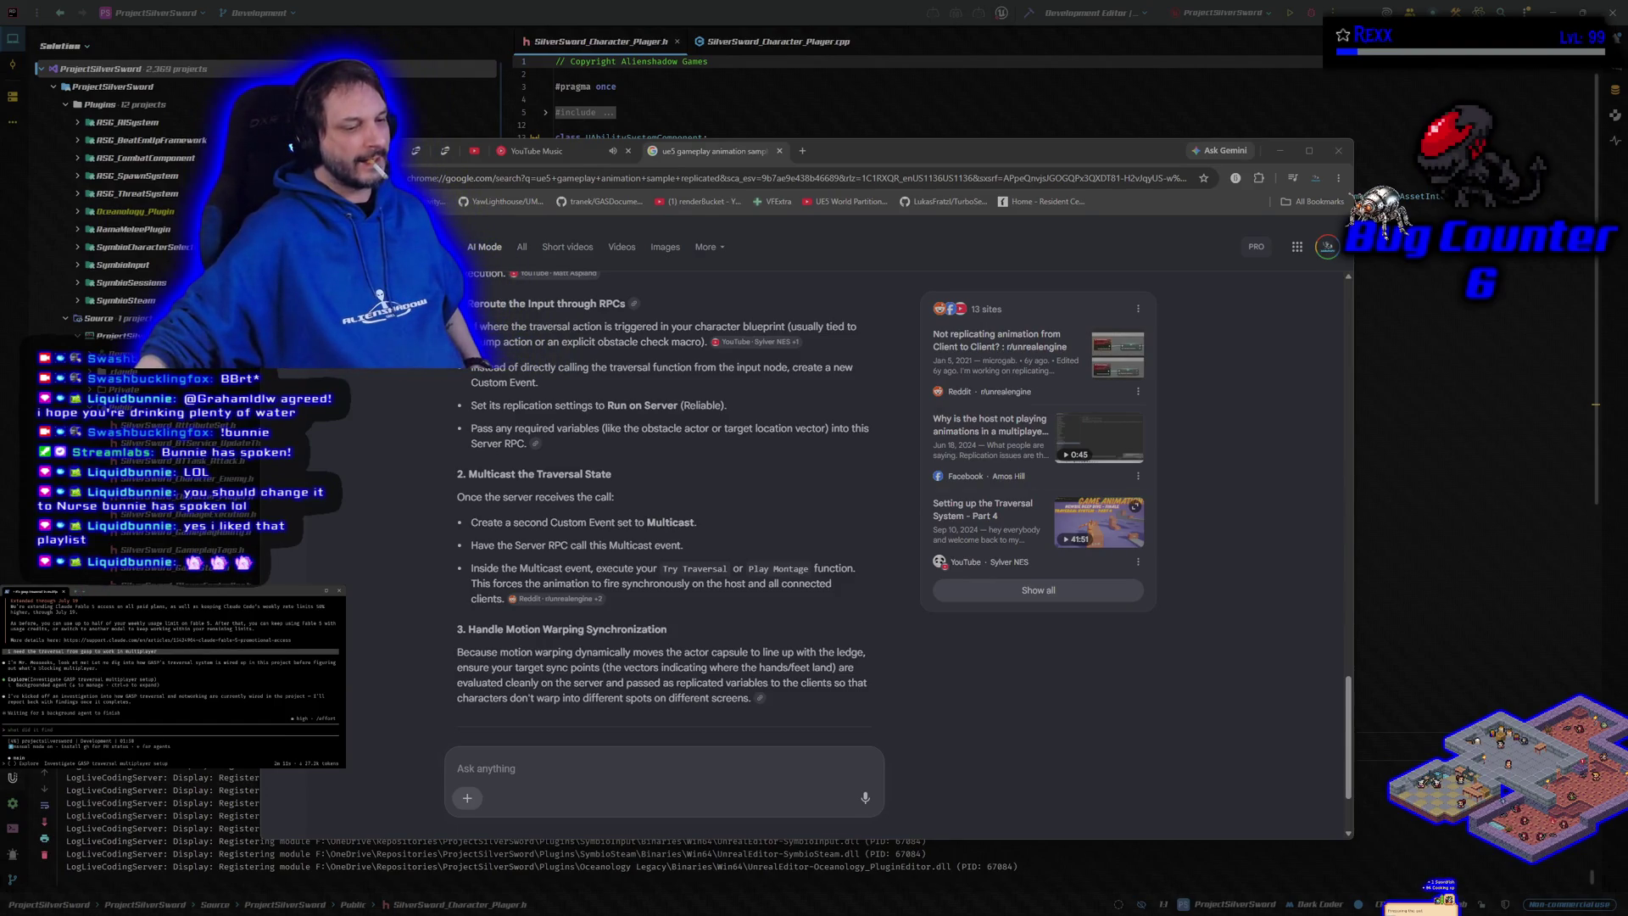
key("alt+Tab")
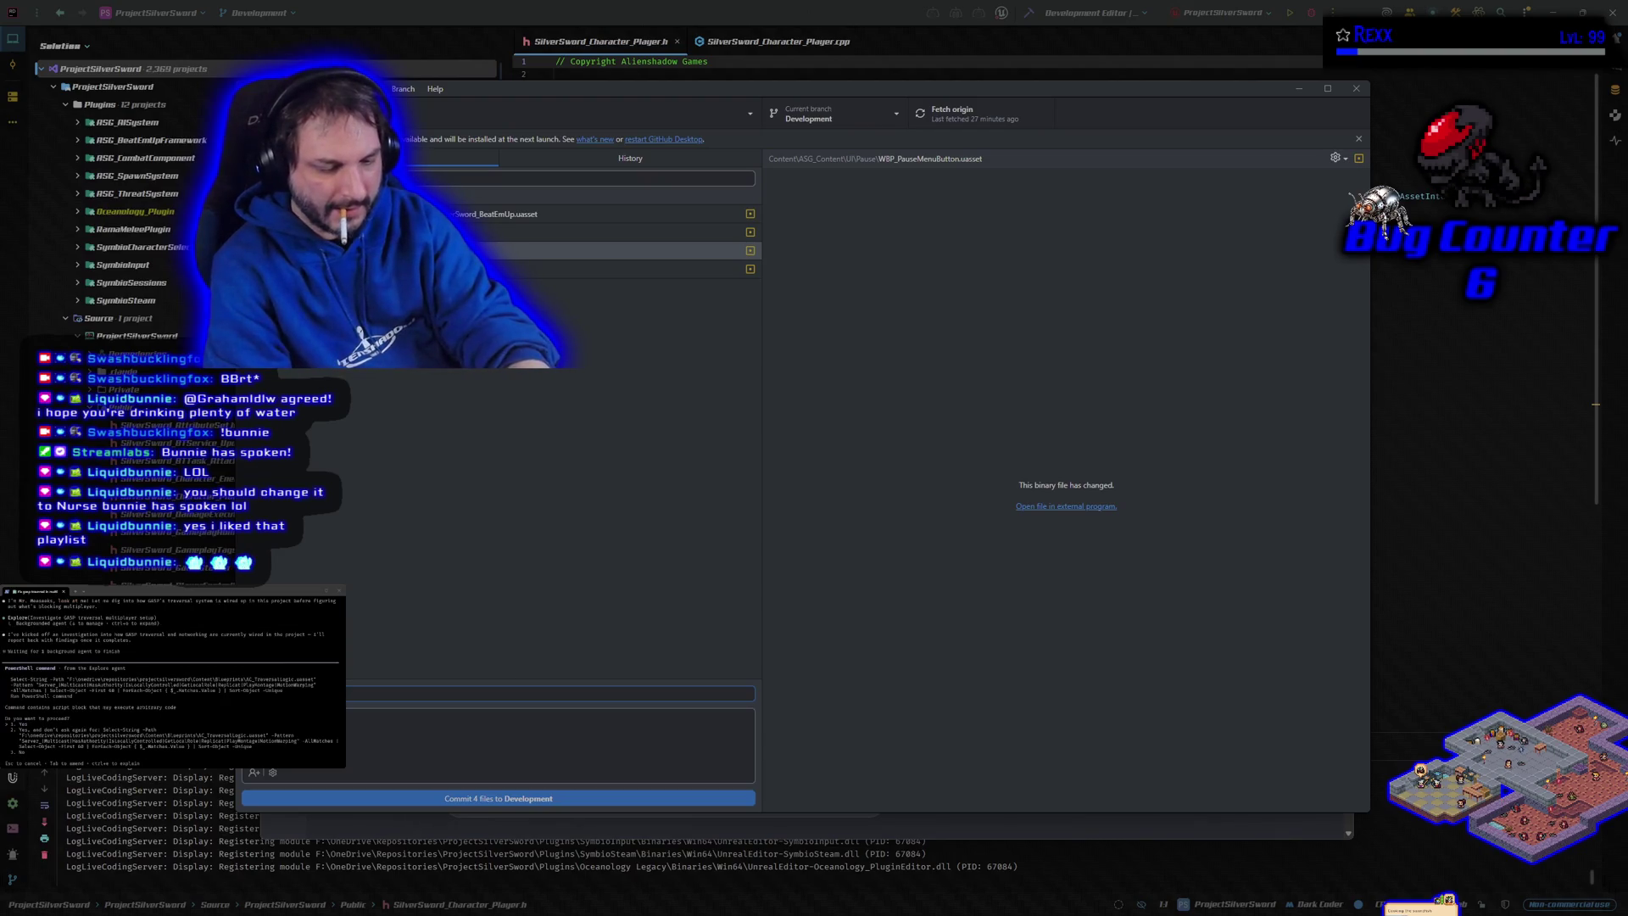
Step: Commit 'Fixed paused button highlight for multiplayer' to Development and push it to origin
type("hlight on")
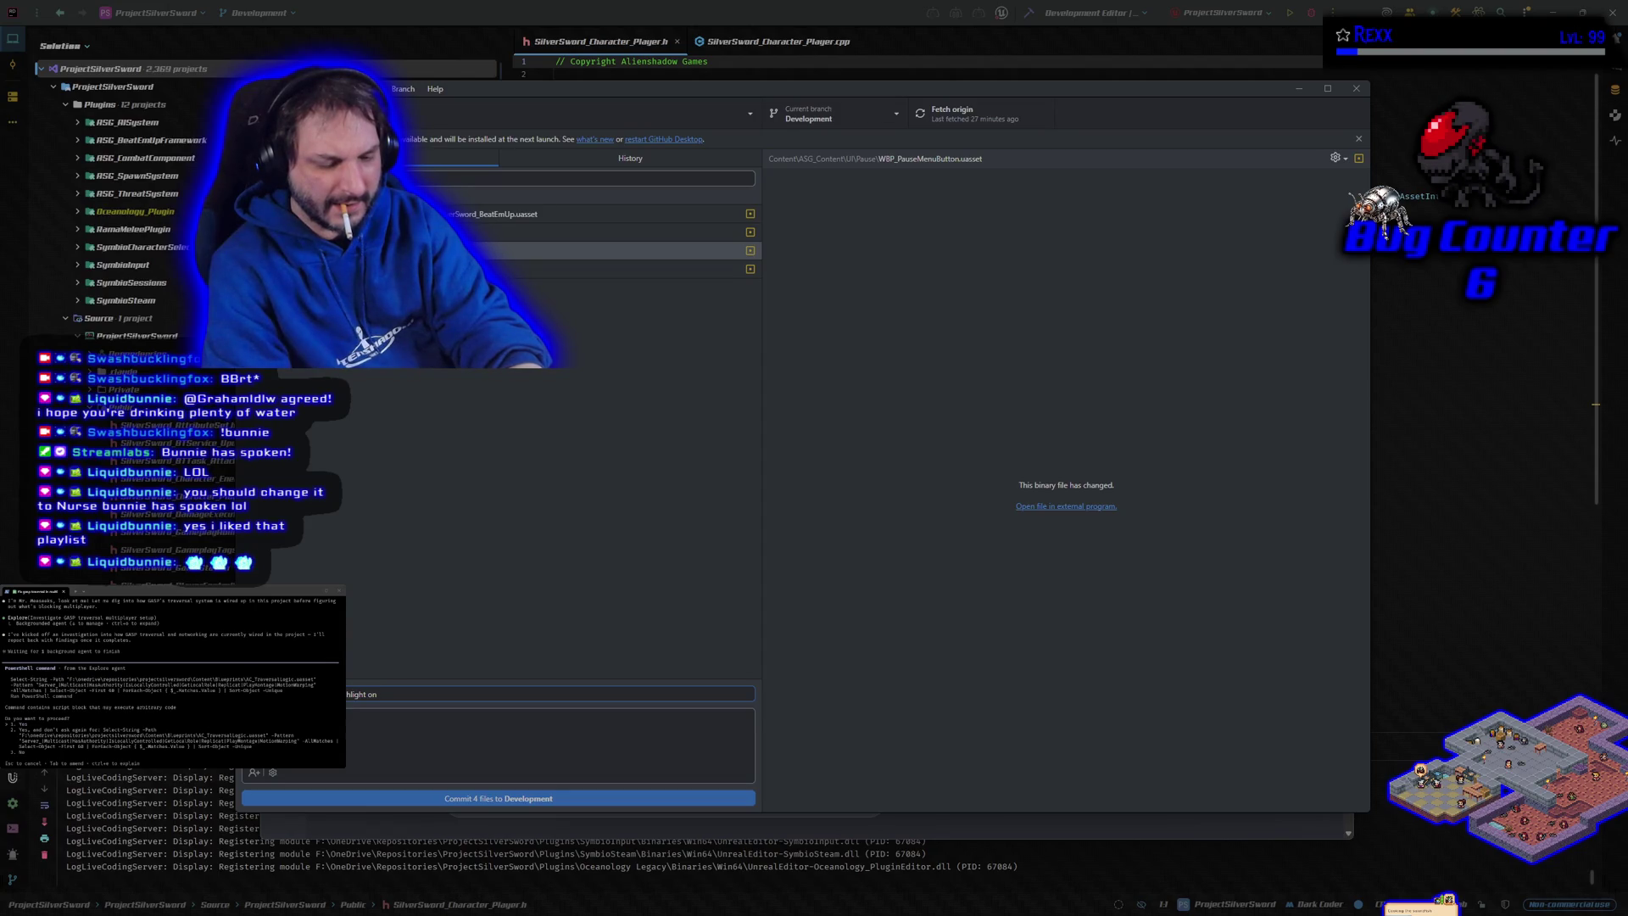
key("BackSpace")
key("BackSpace")
key("BackSpace")
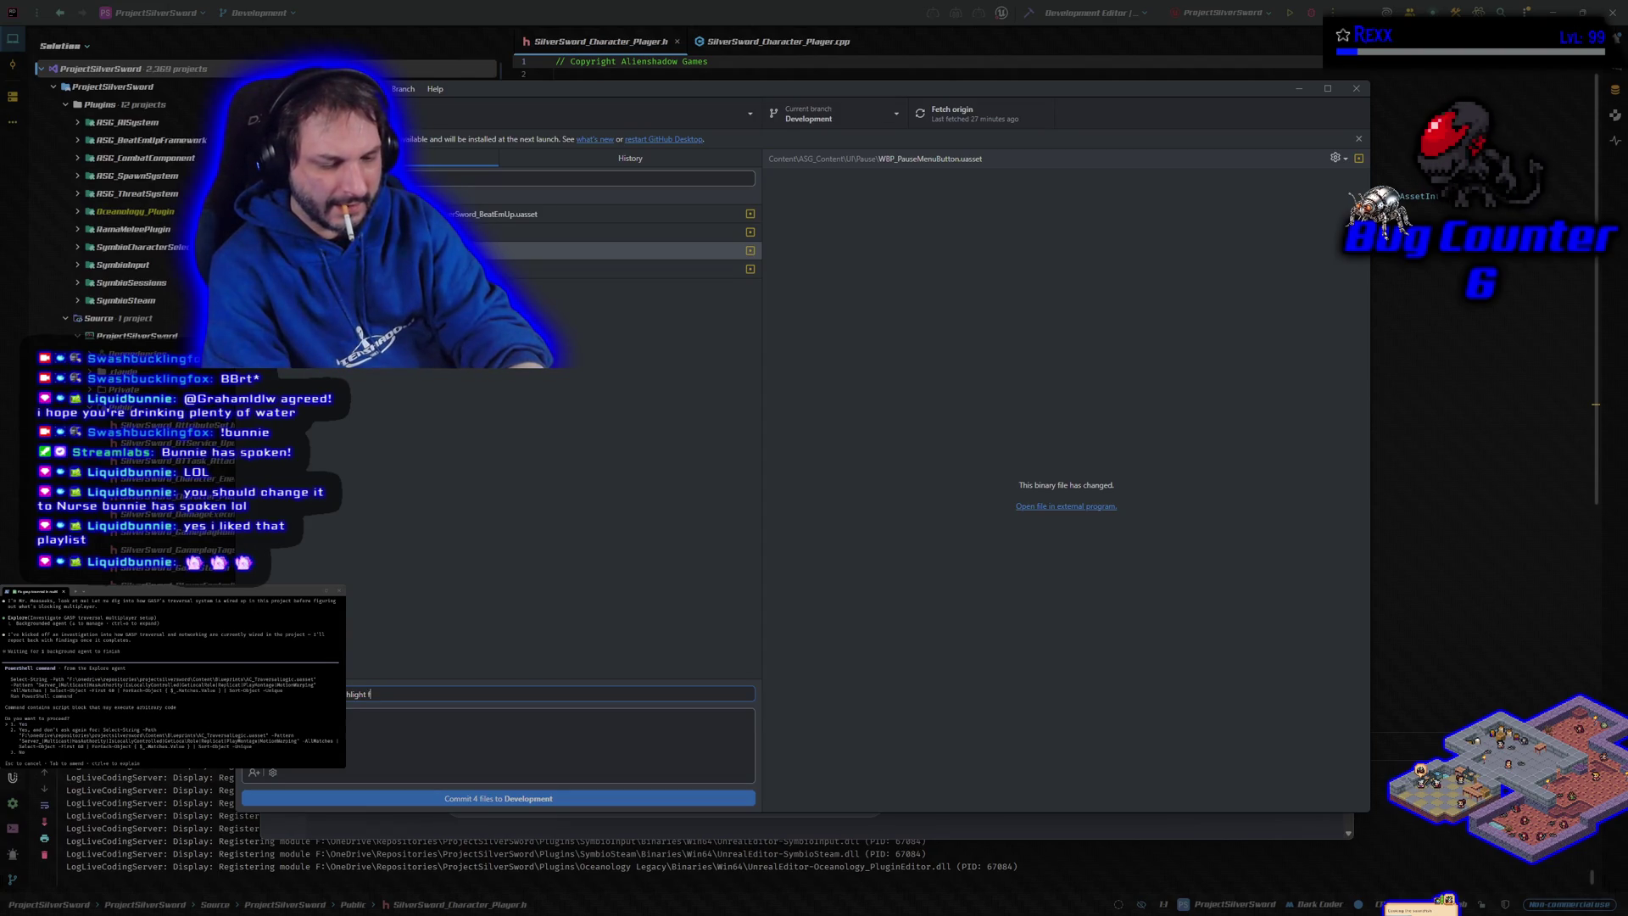
type("for multiplayer")
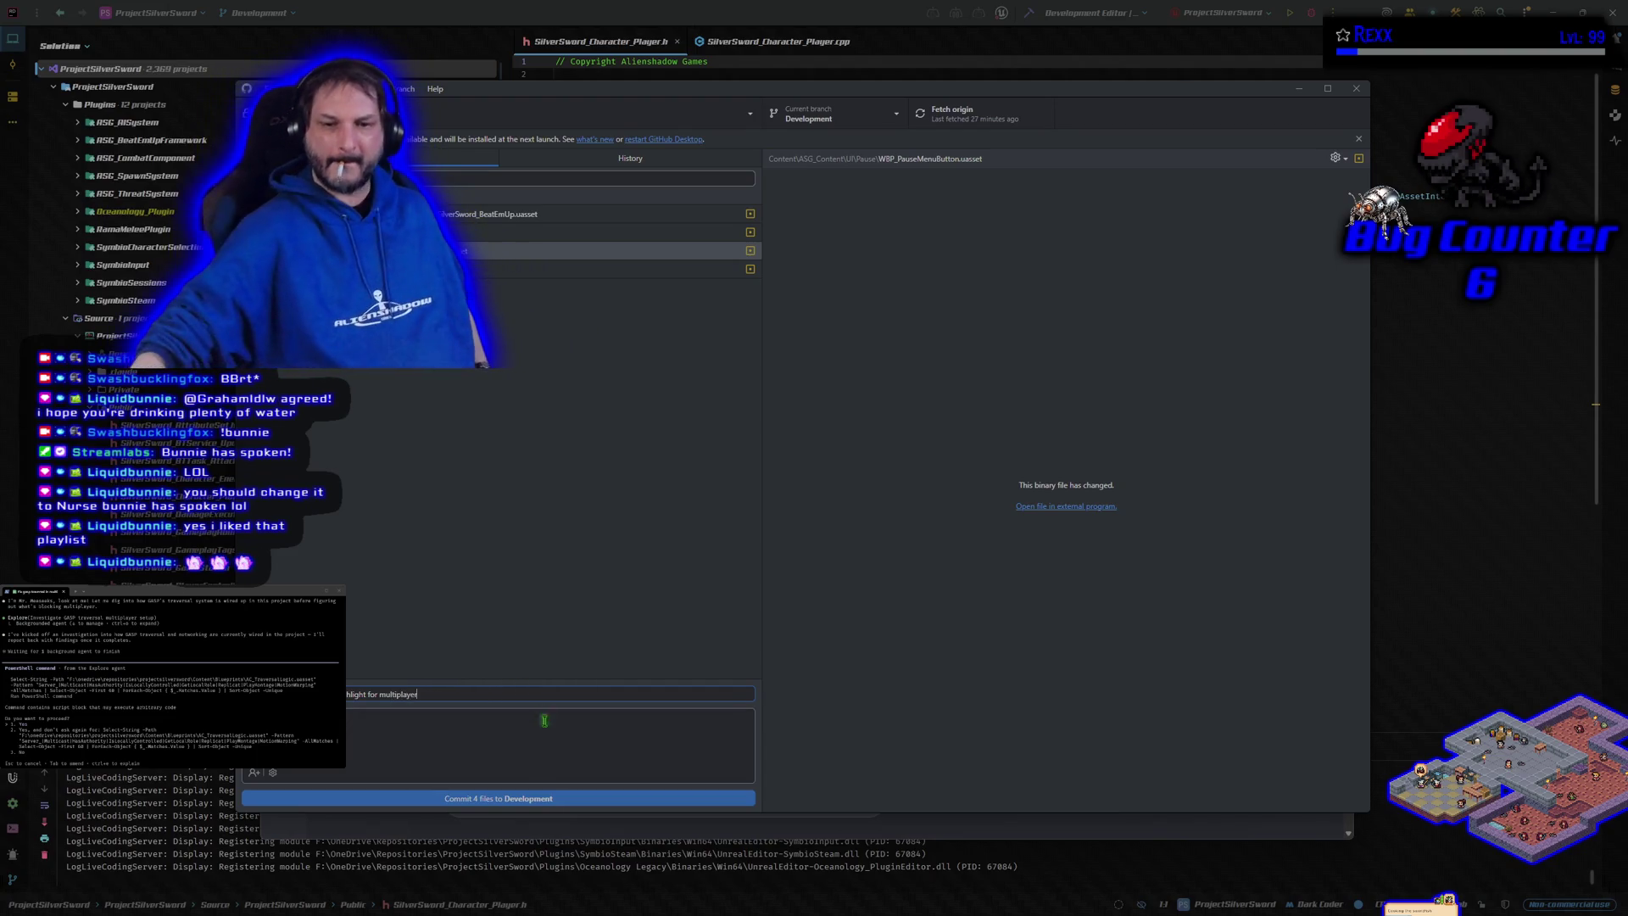
left_click(535, 802)
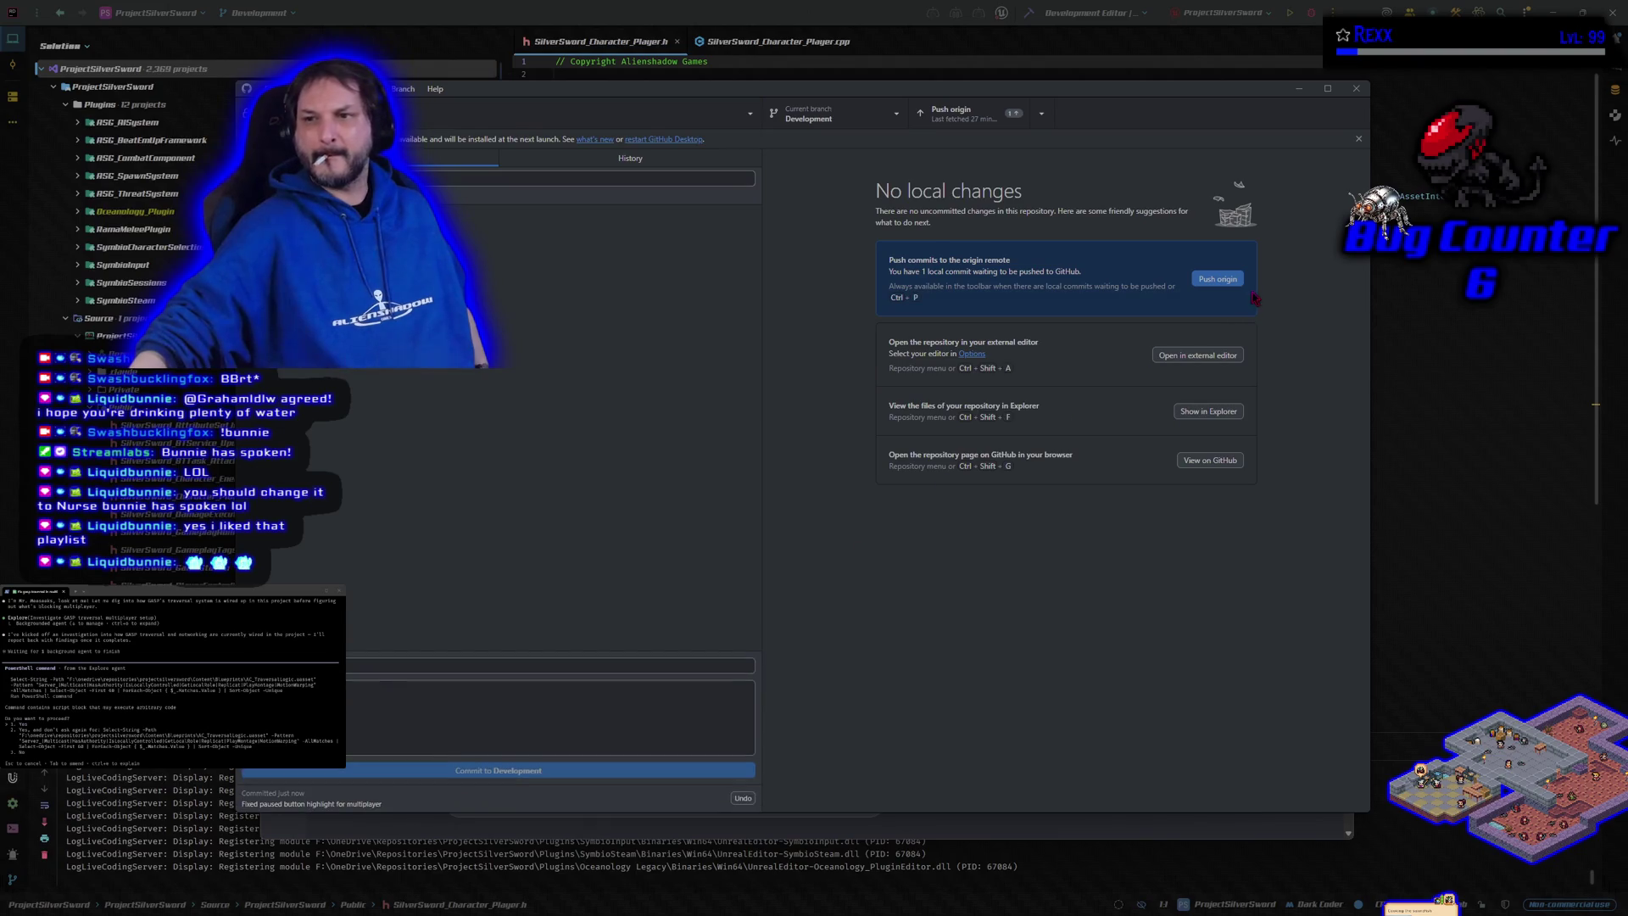
left_click(1238, 284)
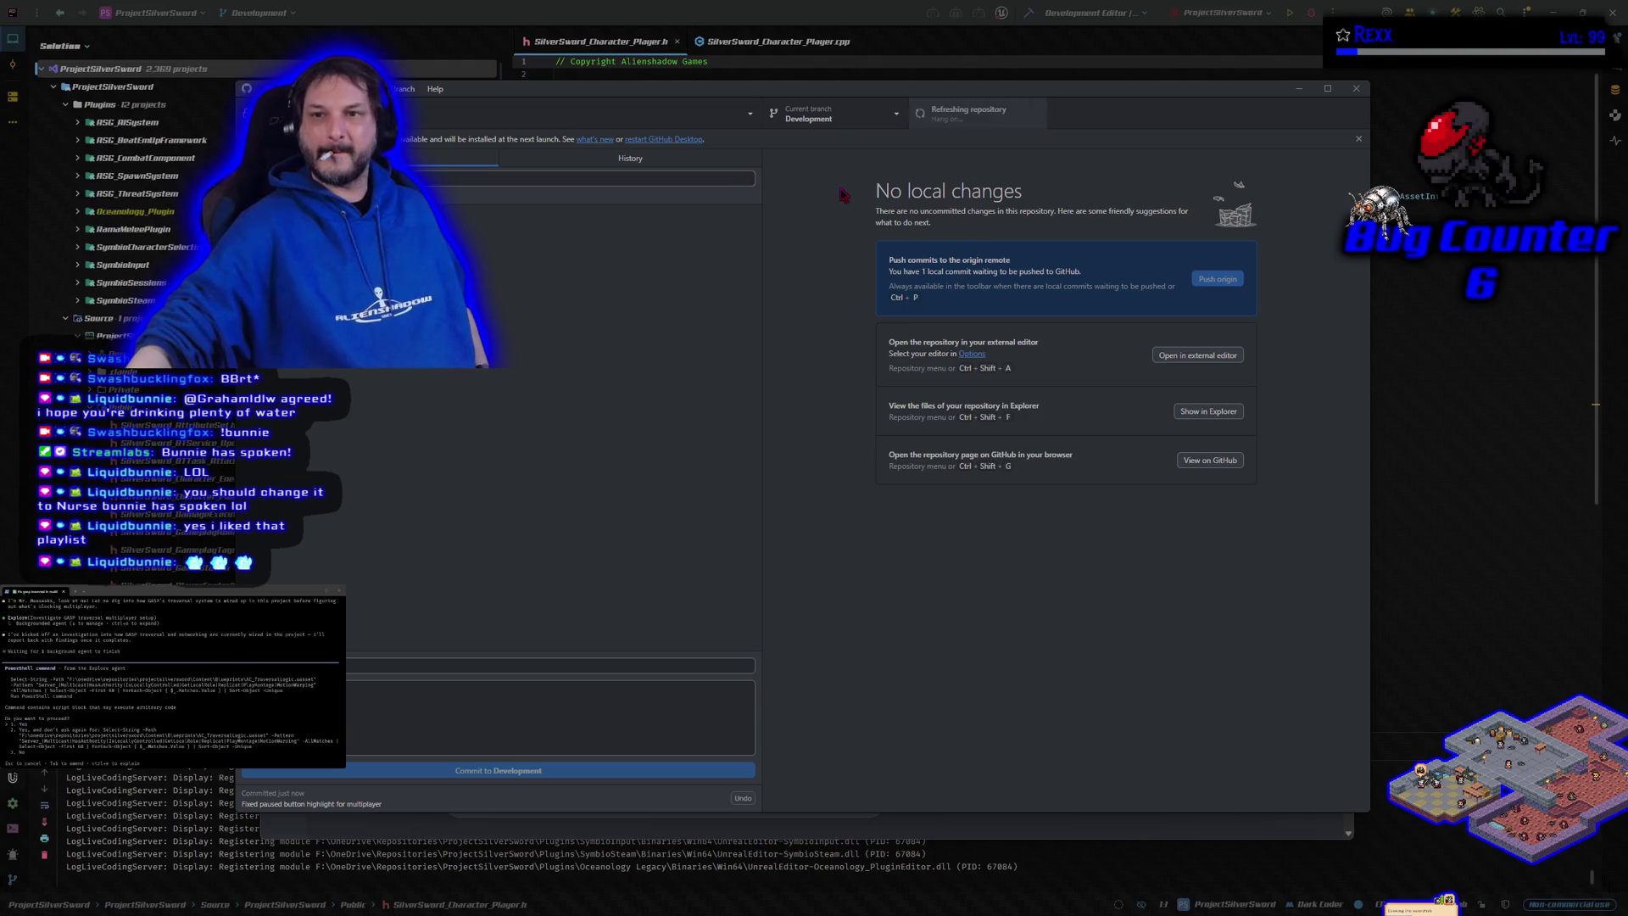
Step: Switch to main, merge Development into it, and push main to origin
left_click(875, 120)
left_click(861, 205)
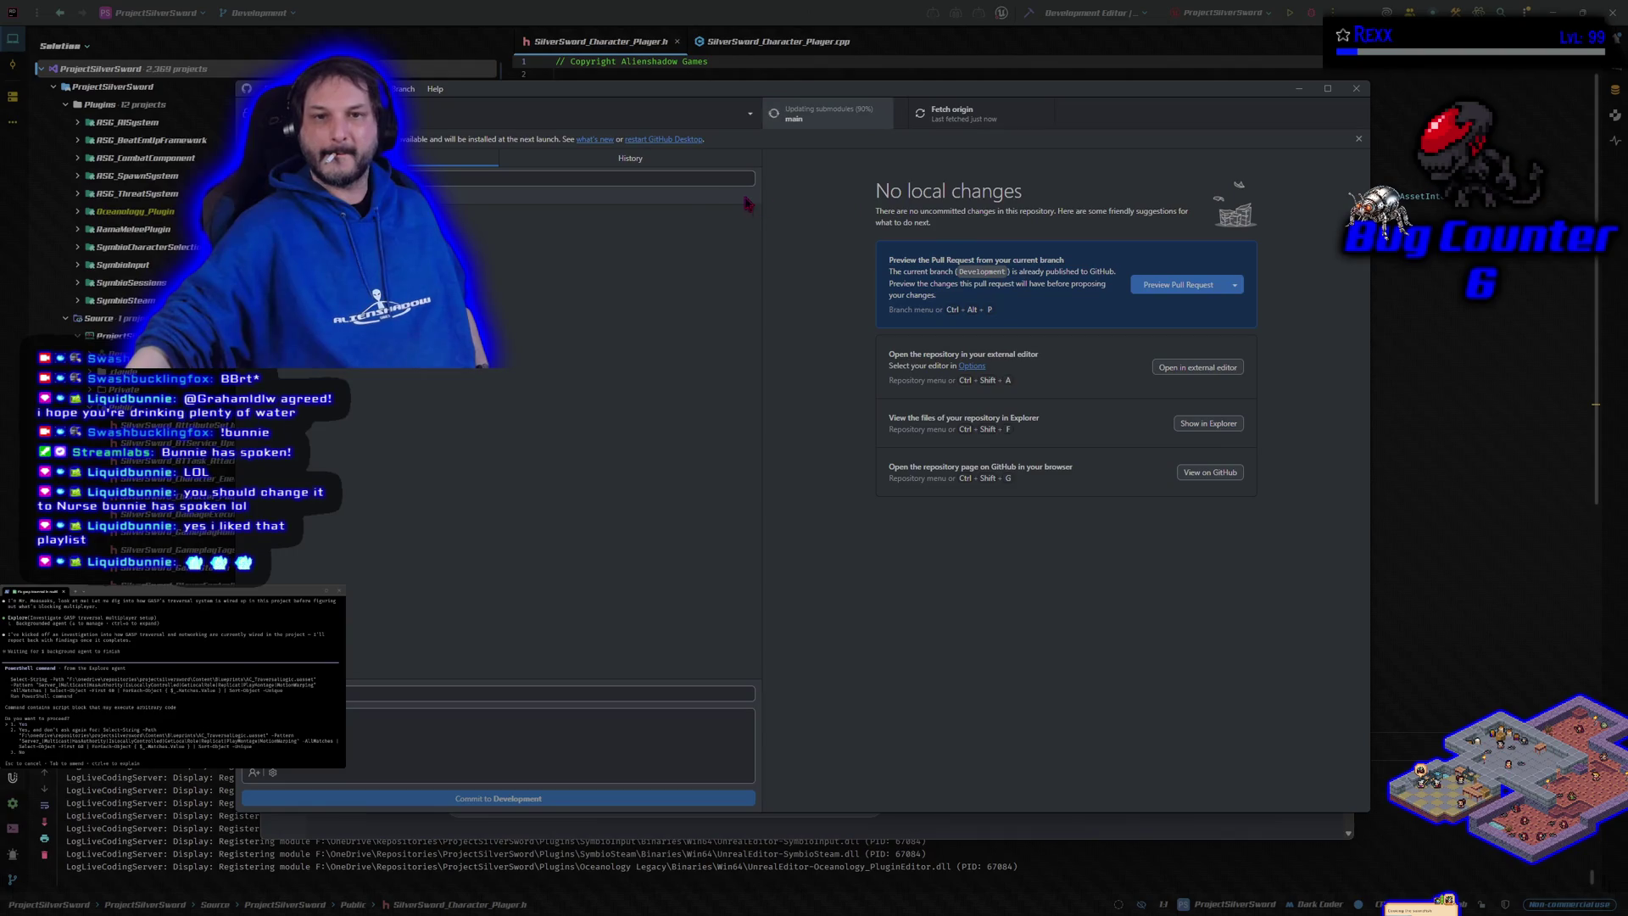
left_click(404, 89)
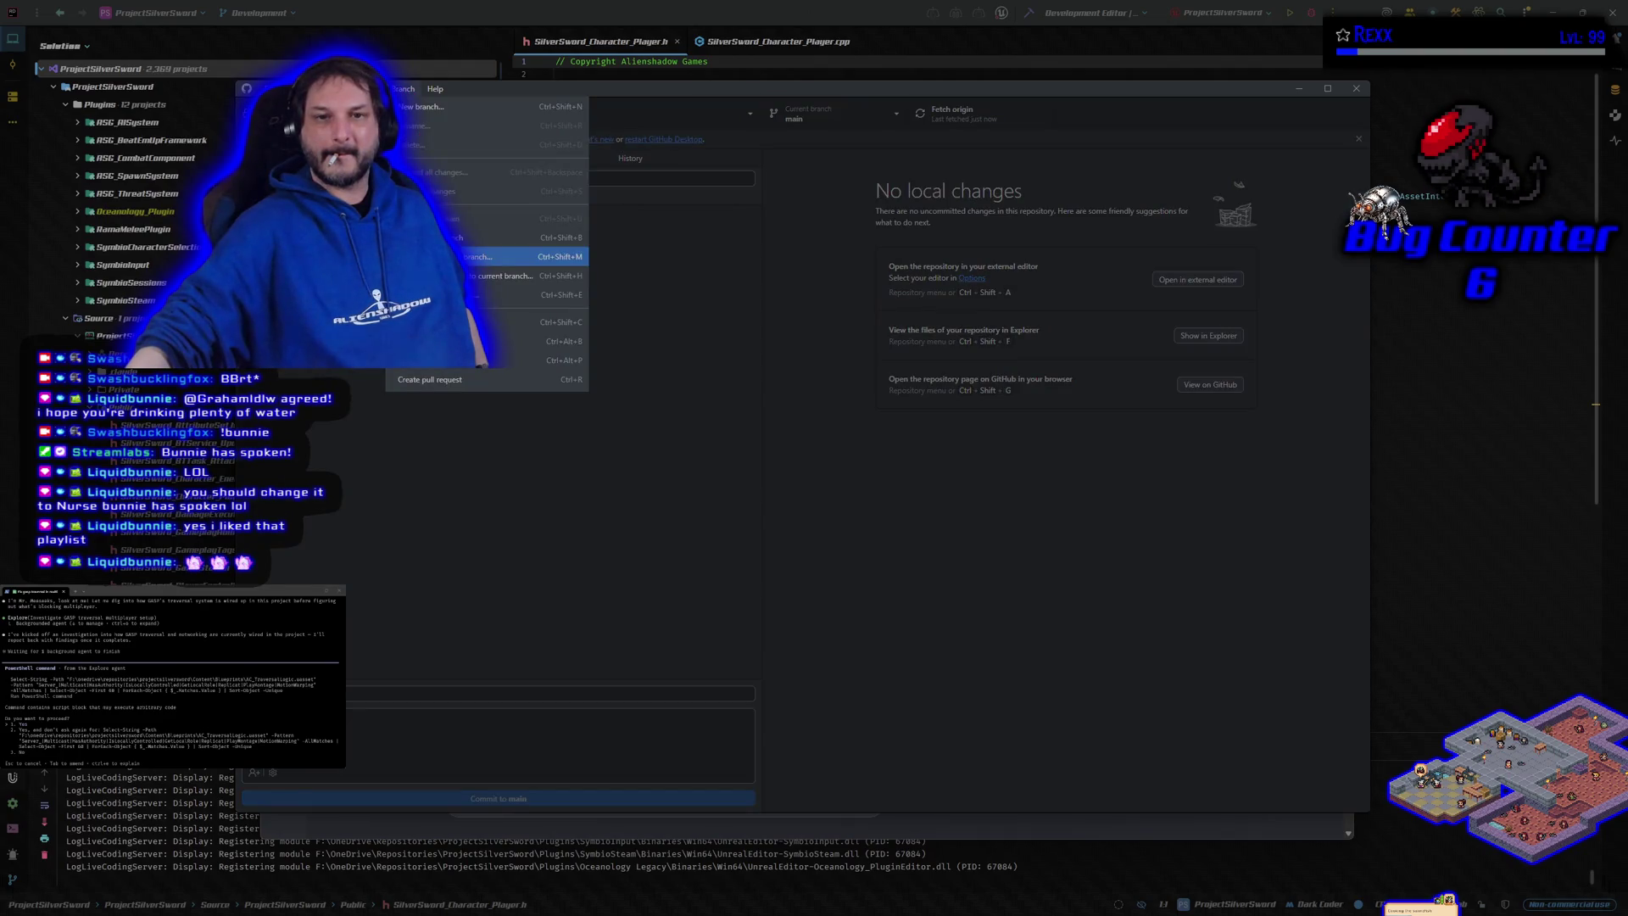
left_click(517, 256)
left_click(761, 435)
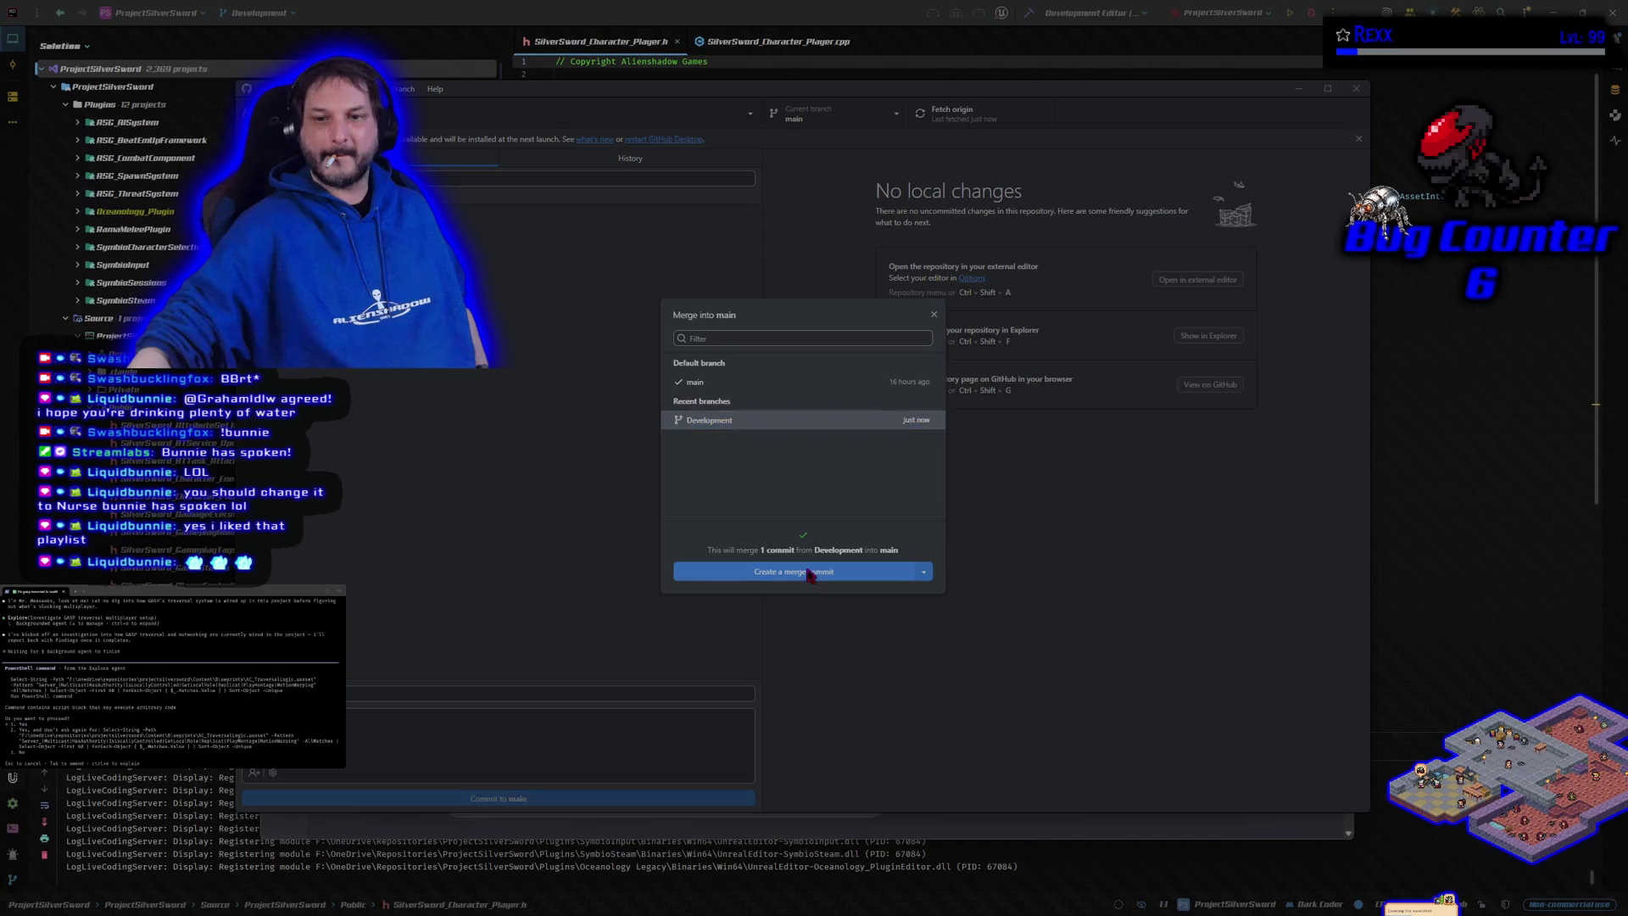
left_click(806, 558)
left_click(1238, 277)
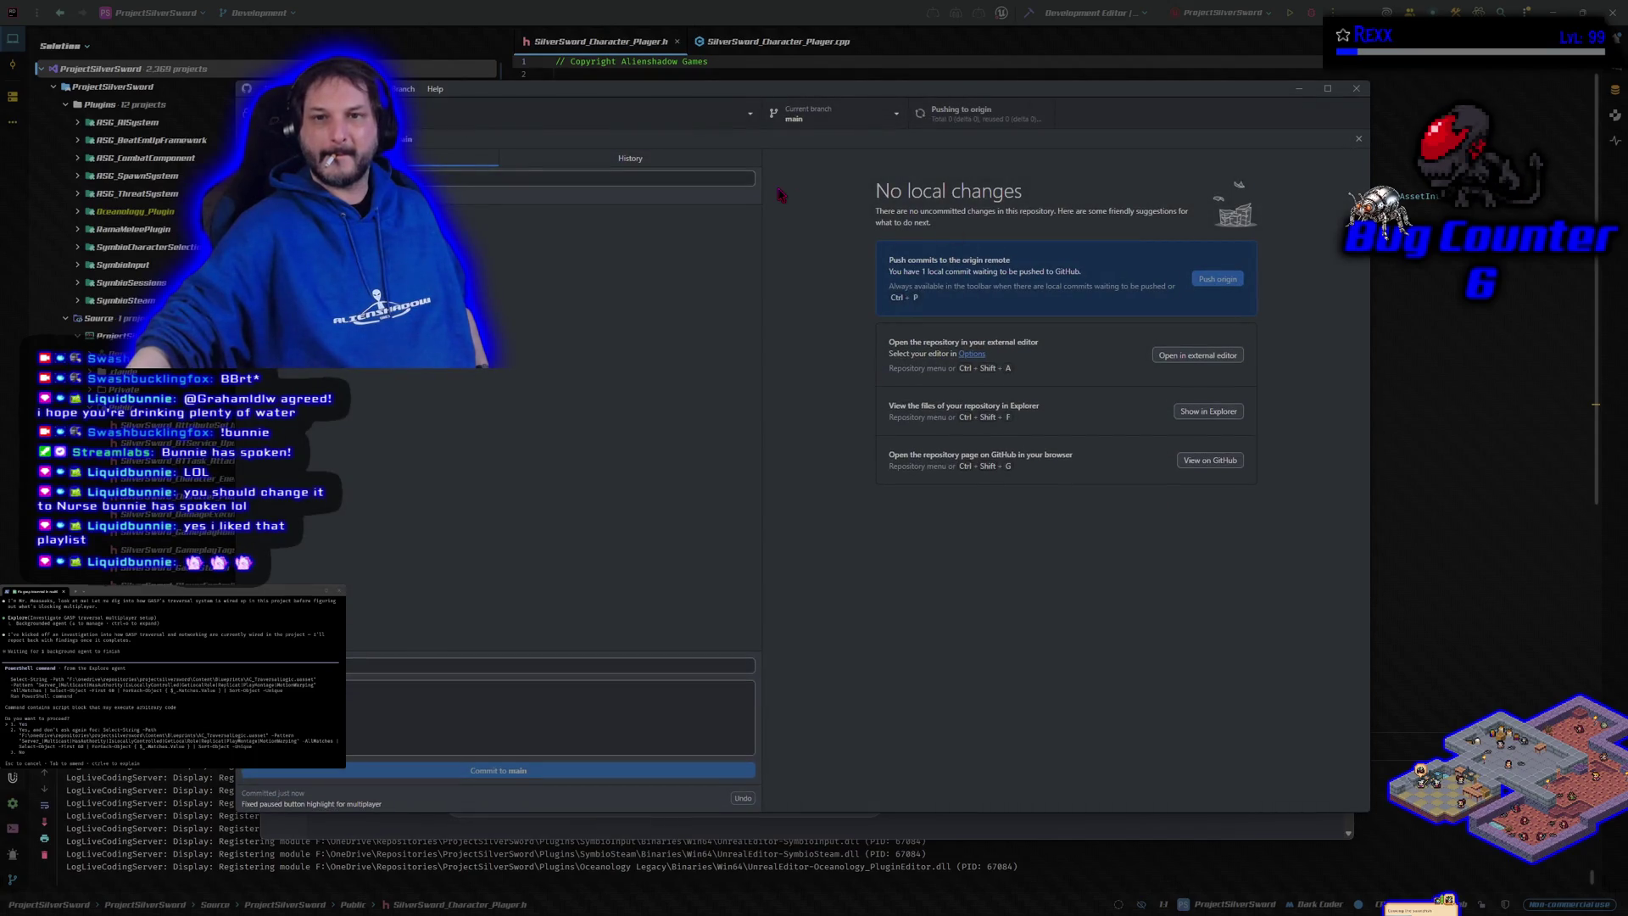
Step: Switch back to the Development branch, minimize GitHub Desktop, and return to the music player
left_click(858, 119)
left_click(832, 246)
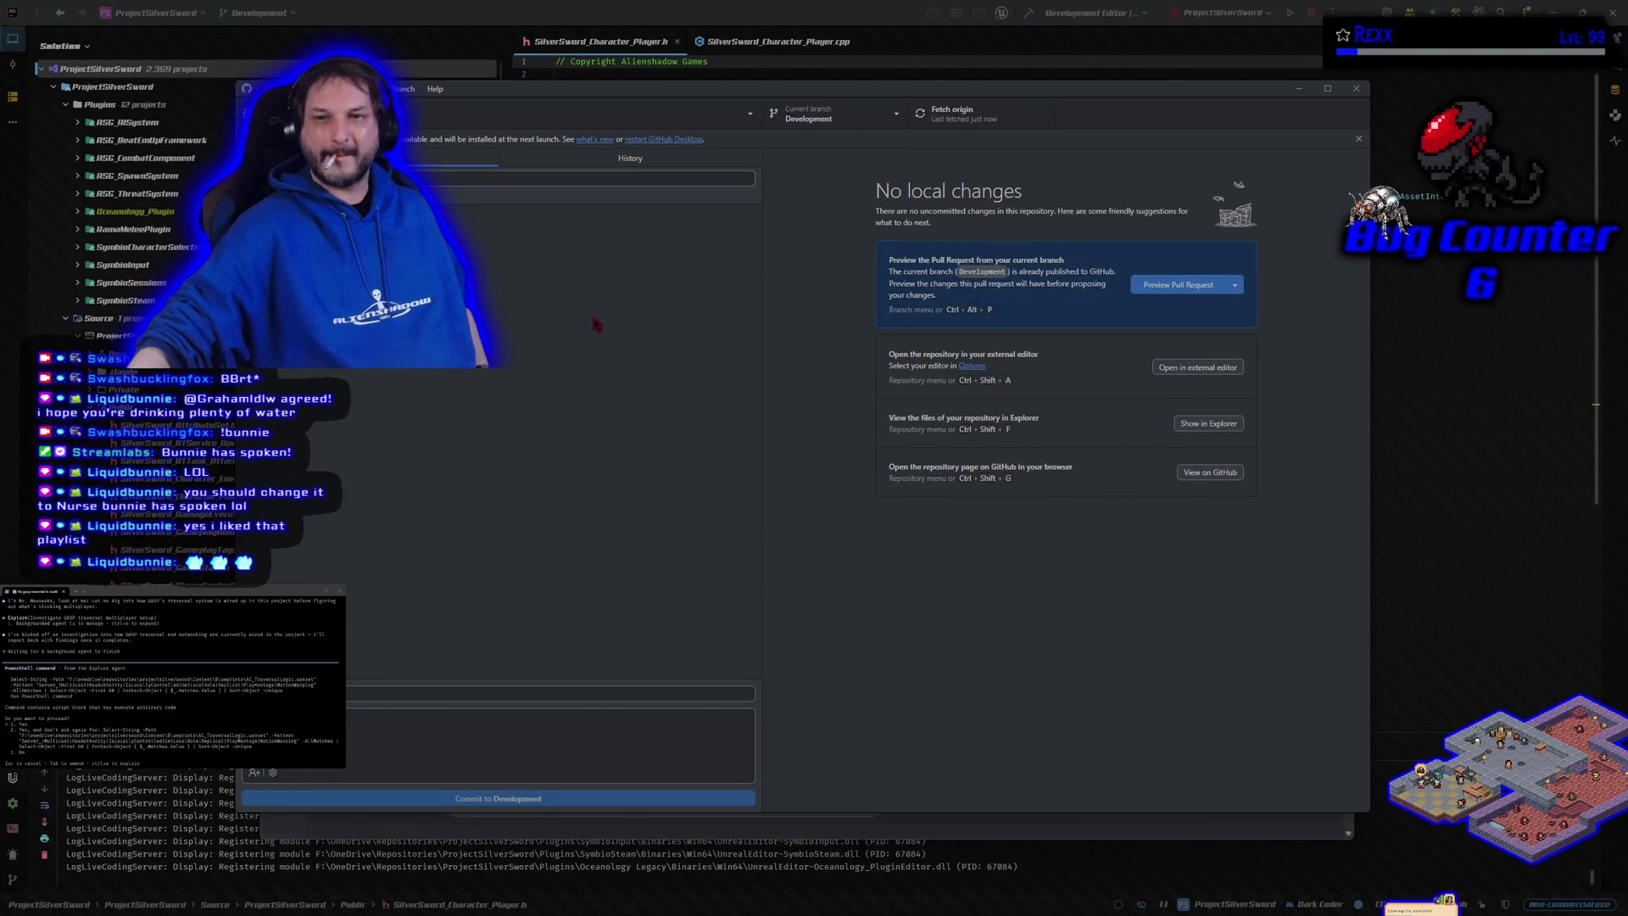
key("super+Down")
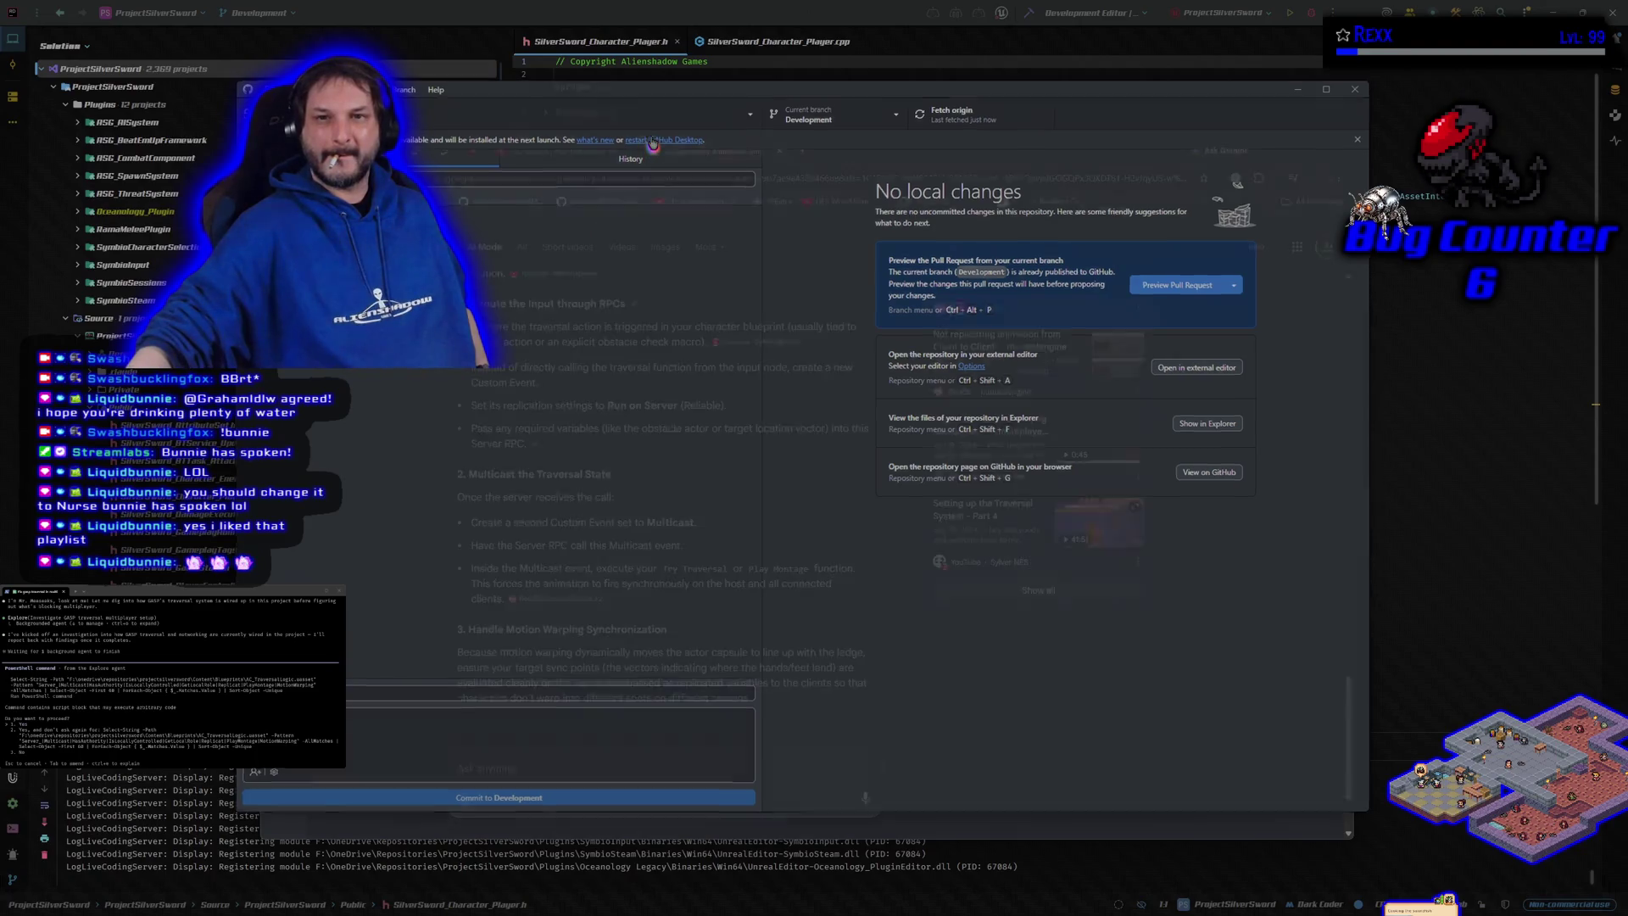
left_click(555, 151)
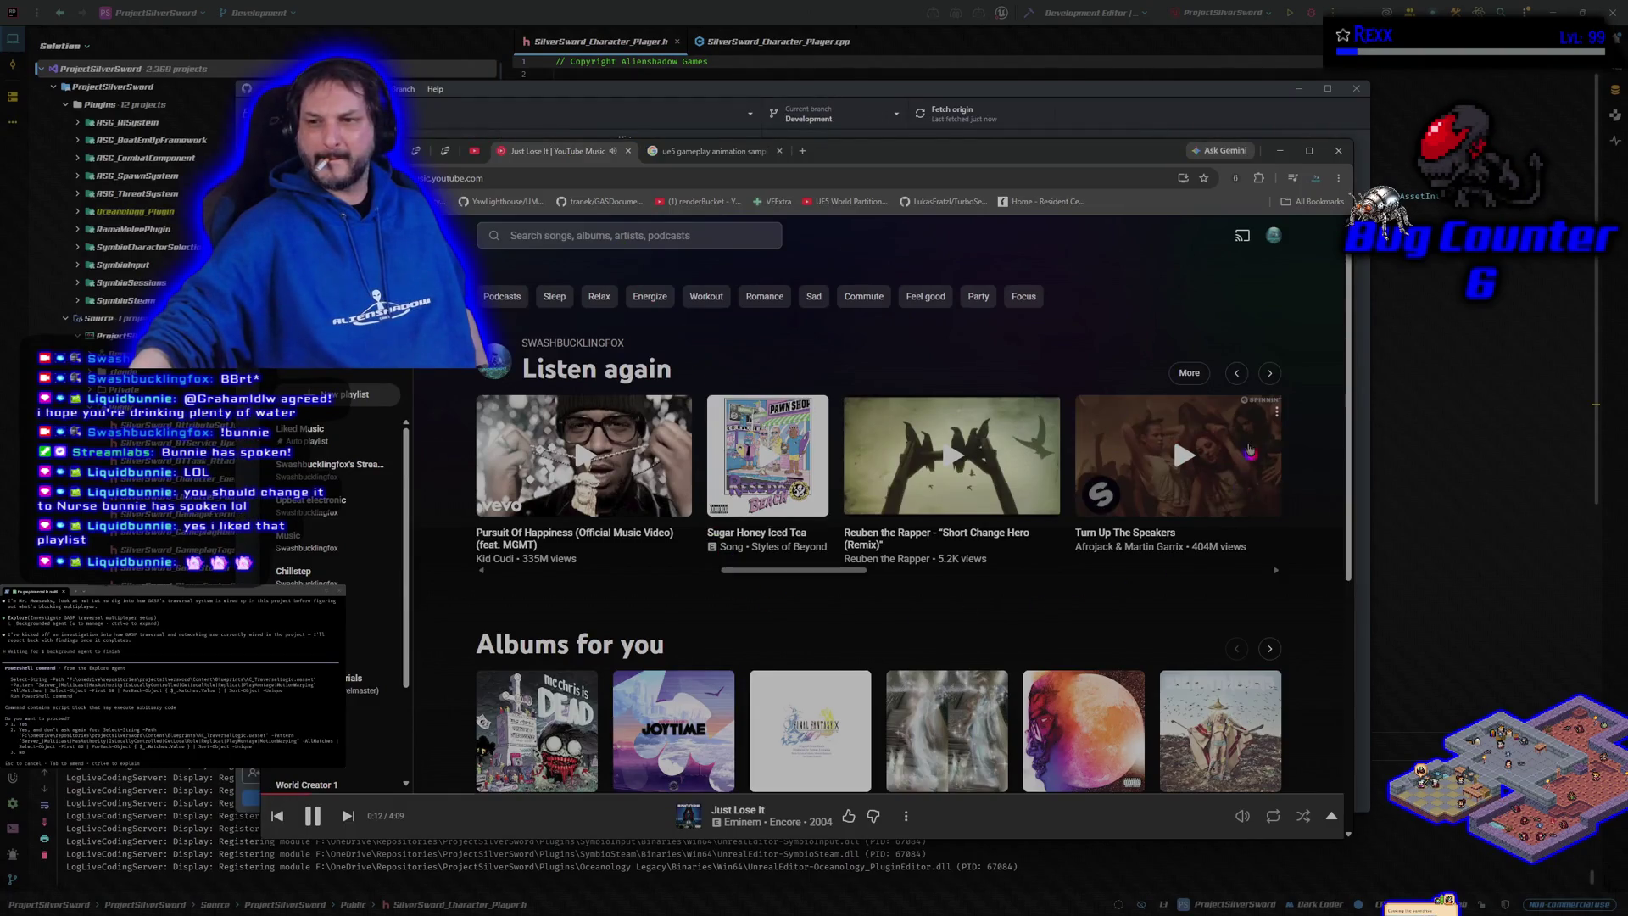
Step: Play the Hey Mama GMV video from Listen again in full screen
left_click(1269, 382)
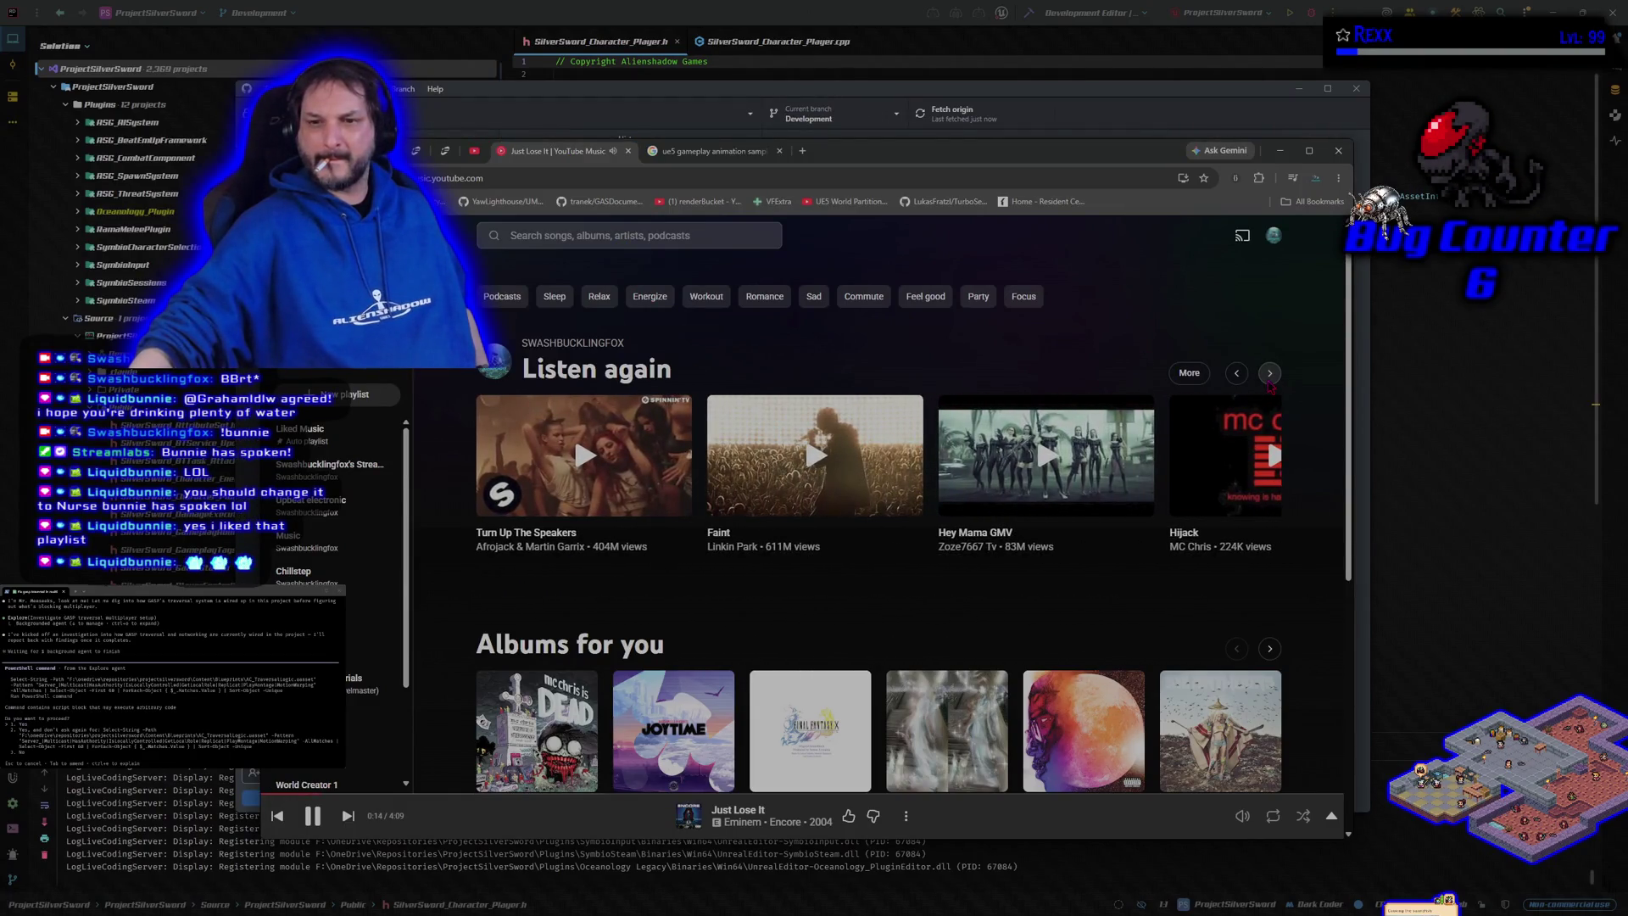
left_click(1042, 458)
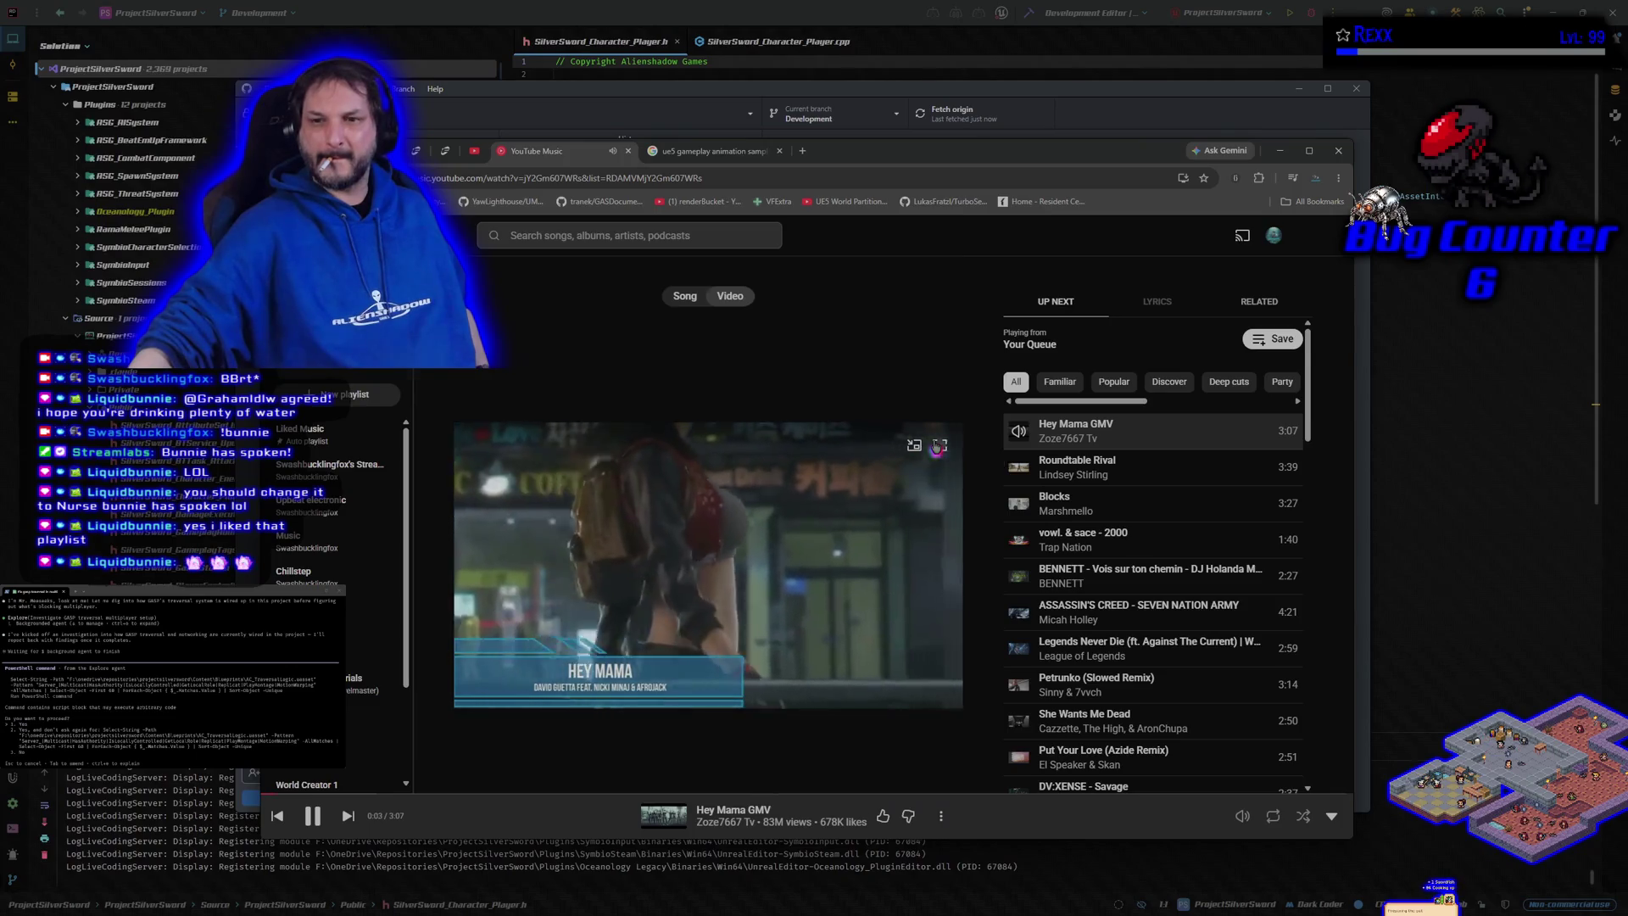
left_click(938, 446)
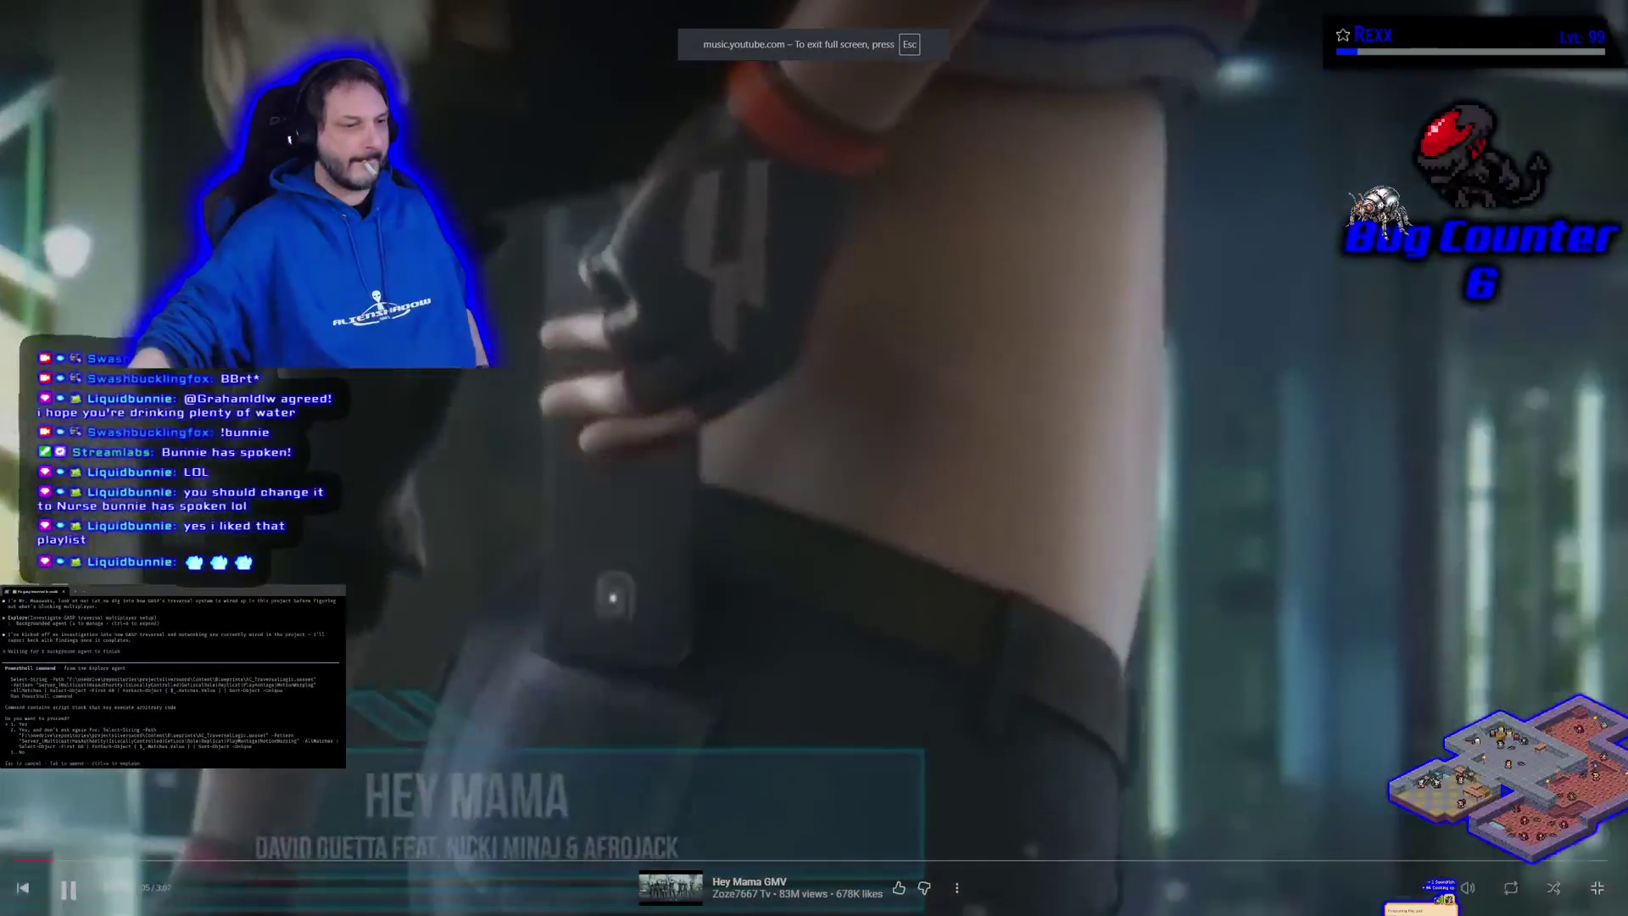
key("alt+Tab")
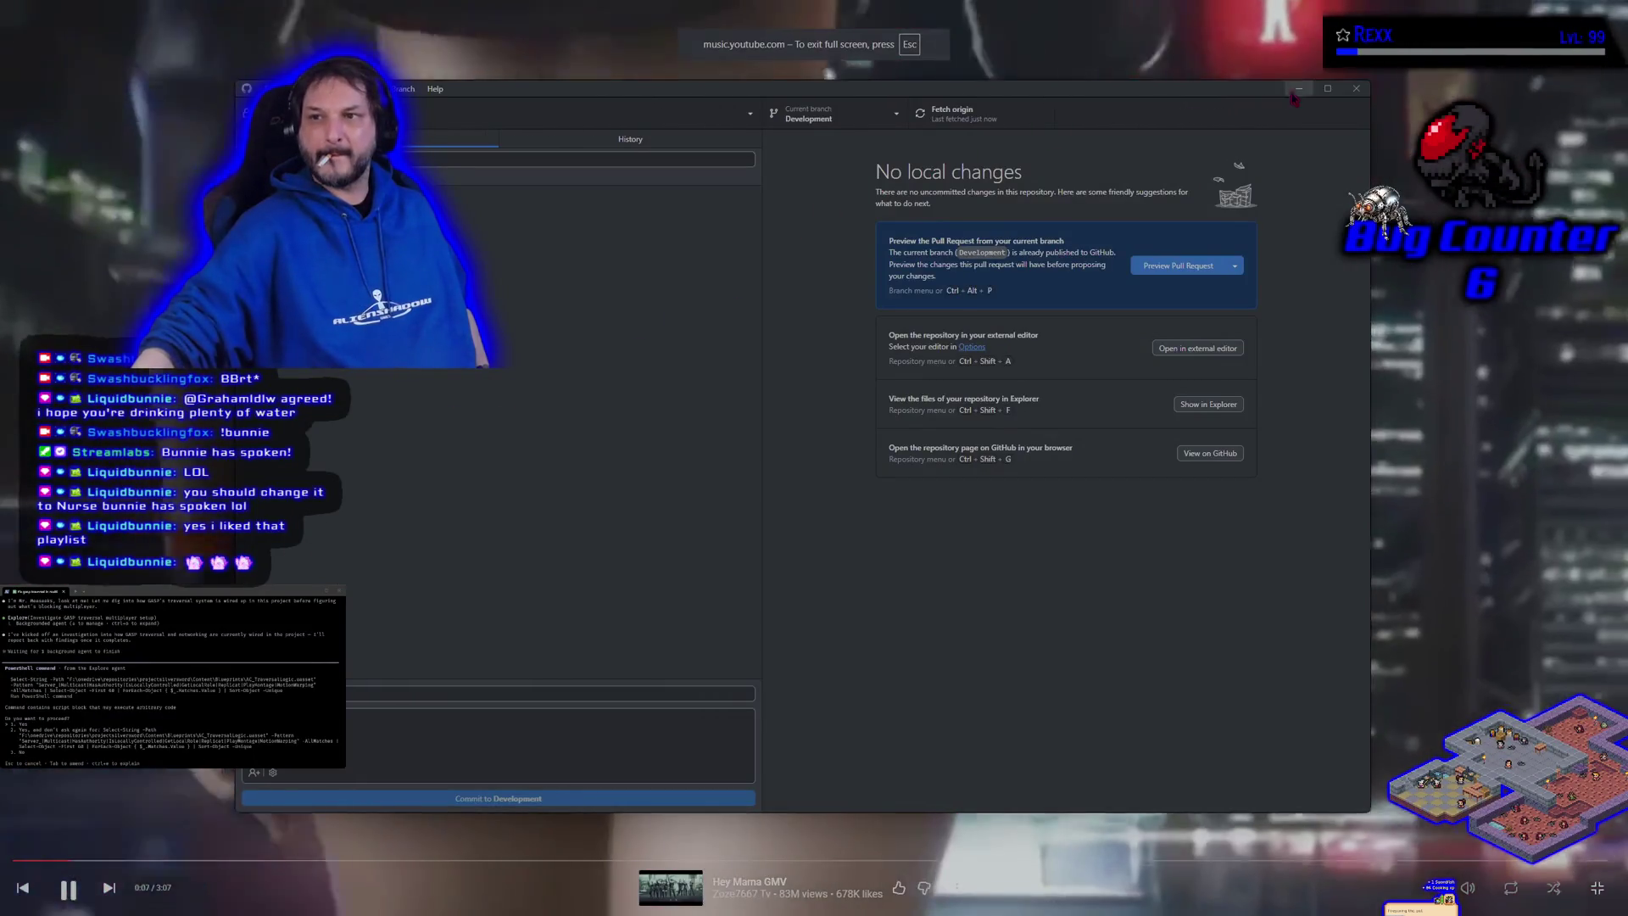
key("alt+Tab")
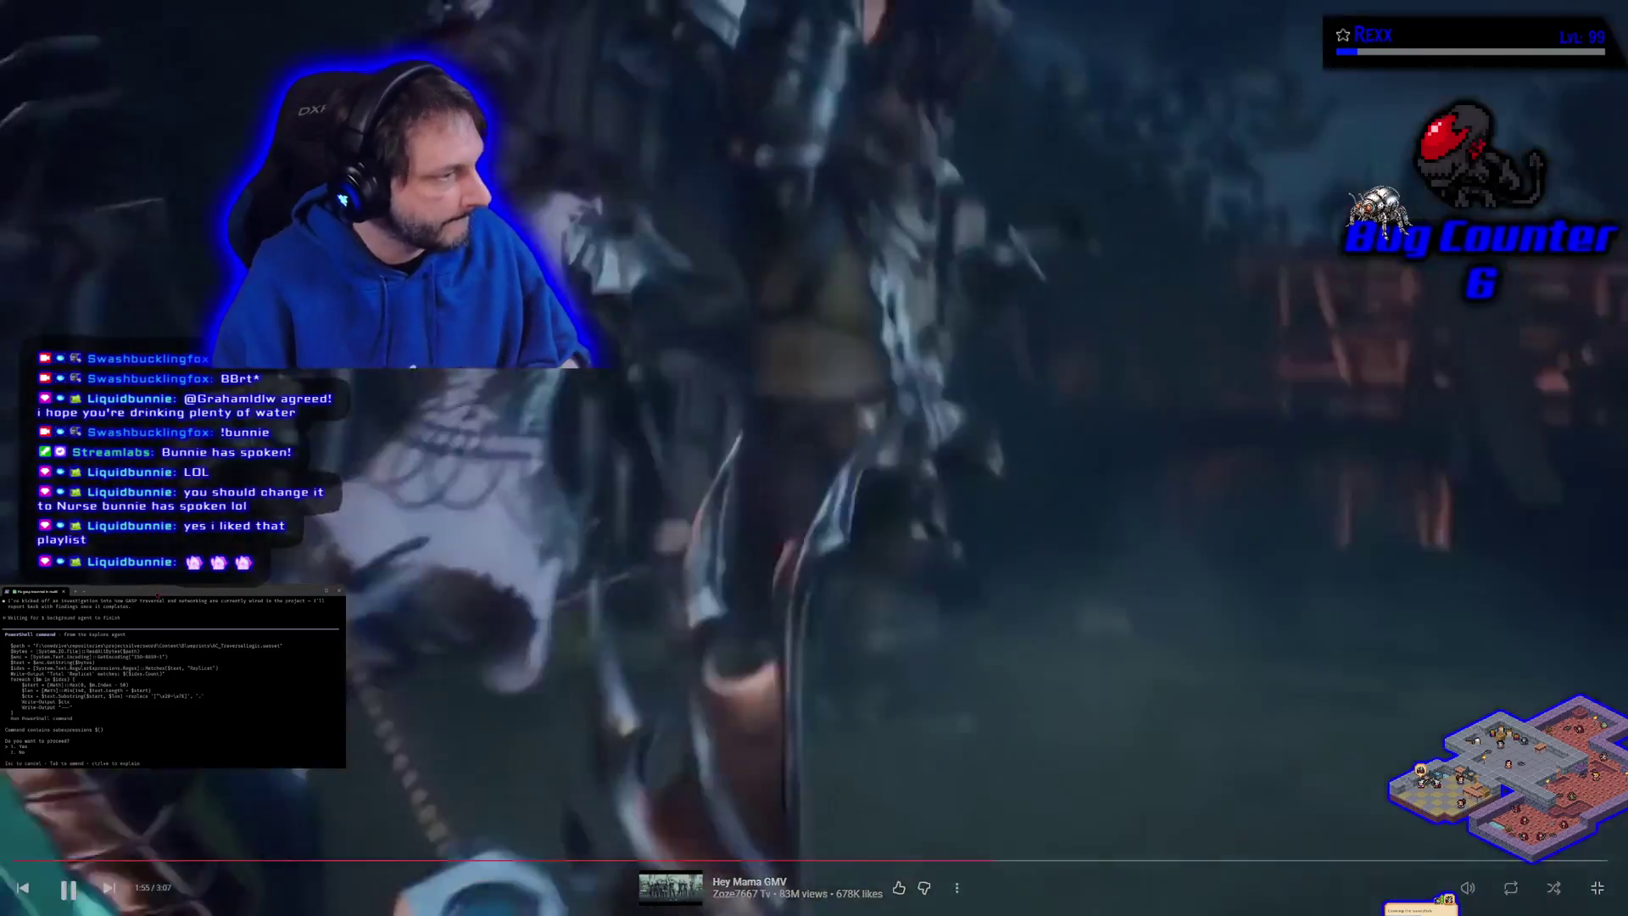
key("Return")
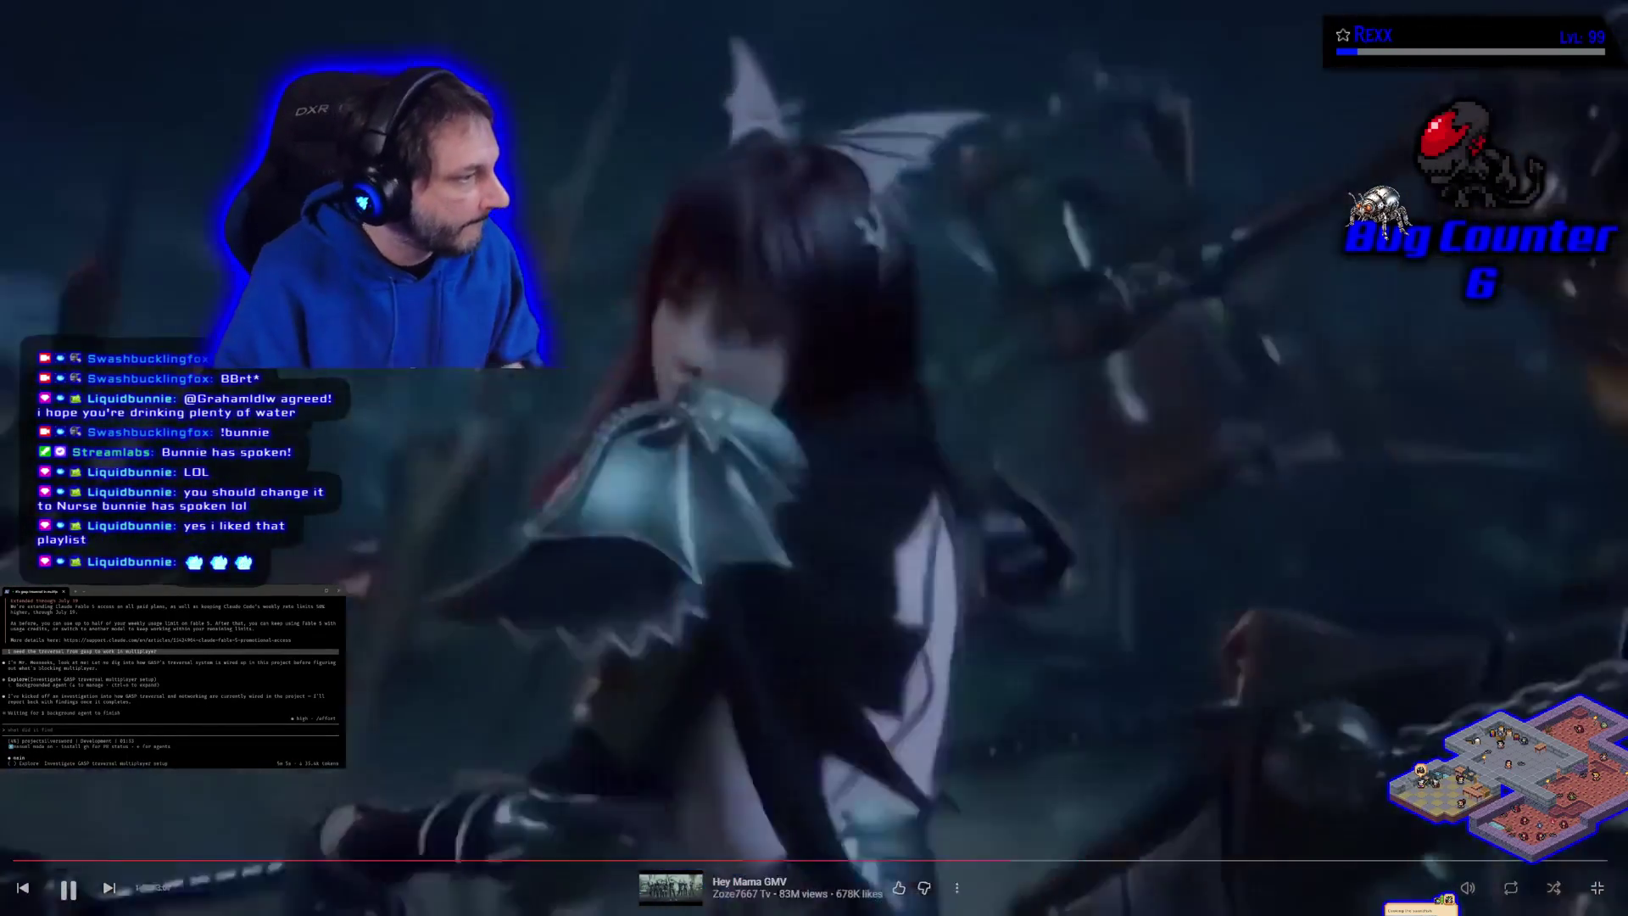